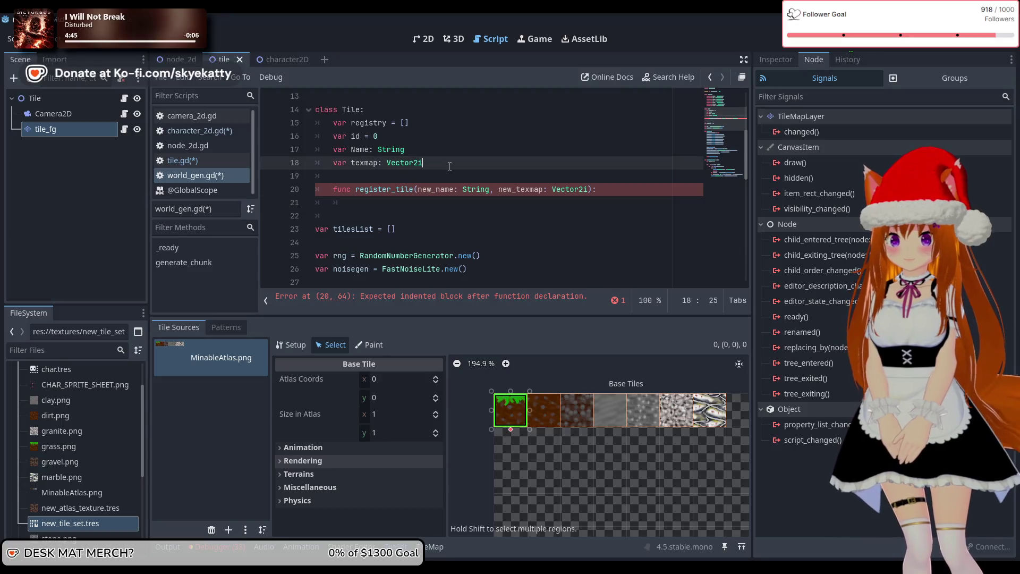
Declare 'var item_drop: int' on a new line below 'var texmap: Vector2i' in the Tile class.
key("Return")
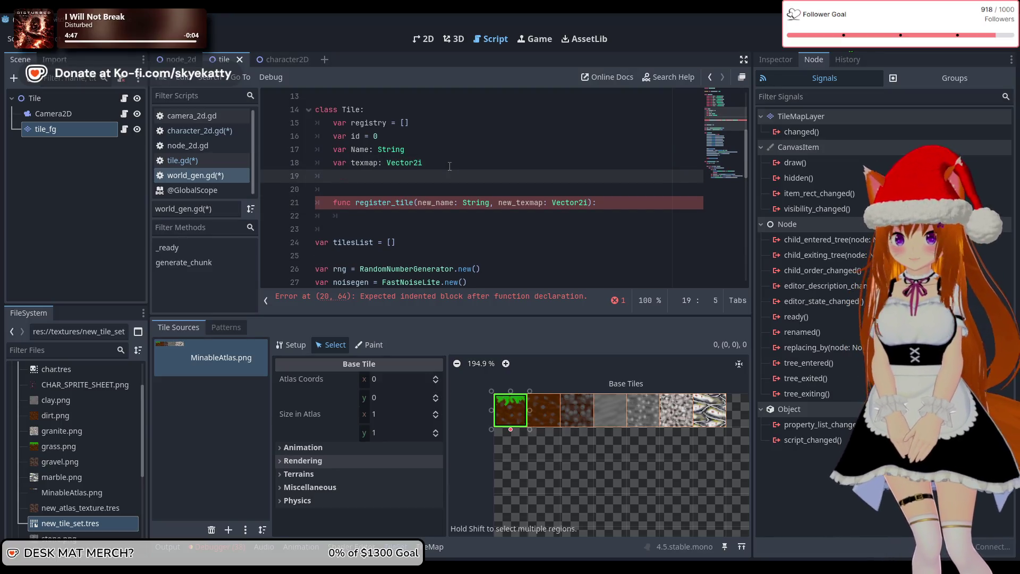
type("var item")
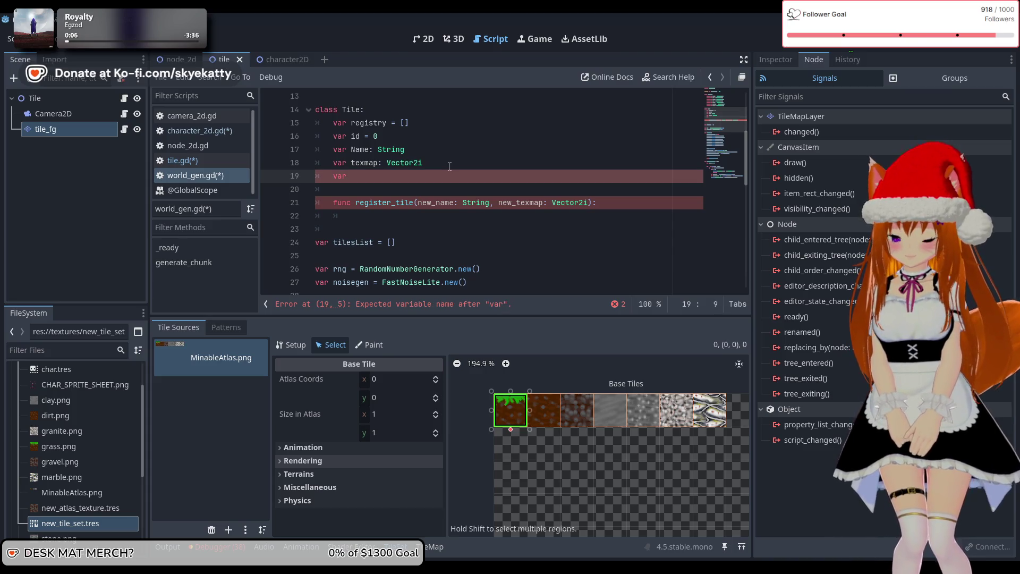
type("drop")
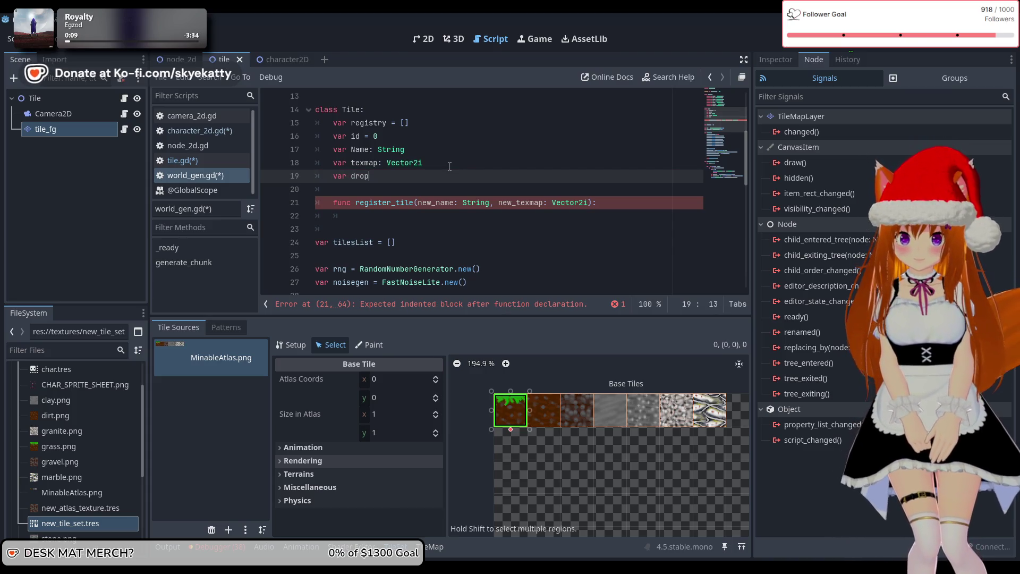
key("BackSpace")
key("BackSpace")
key("BackSpace")
key("BackSpace")
type("it")
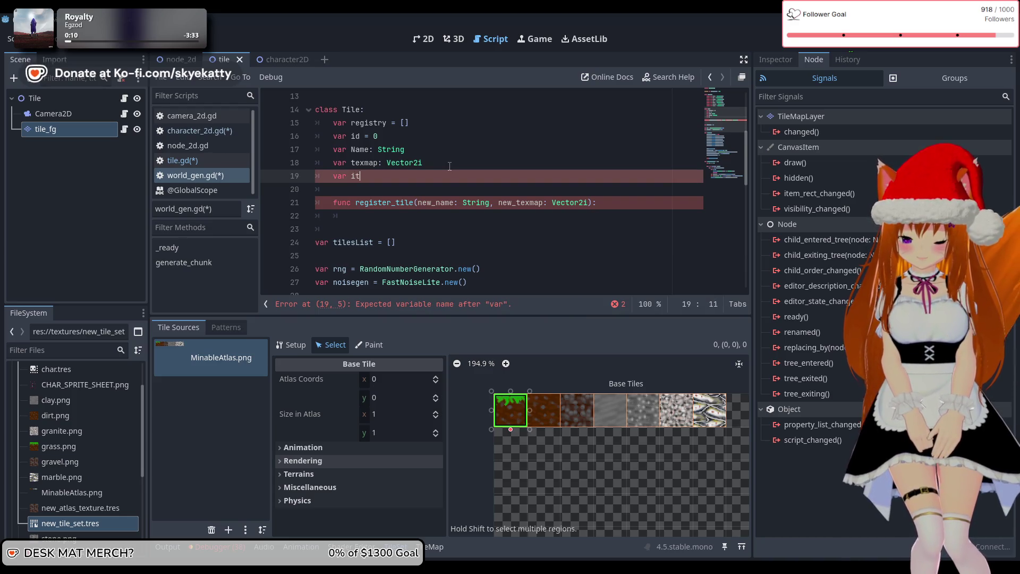
type("em_drop")
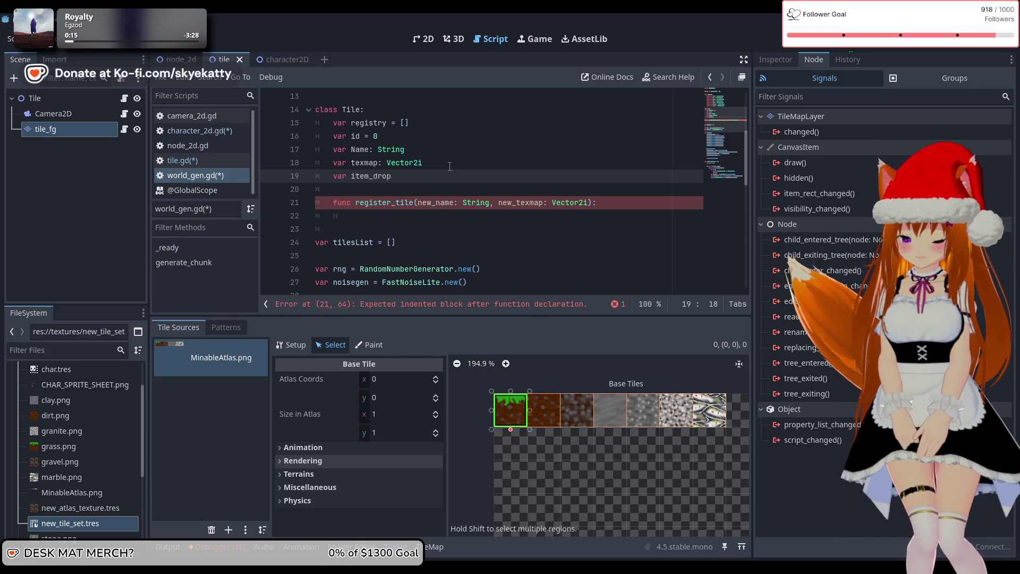
type(": ")
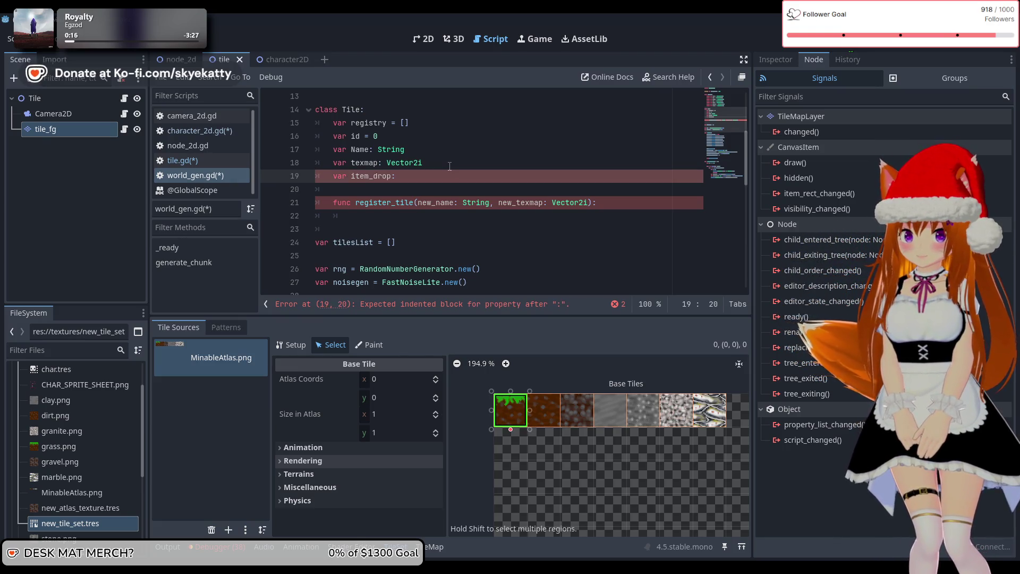
type("int")
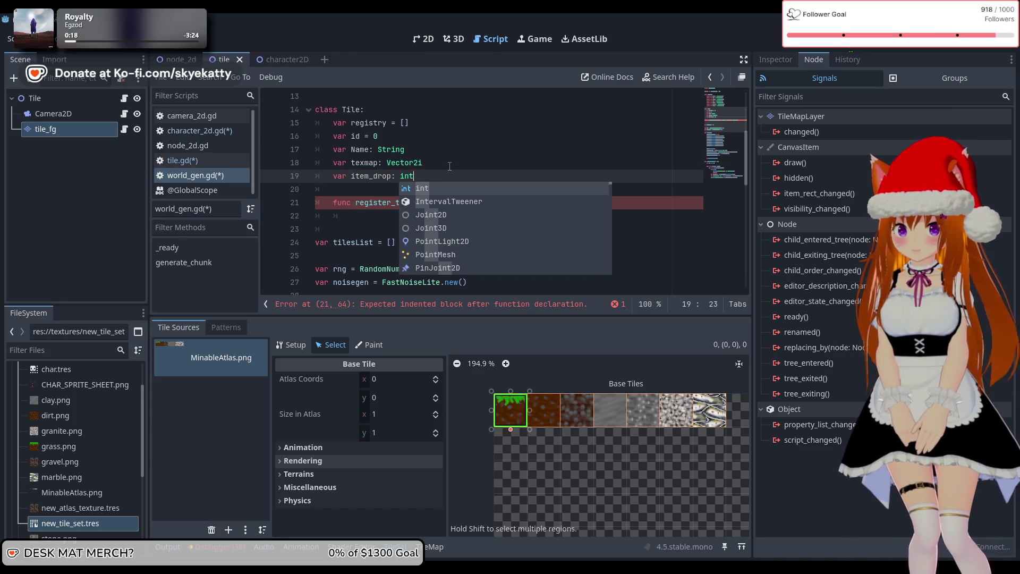
left_click(476, 136)
left_click(464, 177)
scroll(458, 192, "down", 1)
scroll(458, 192, "up", 1)
left_click(475, 213)
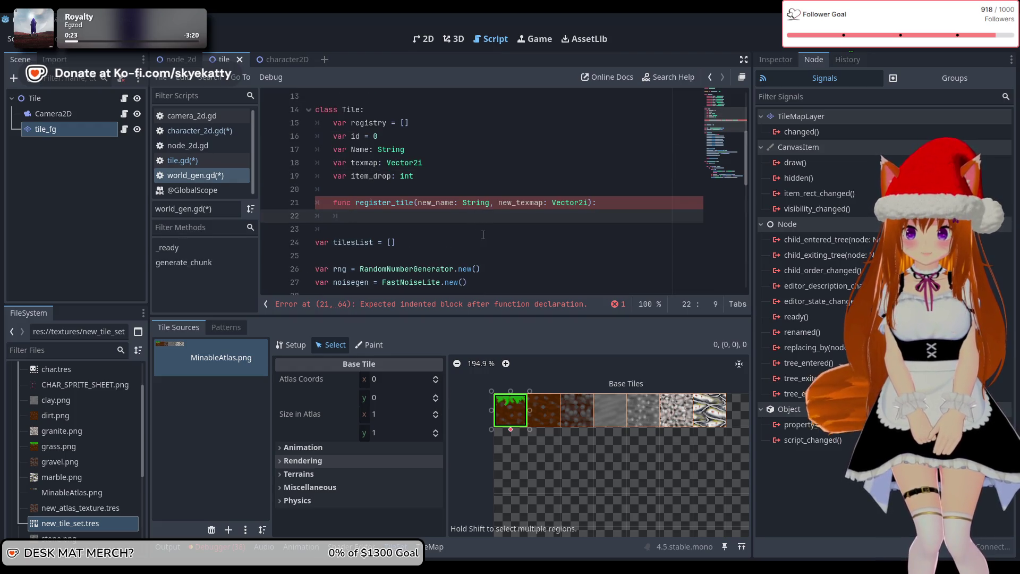
scroll(477, 242, "up", 1)
scroll(477, 242, "down", 1)
scroll(477, 243, "up", 1)
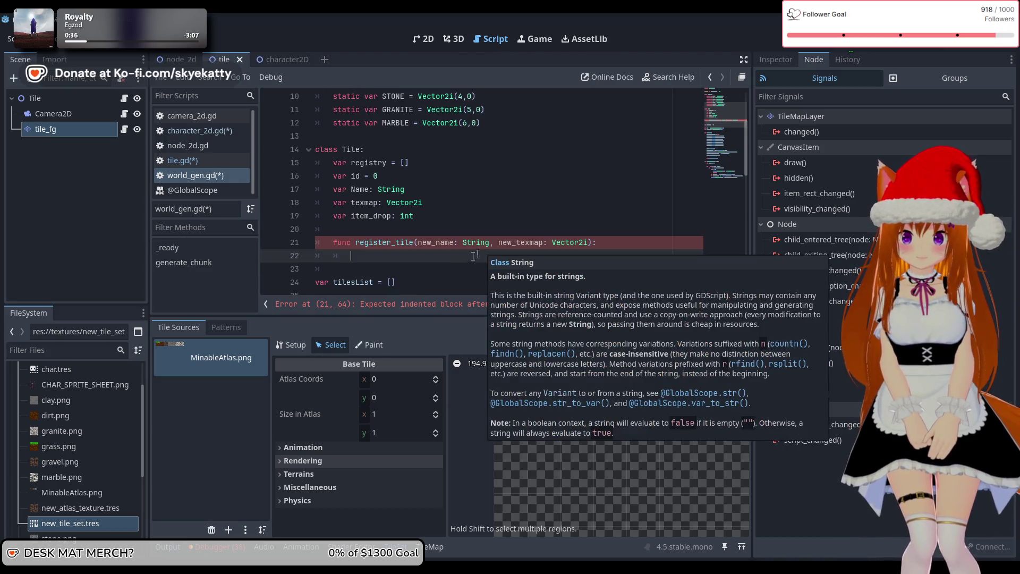
Delete the 'var item_drop: int' line from the Tile class.
scroll(458, 224, "up", 3)
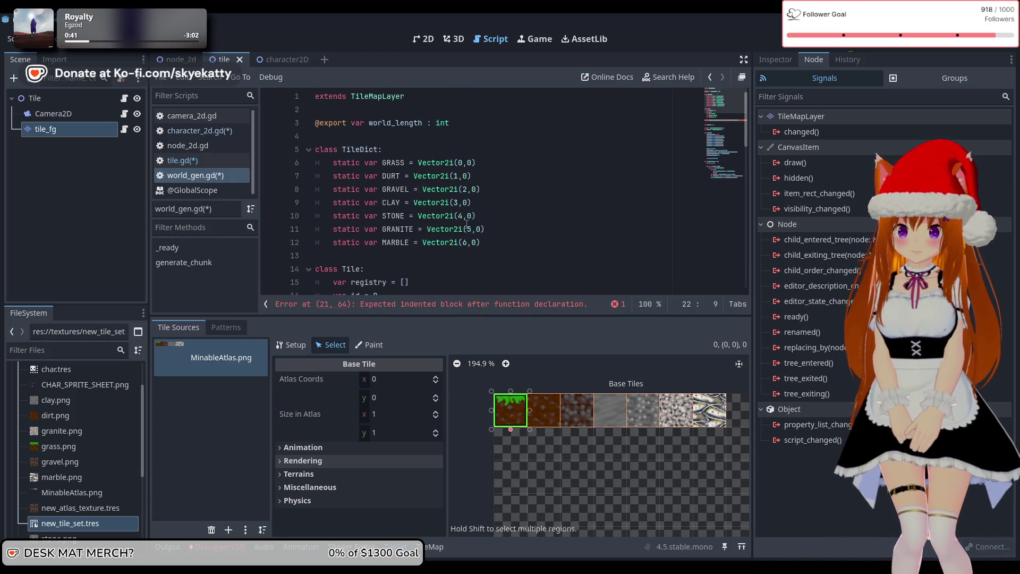
scroll(467, 228, "down", 3)
mouse_move(463, 217)
left_mouse_down()
mouse_move(243, 241)
mouse_move(231, 223)
left_mouse_up()
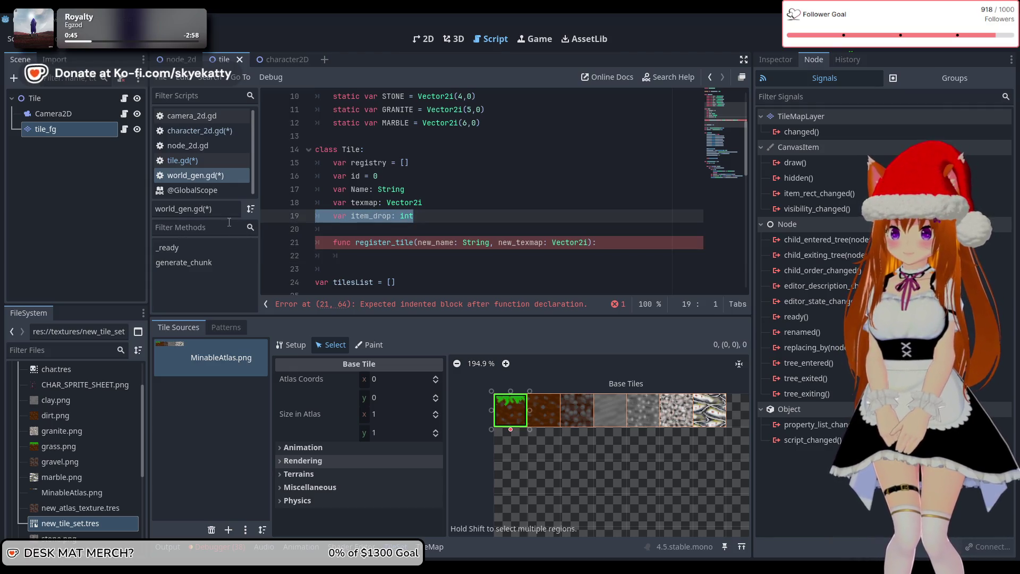
key("BackSpace")
key("BackSpace")
left_click(502, 241)
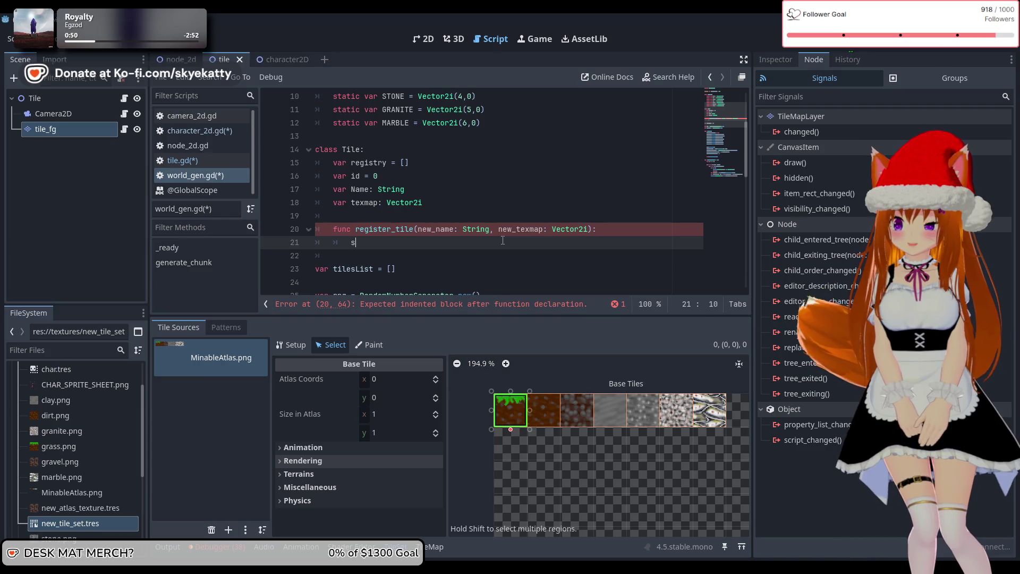
Start register_tile's body with 'registery.append(Tile.new(', correcting autocomplete slips.
type("s")
key("BackSpace")
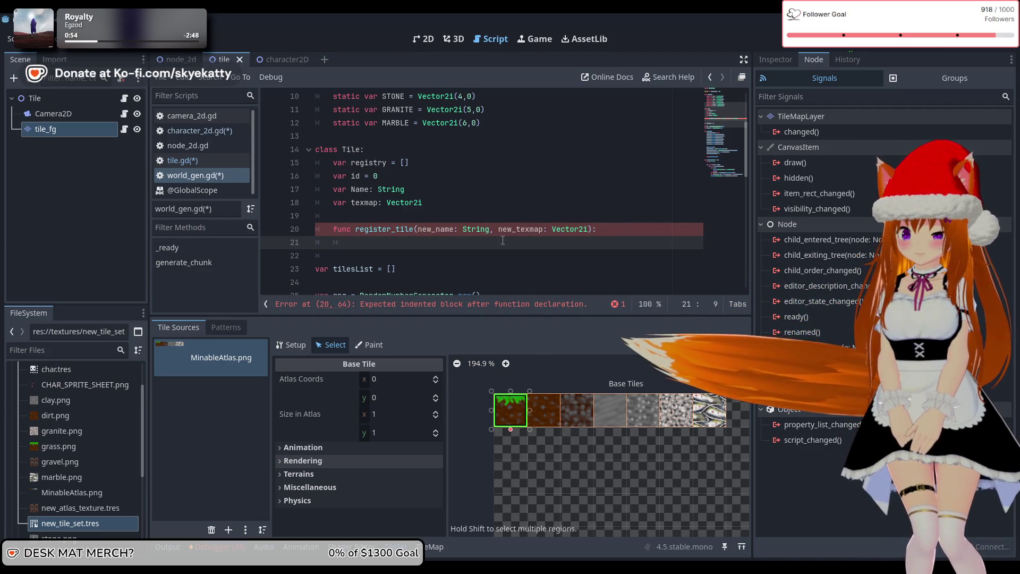
type("self.")
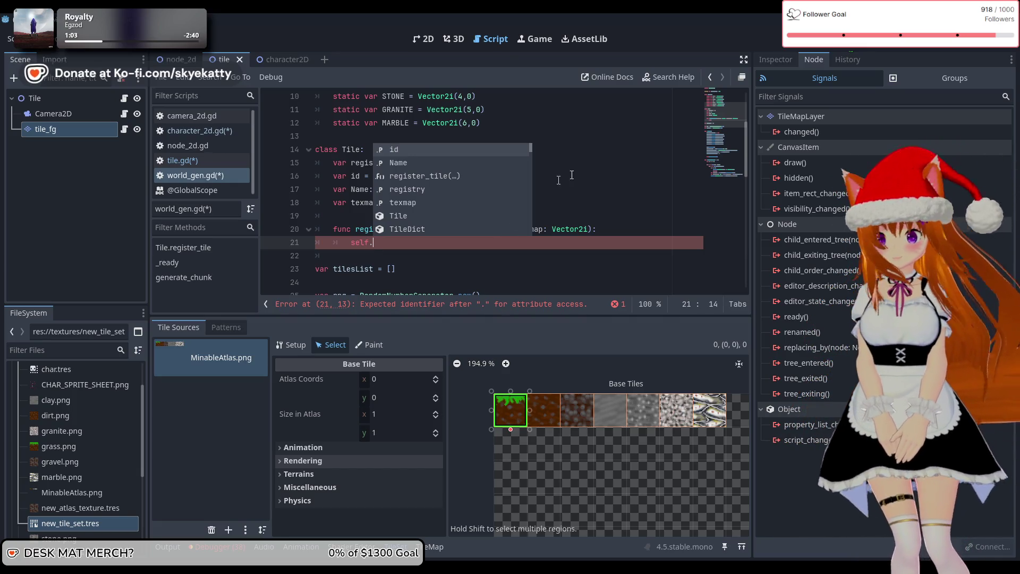
key("Escape")
left_click(555, 250)
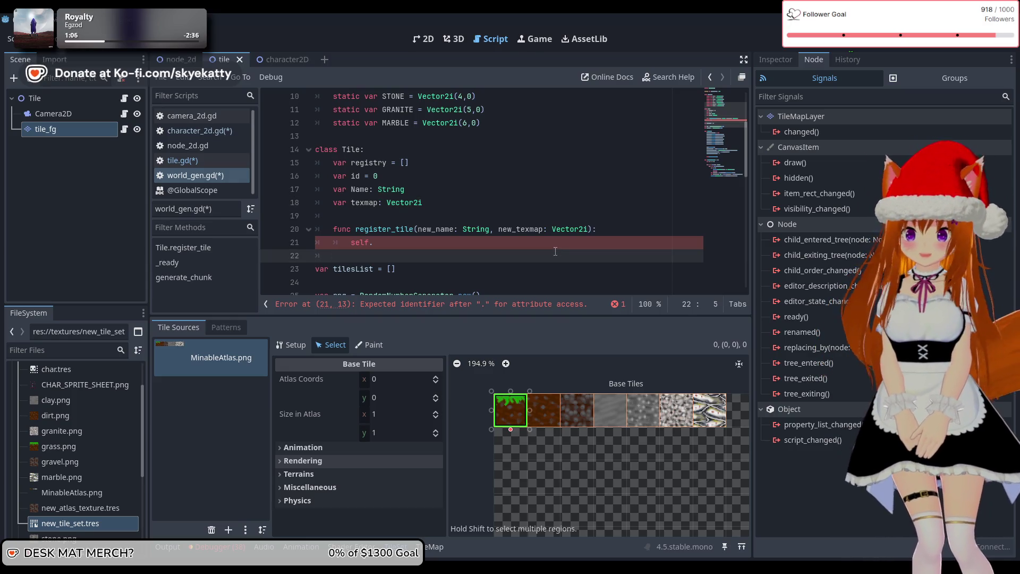
left_click(550, 246)
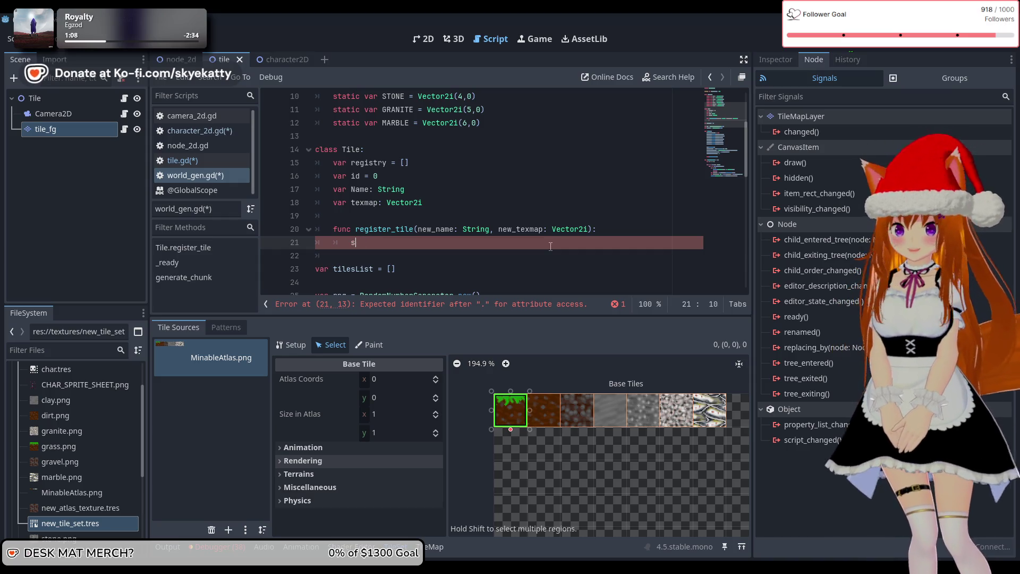
key("BackSpace")
type("regi")
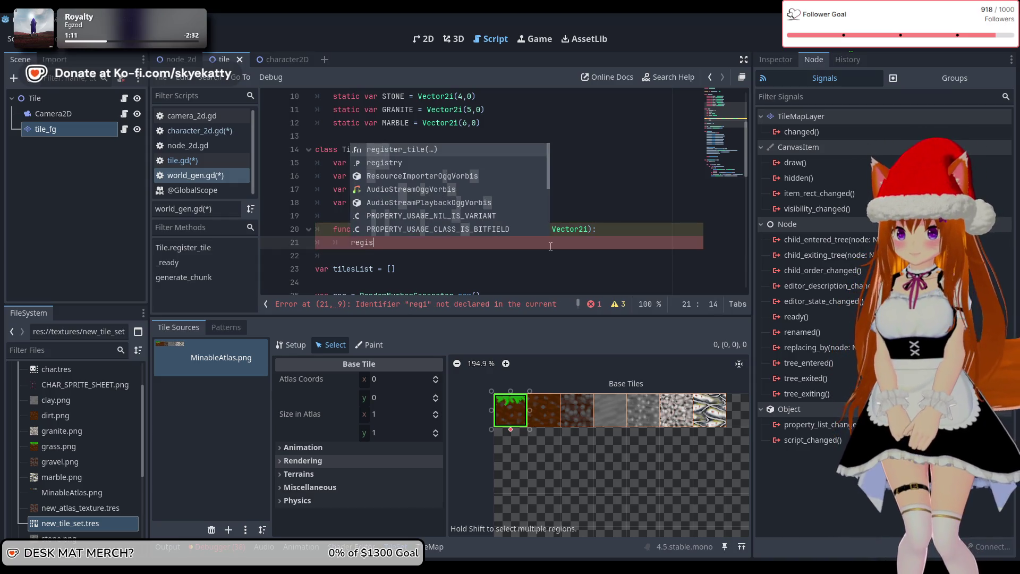
key("Return")
key("BackSpace")
key("BackSpace")
key("BackSpace")
type("y")
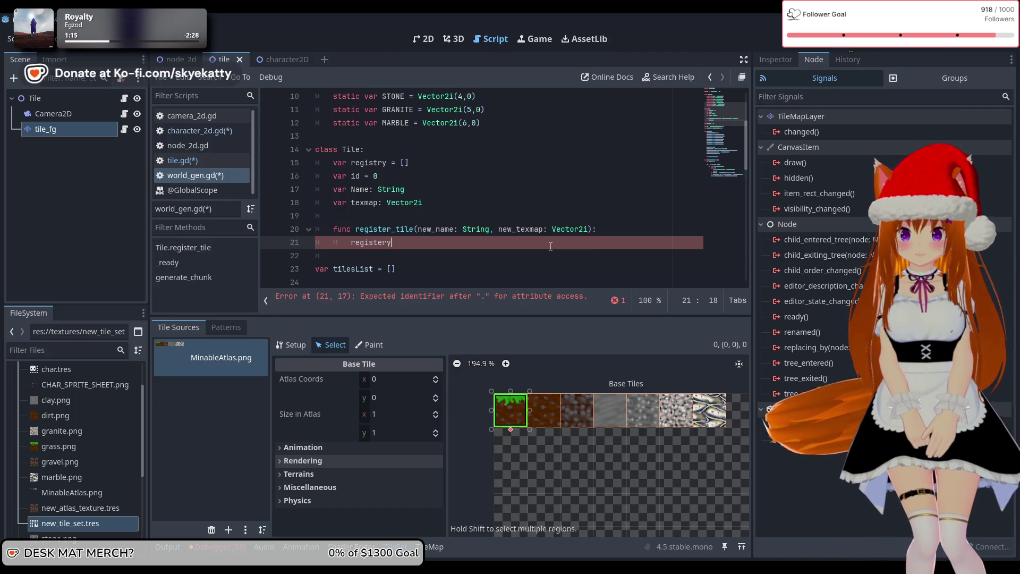
type(".")
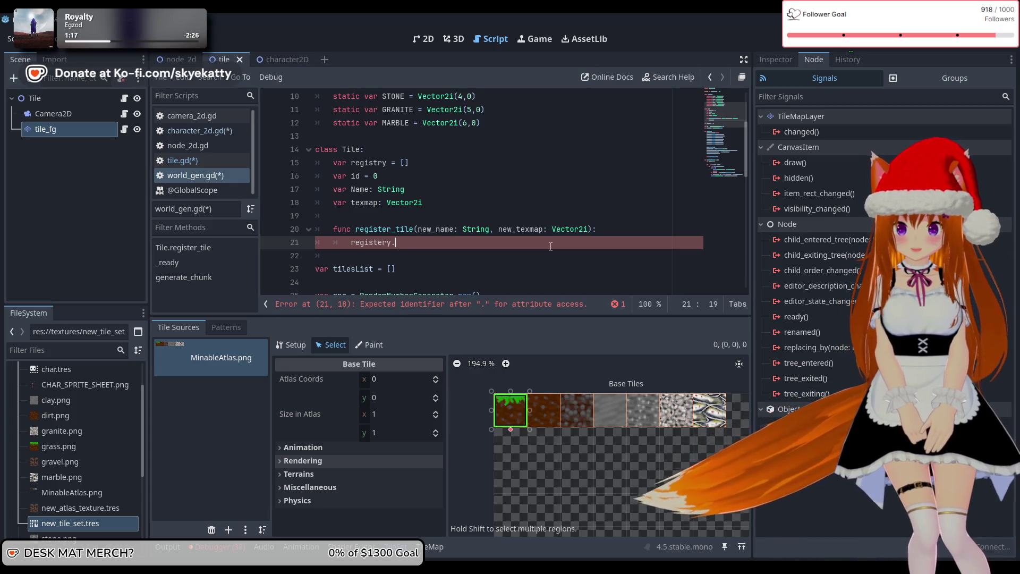
type("appen")
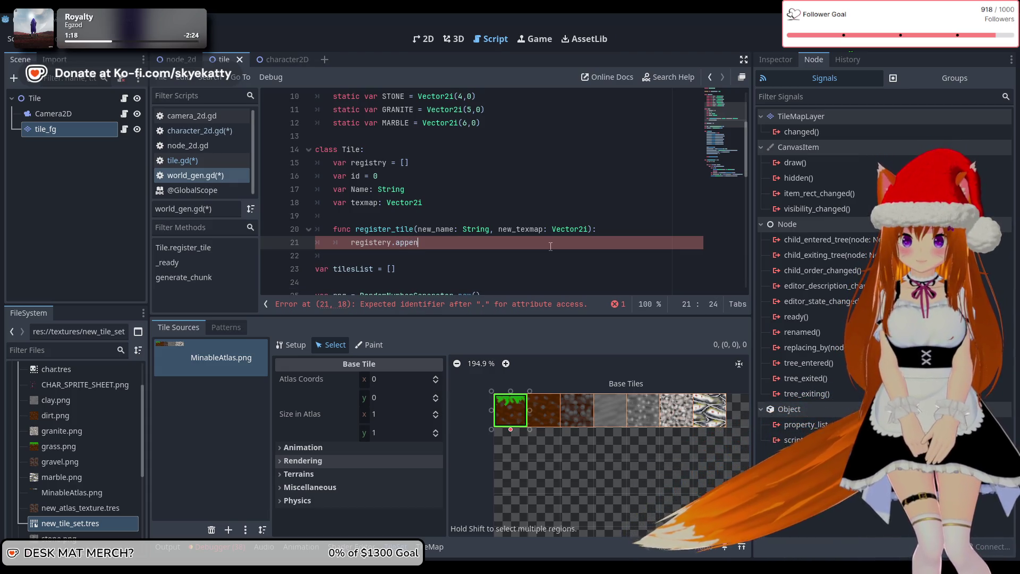
type("d")
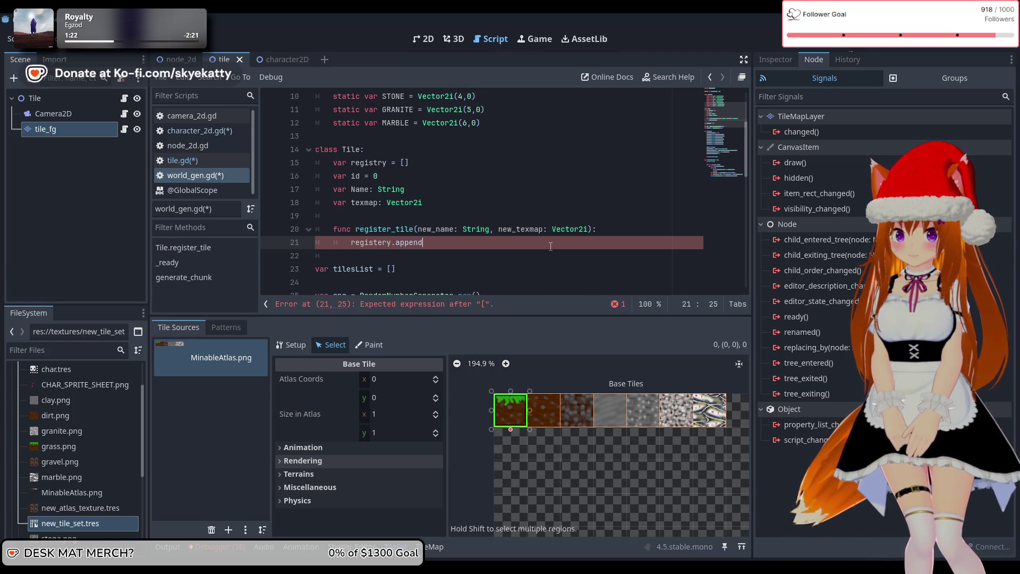
type("()")
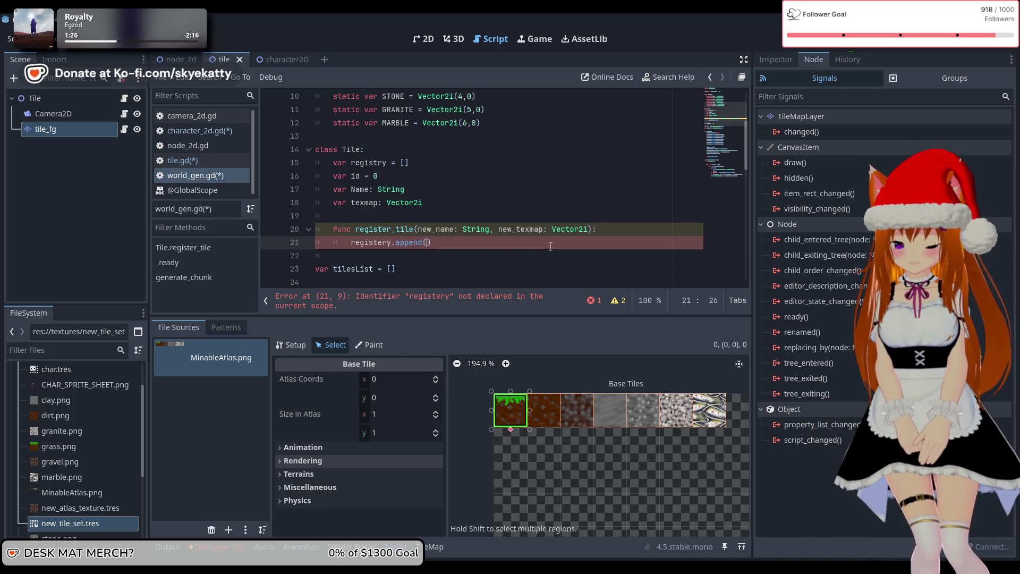
type("Tile.")
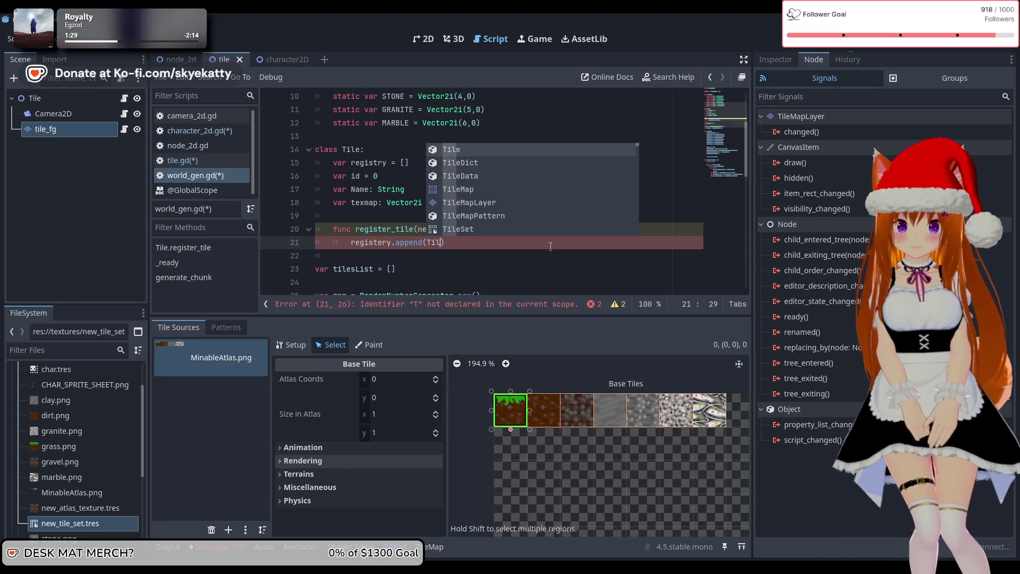
type("new")
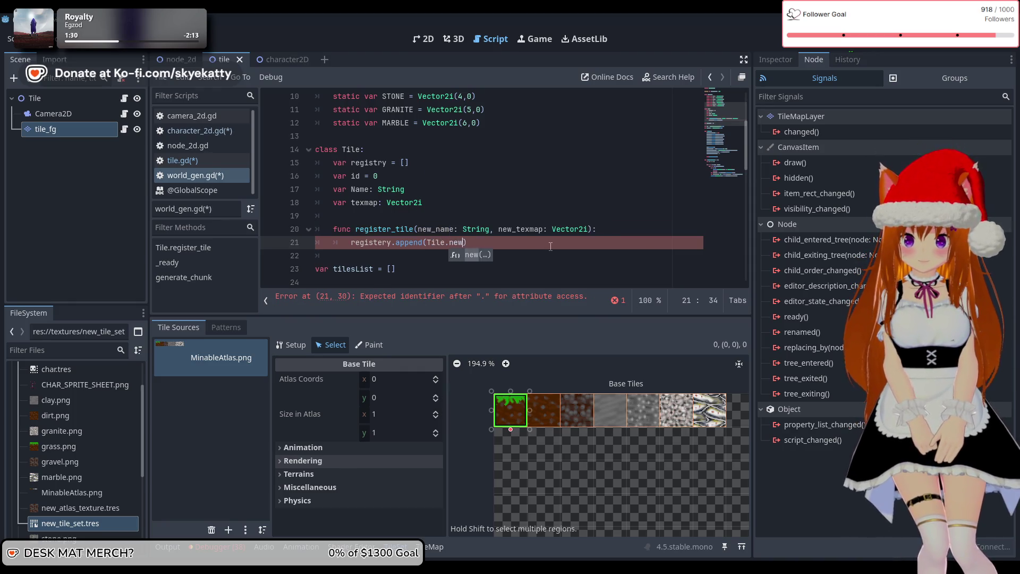
type("(")
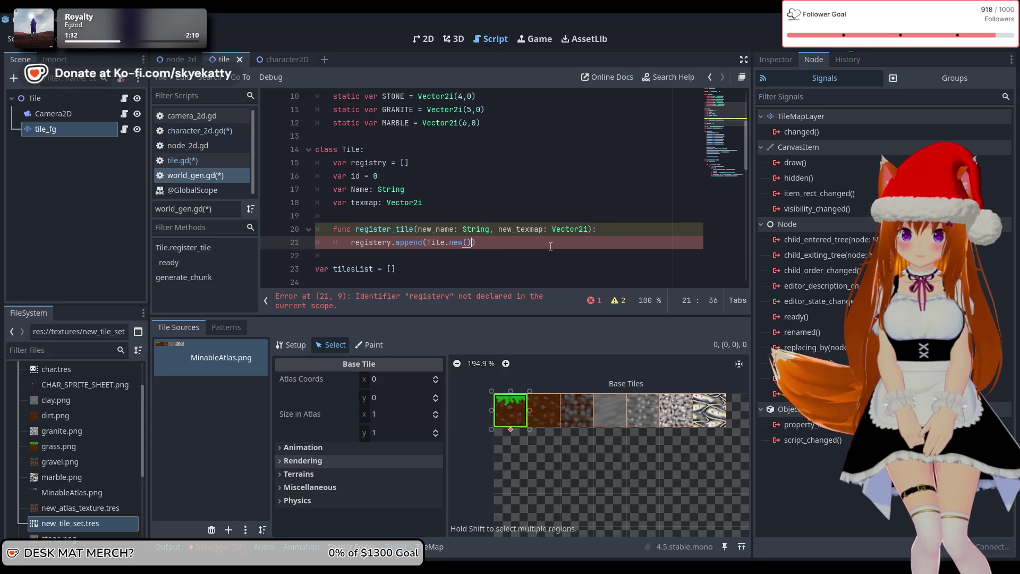
type("N")
Complete the body as registery.append(Tile.new(new_name, new_texmap)).
key("BackSpace")
type("ew")
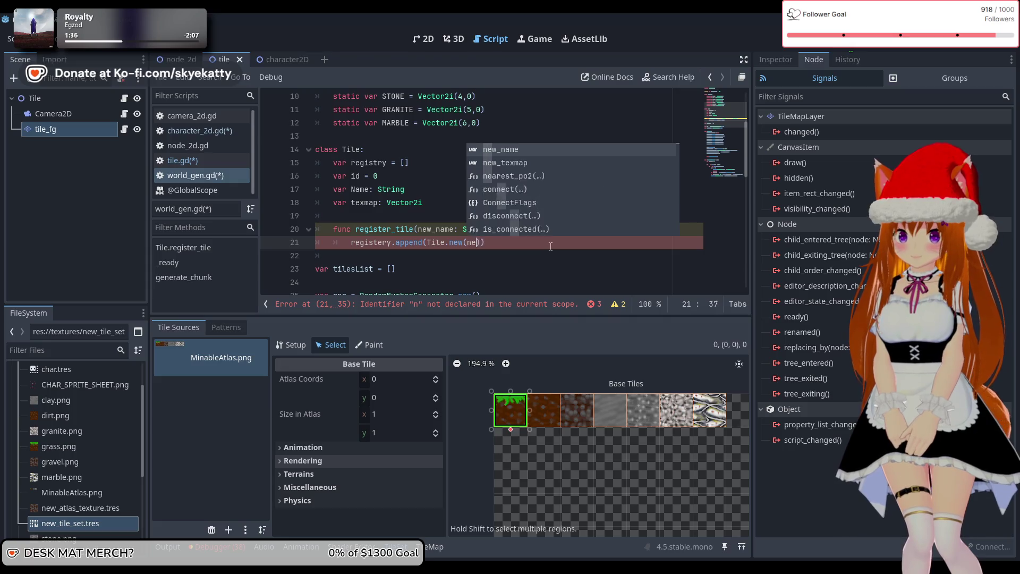
key("Return")
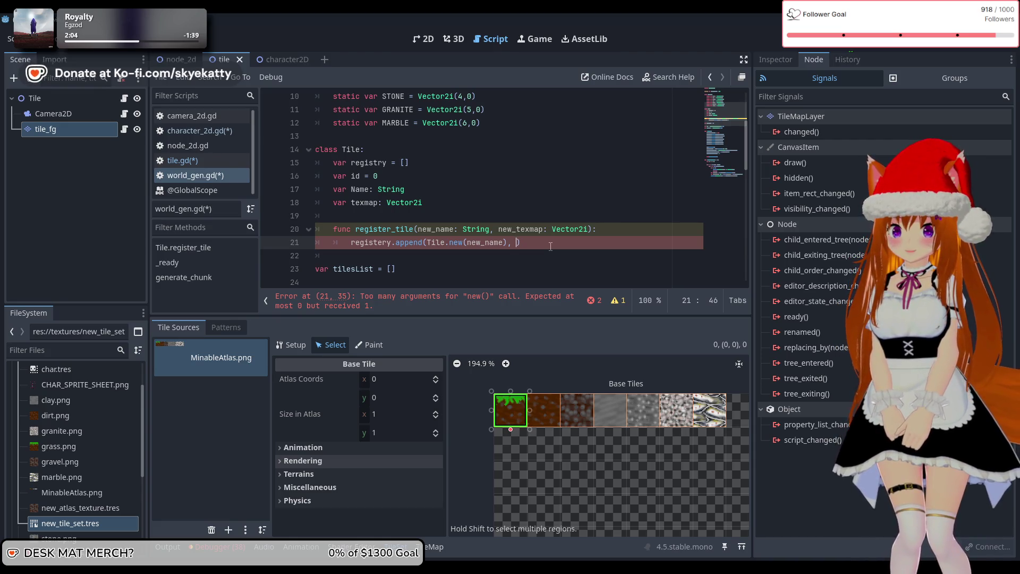
key("BackSpace")
key("BackSpace")
key("BackSpace")
key("Left")
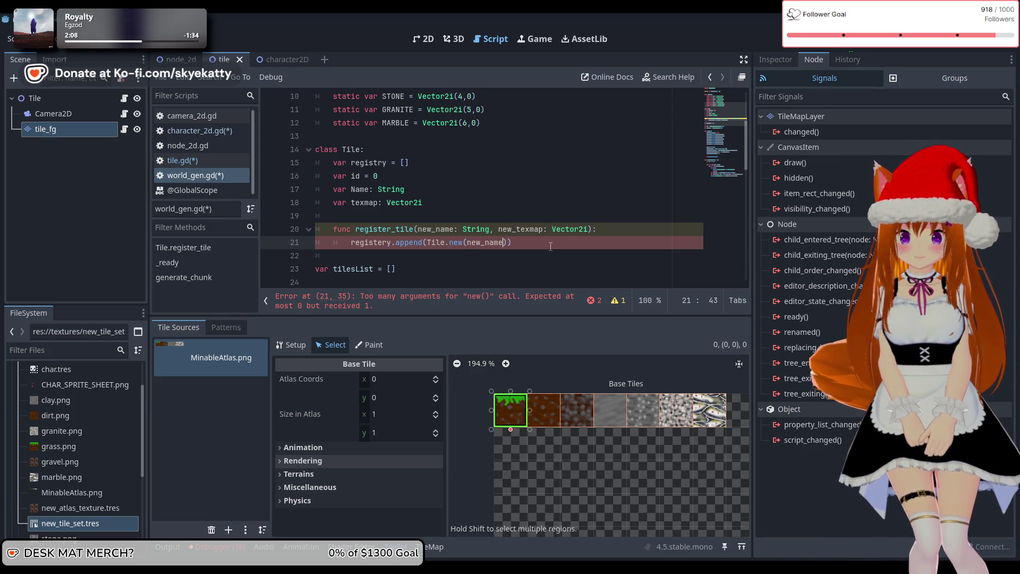
type(", ne")
type("w_t")
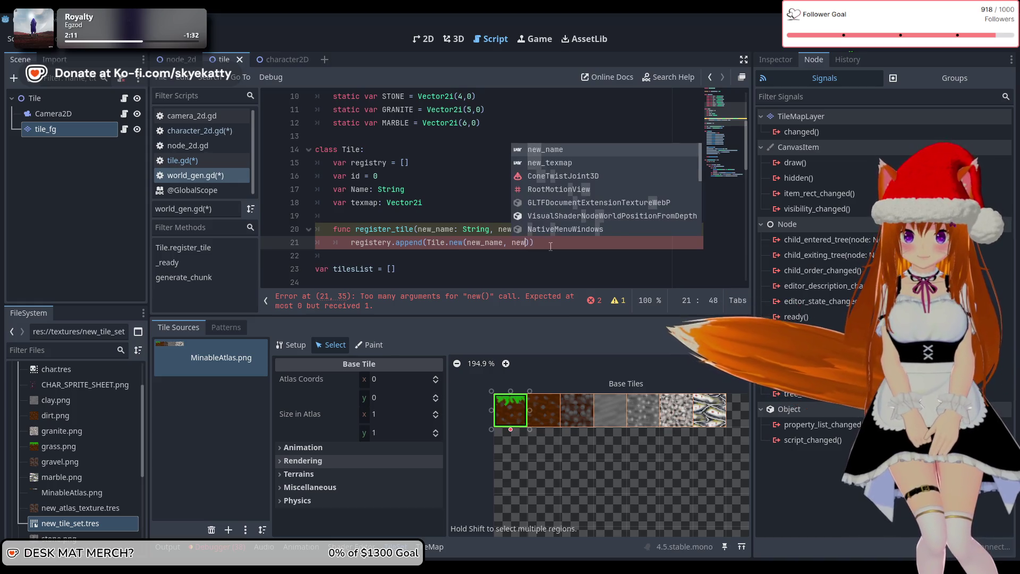
key("Return")
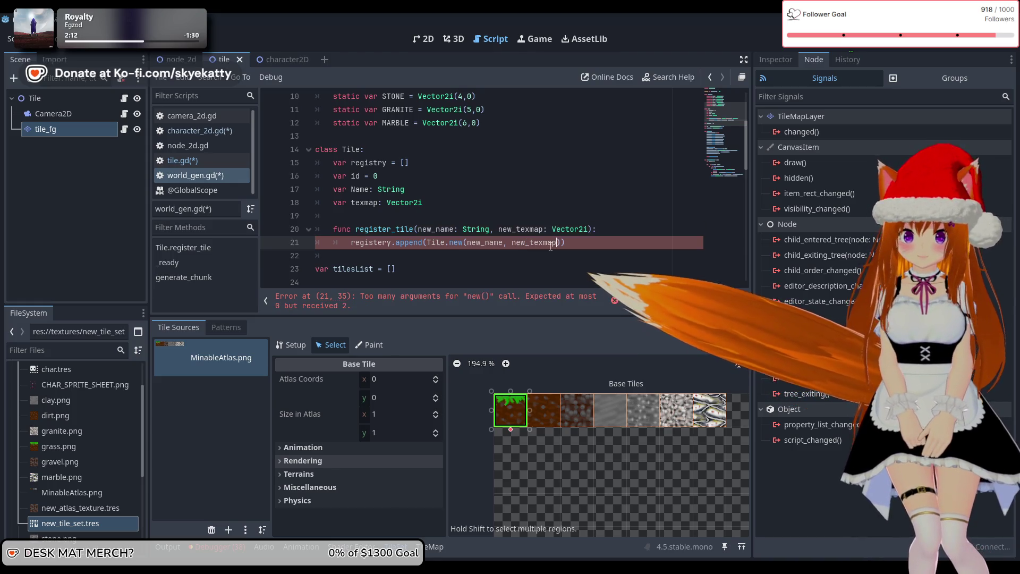
left_click(612, 202)
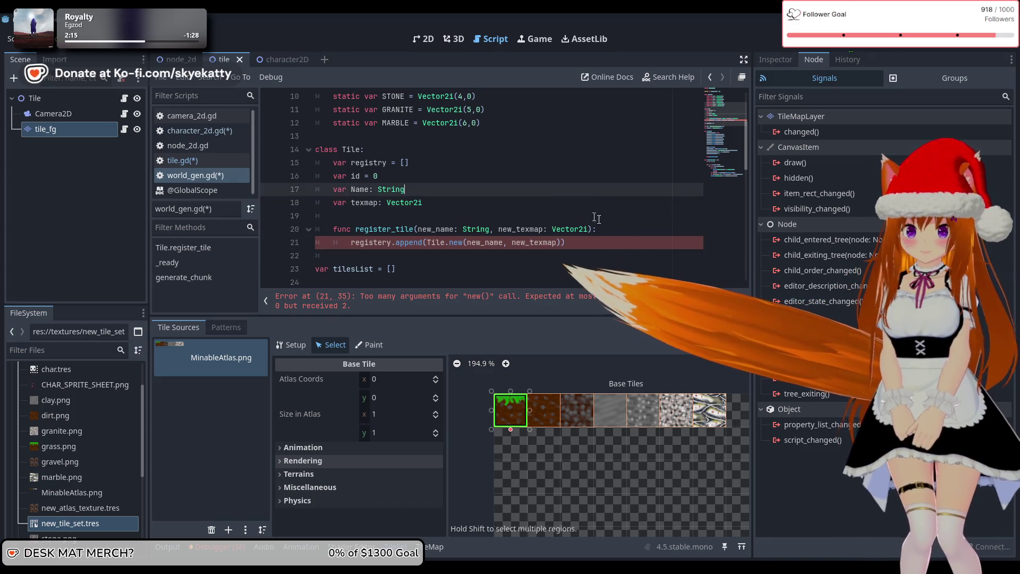
left_click(453, 249)
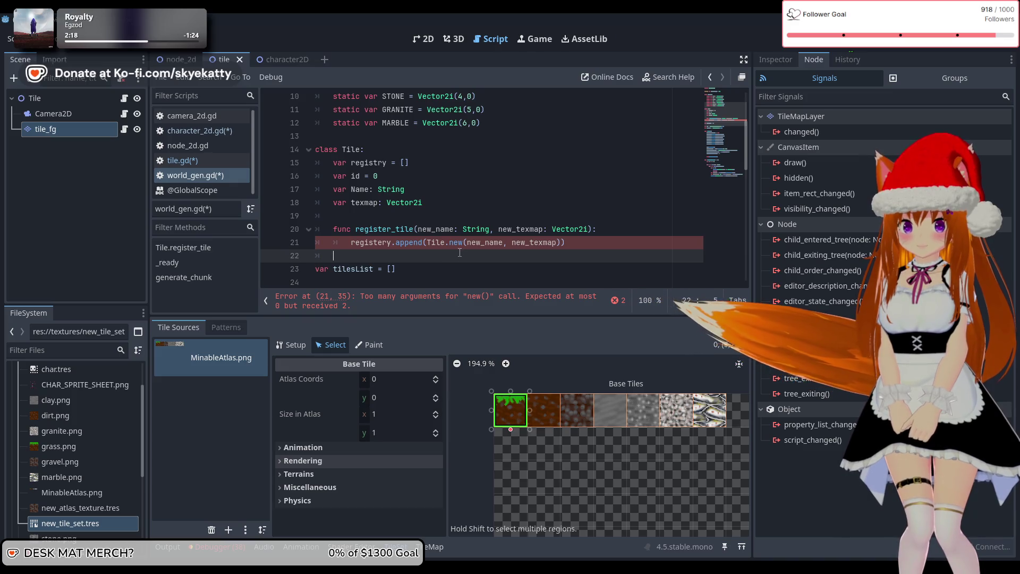
left_click(468, 229)
Add an _init(new_name: String, new_texmap: Vector2i) constructor above register_tile.
left_click(474, 204)
left_click(475, 217)
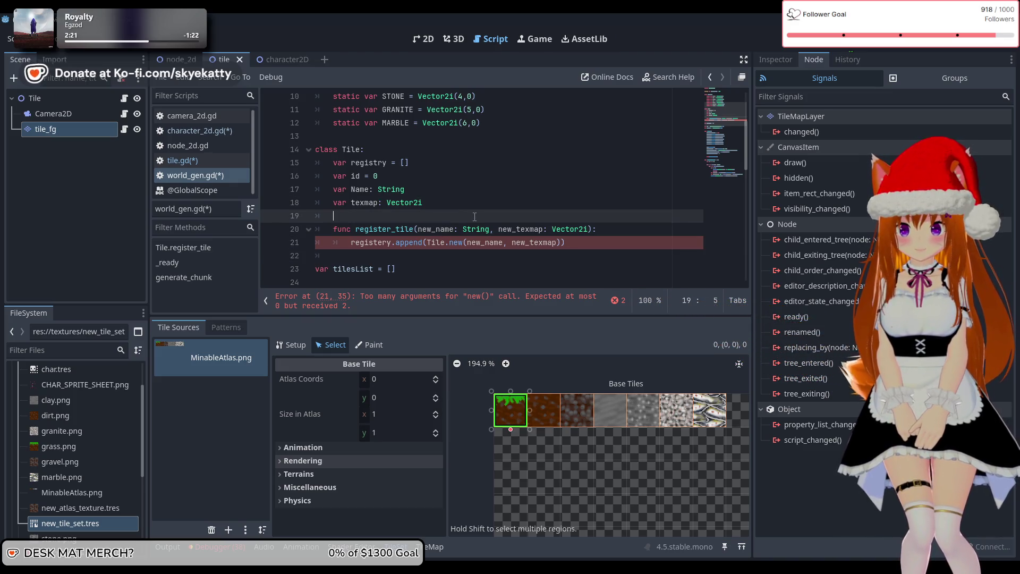
key("Return")
type("func ")
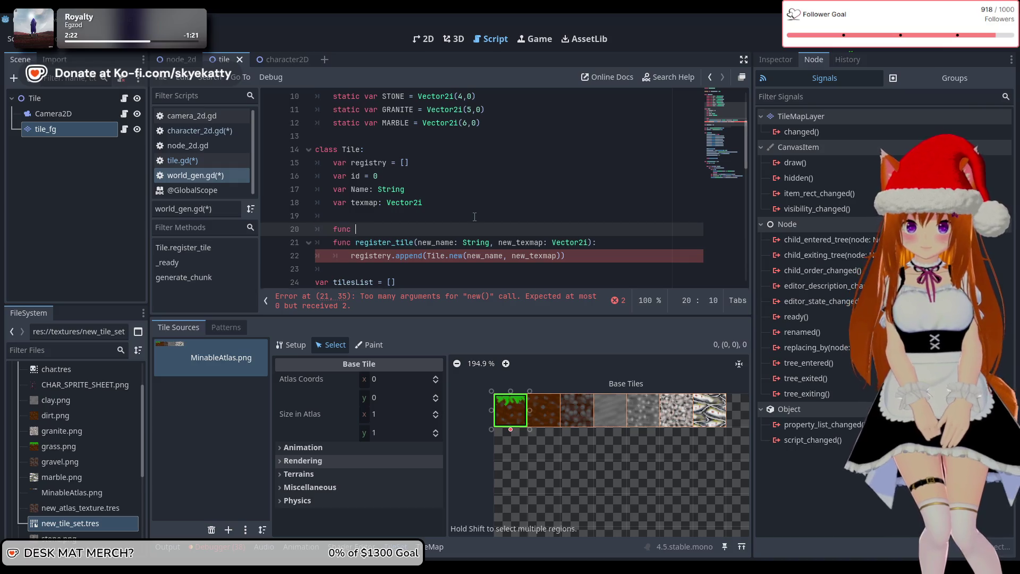
type("_init()")
key("Left")
type("ne")
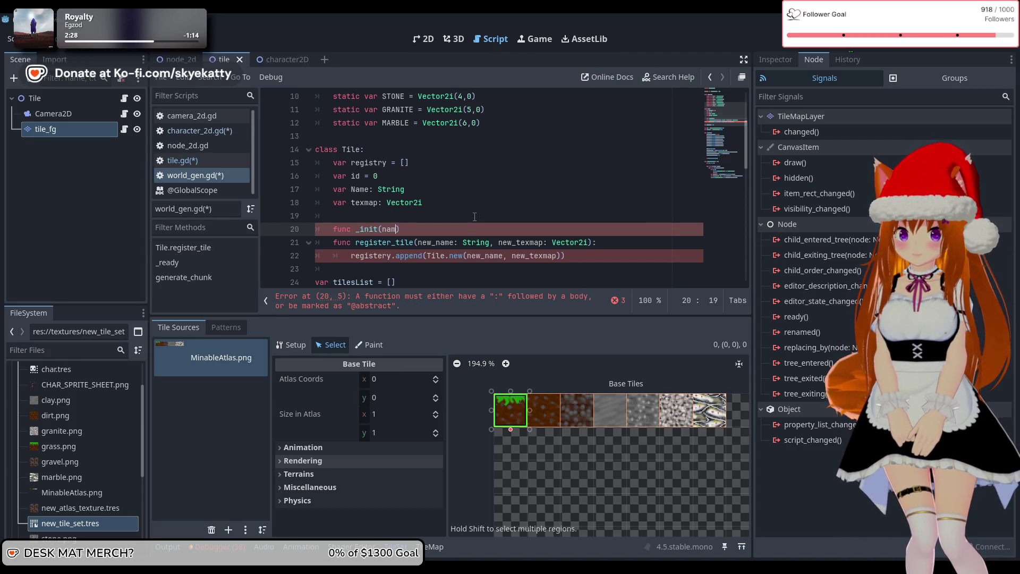
type("new_name")
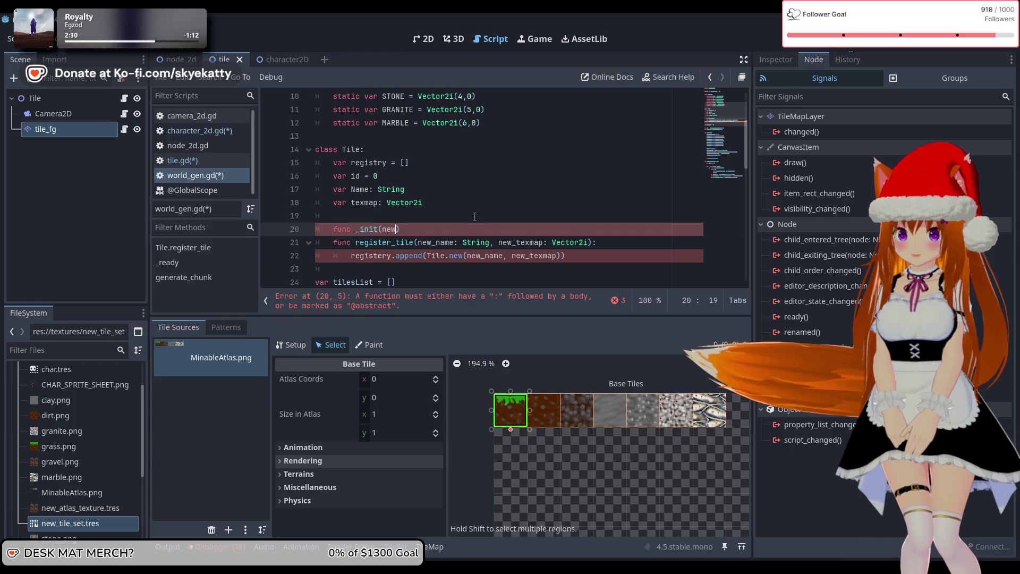
type(": S")
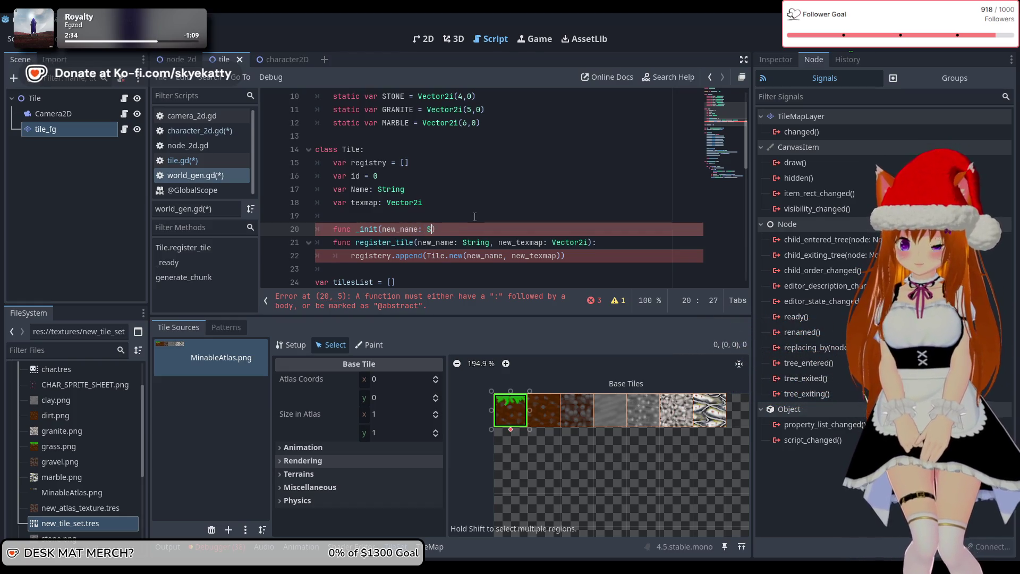
type(", n")
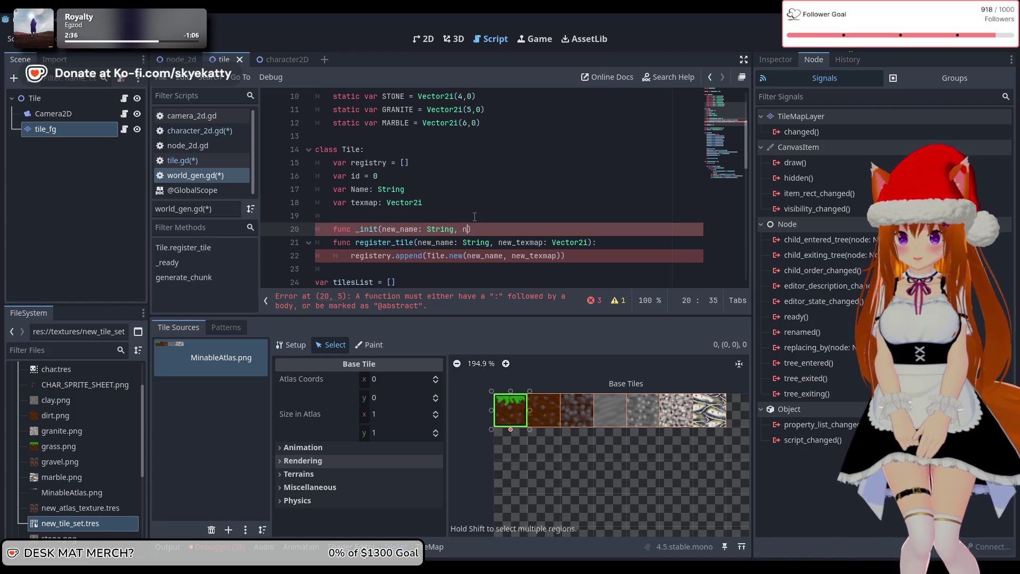
type("_texmap")
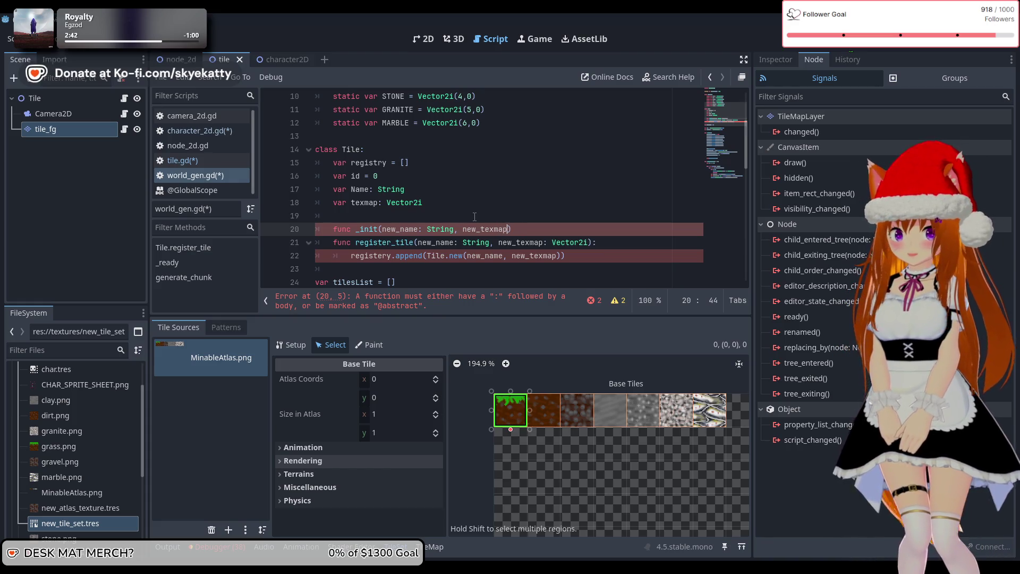
type("Vec")
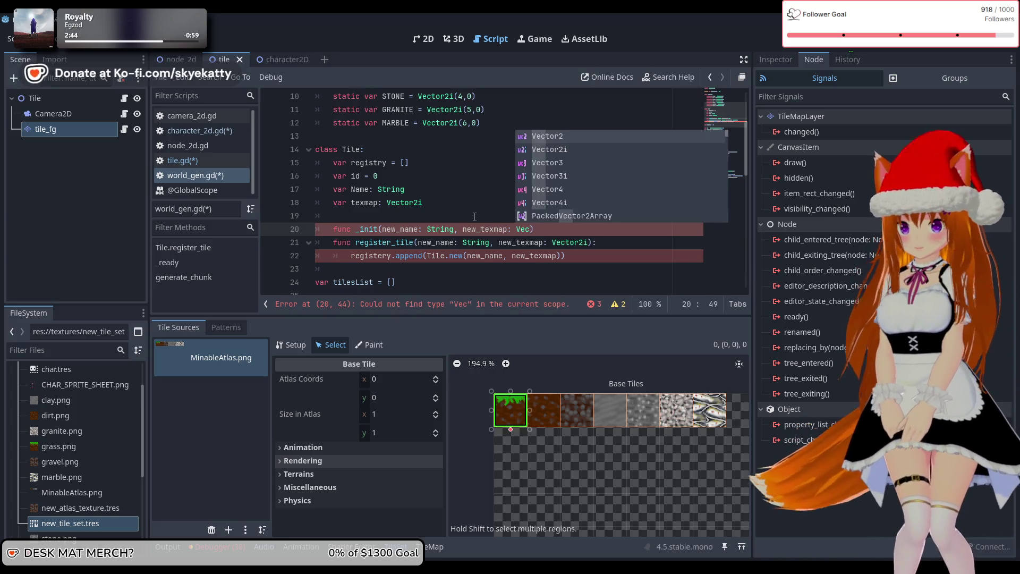
key("Return")
key("End")
type(":")
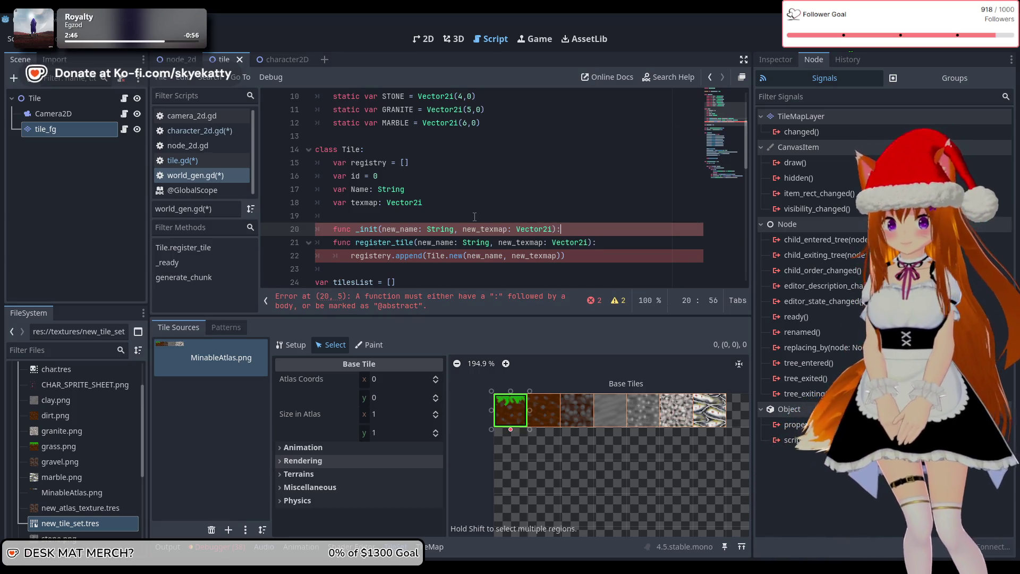
key("Return")
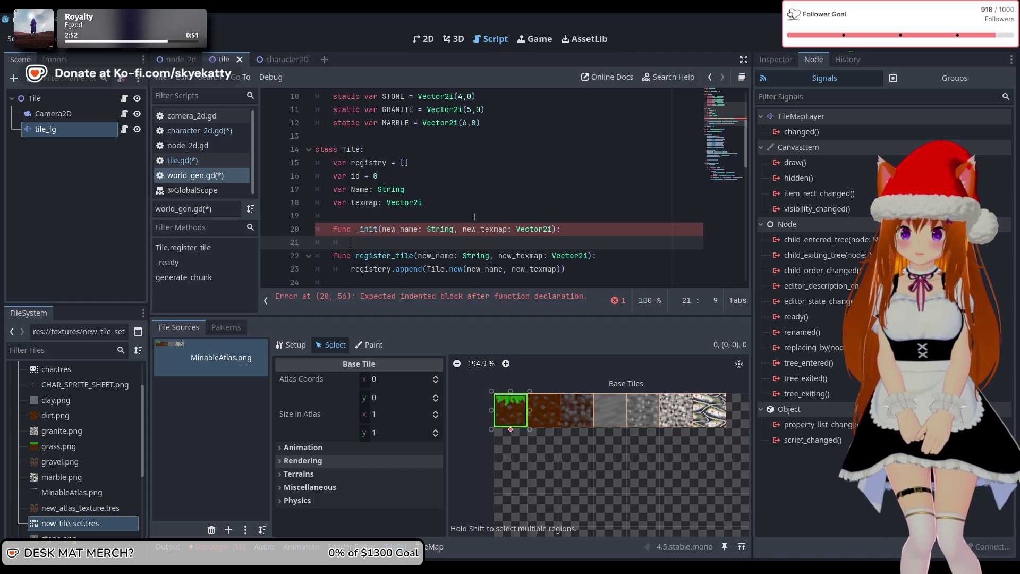
Fill the constructor body with self.id = id followed by id += 1.
type("i")
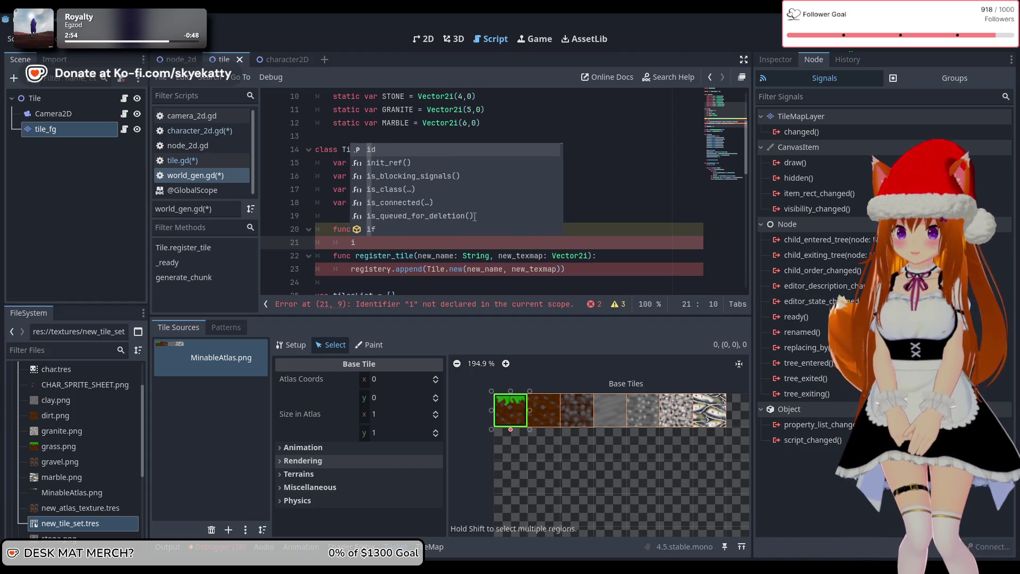
key("BackSpace")
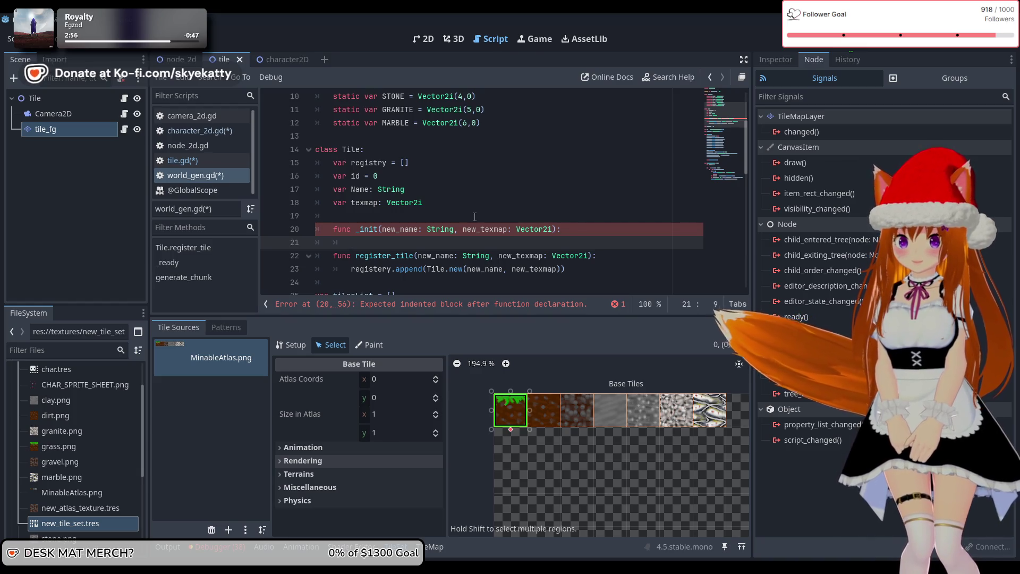
type("self.id = ")
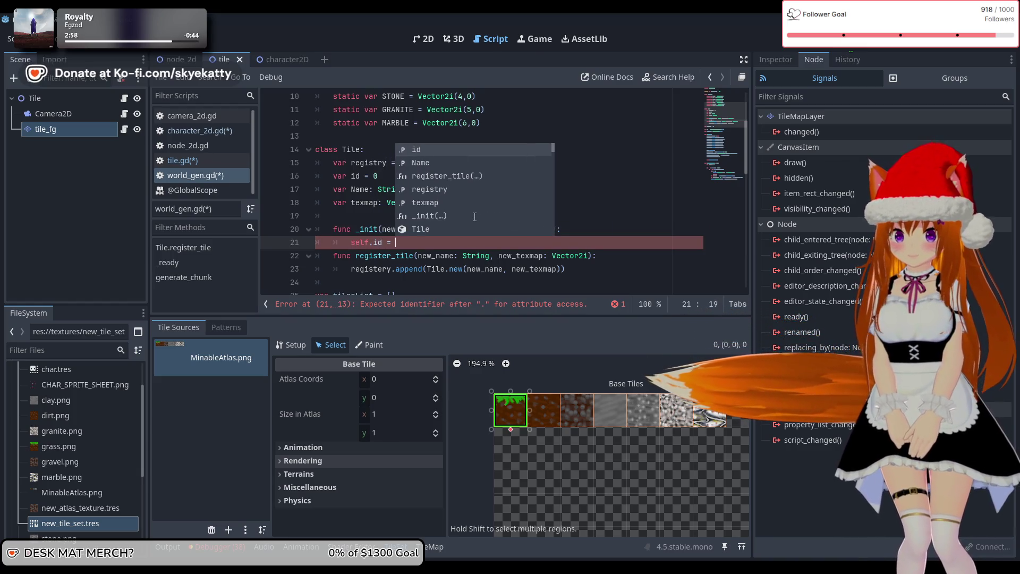
type("id")
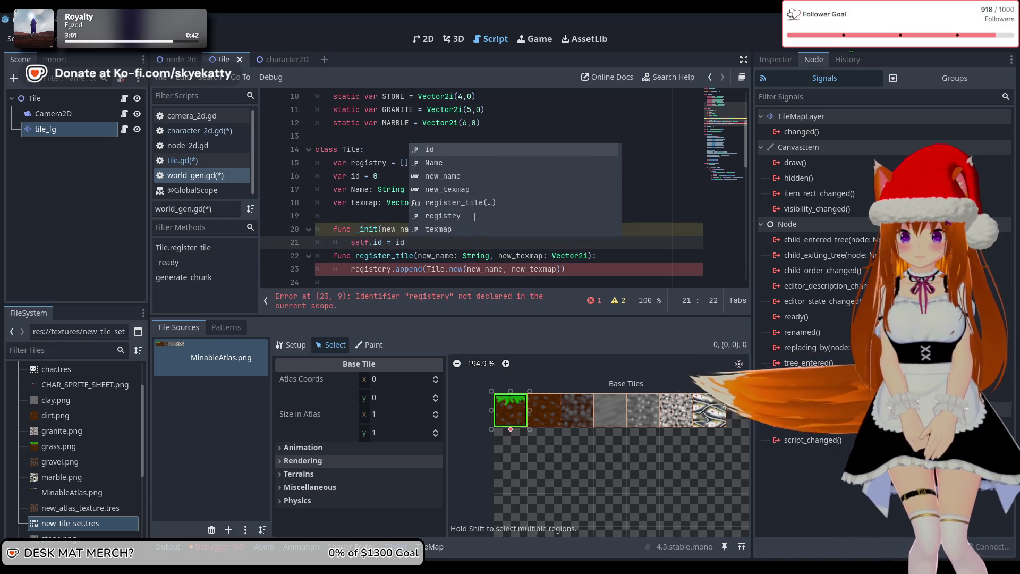
key("BackSpace")
key("Escape")
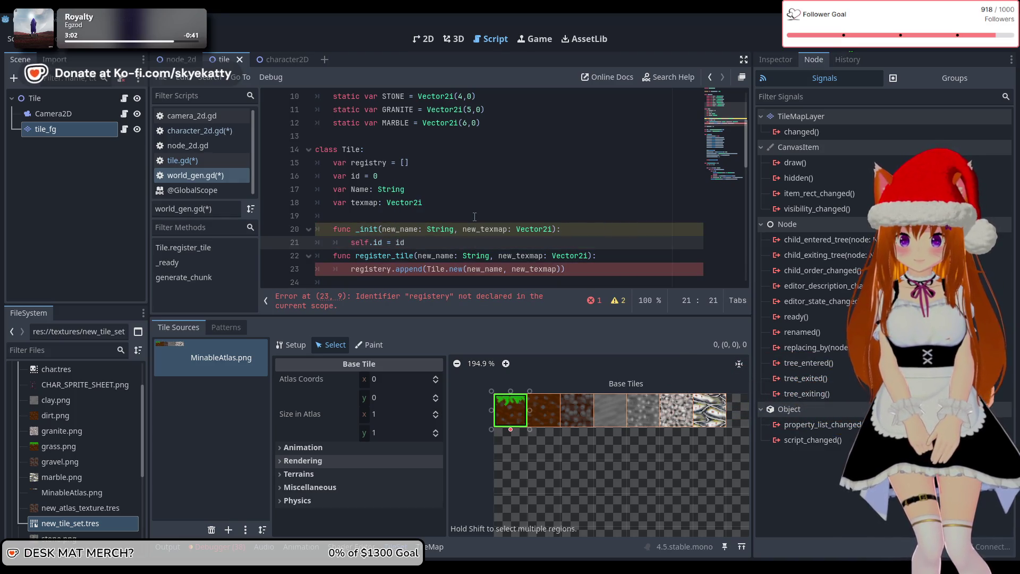
key("Return")
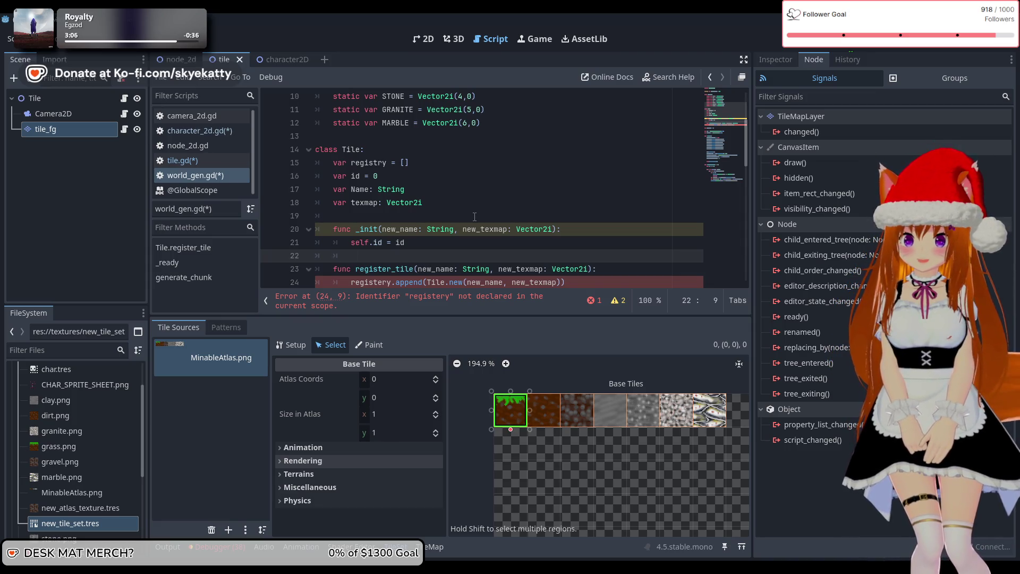
type("id ")
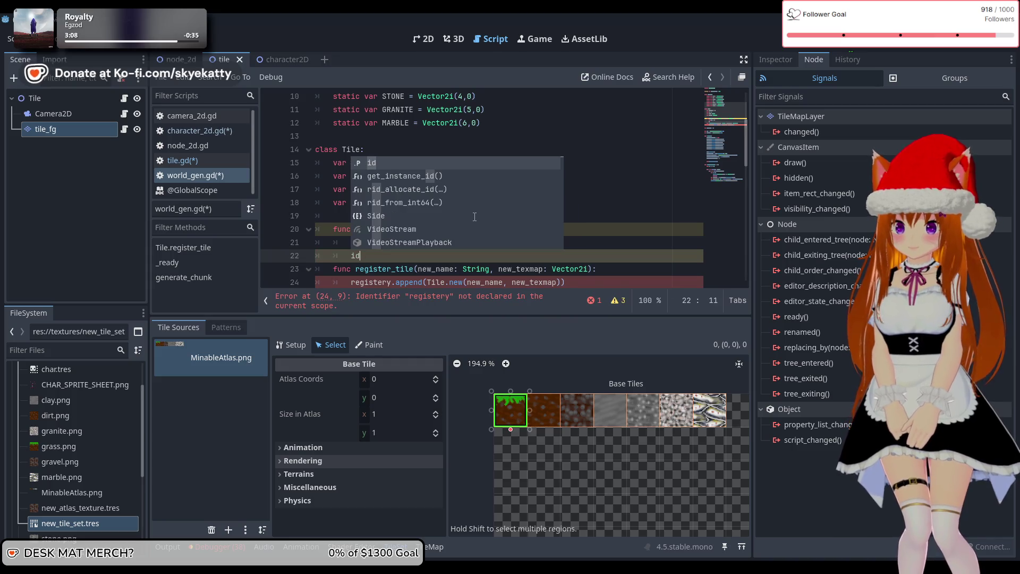
type("+= 1")
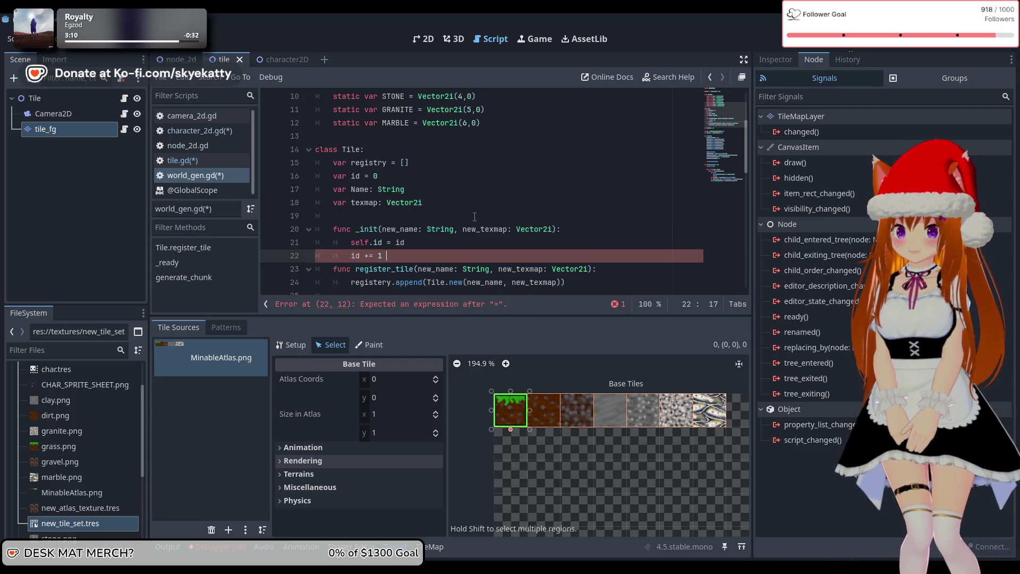
key("Return")
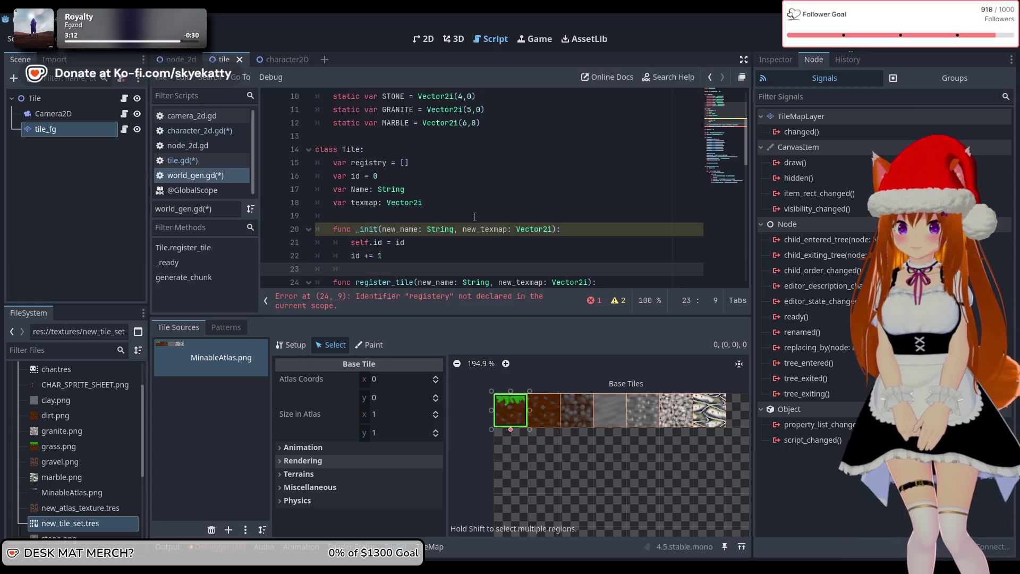
key("Return")
scroll(474, 216, "down", 2)
scroll(467, 220, "up", 2)
scroll(459, 224, "down", 1)
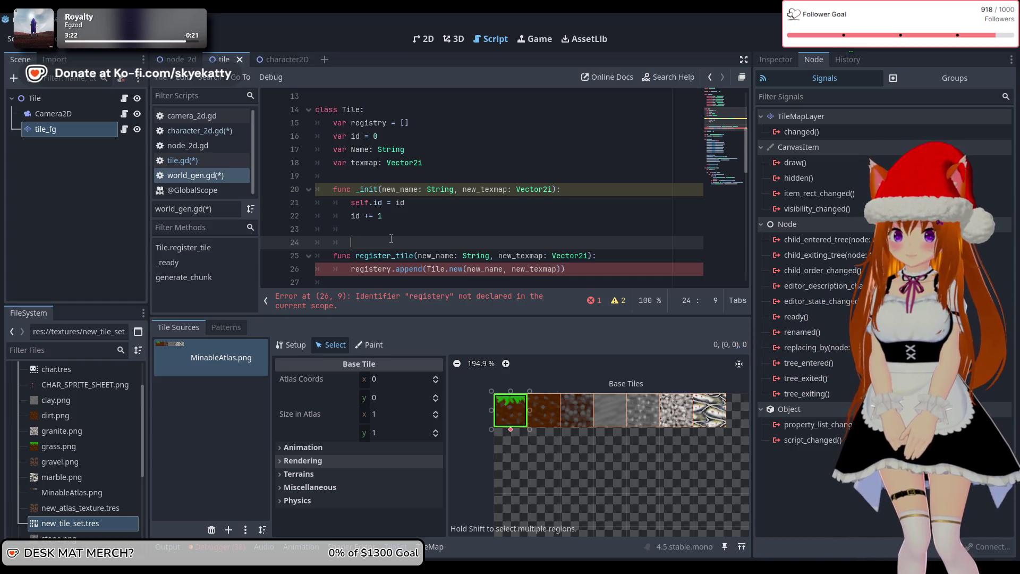
Add self.Name = new_name and self.texmap = new_texmap to the _init constructor.
type("se")
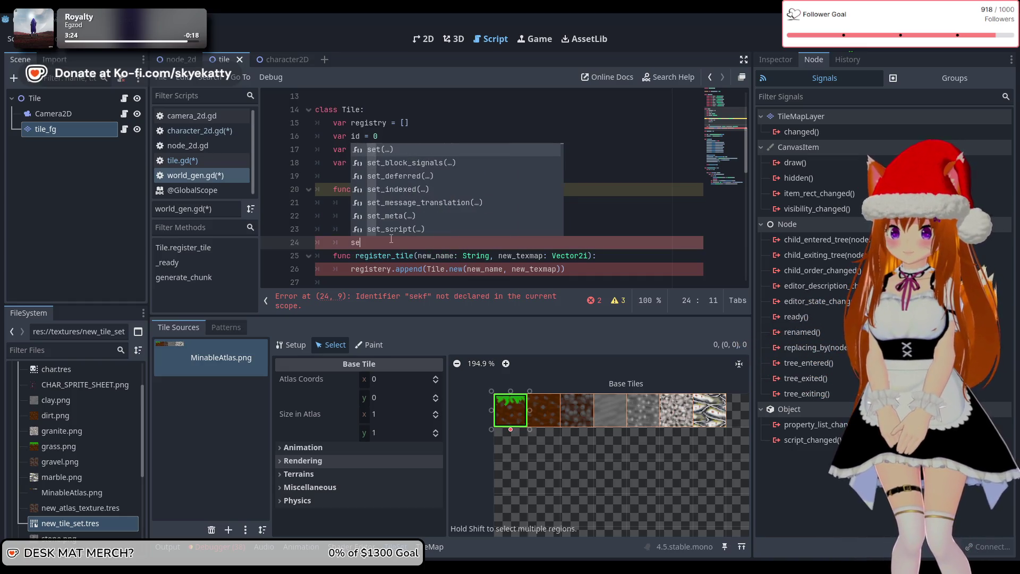
type("lf.")
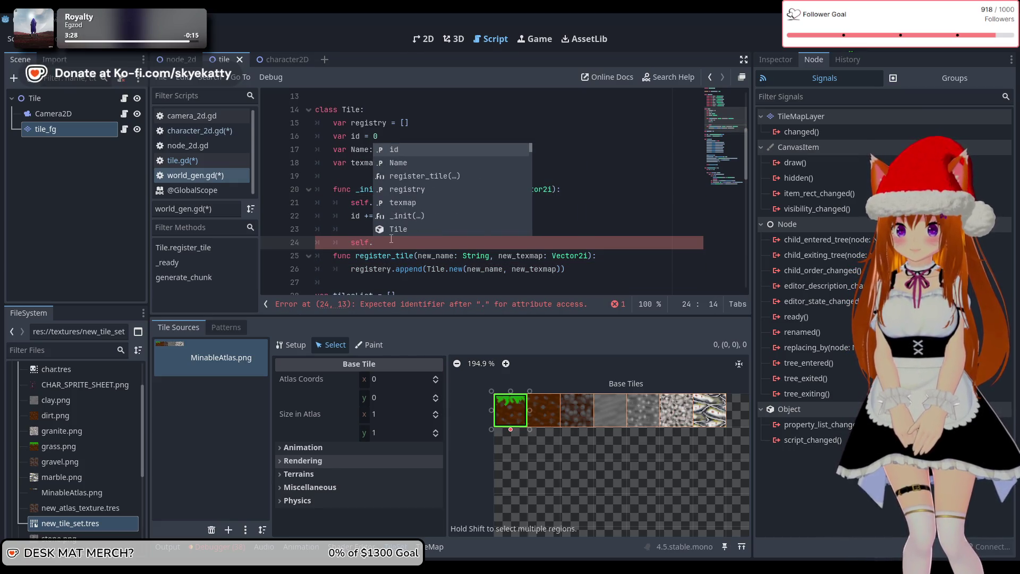
type("Name = ")
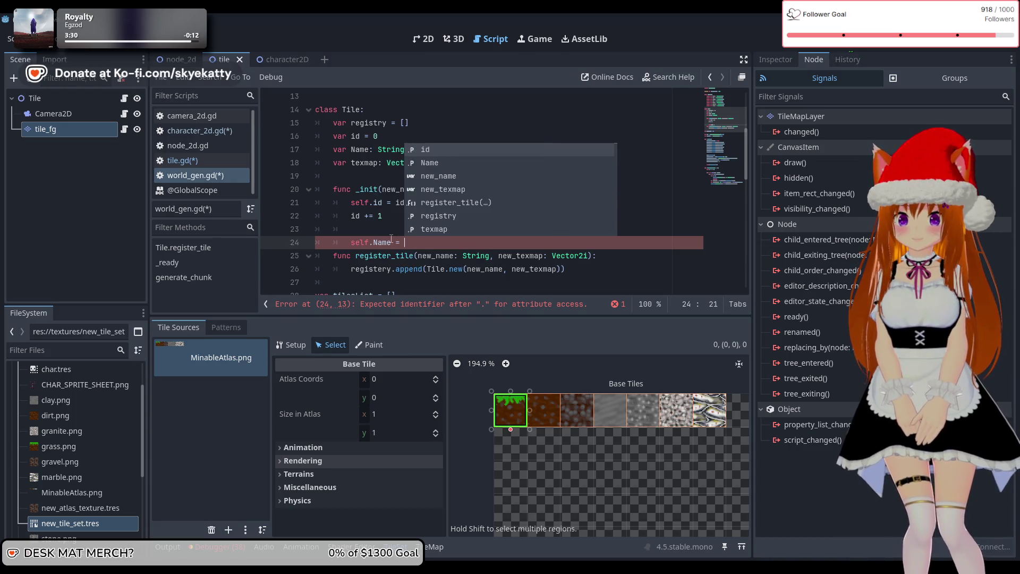
type("new_name")
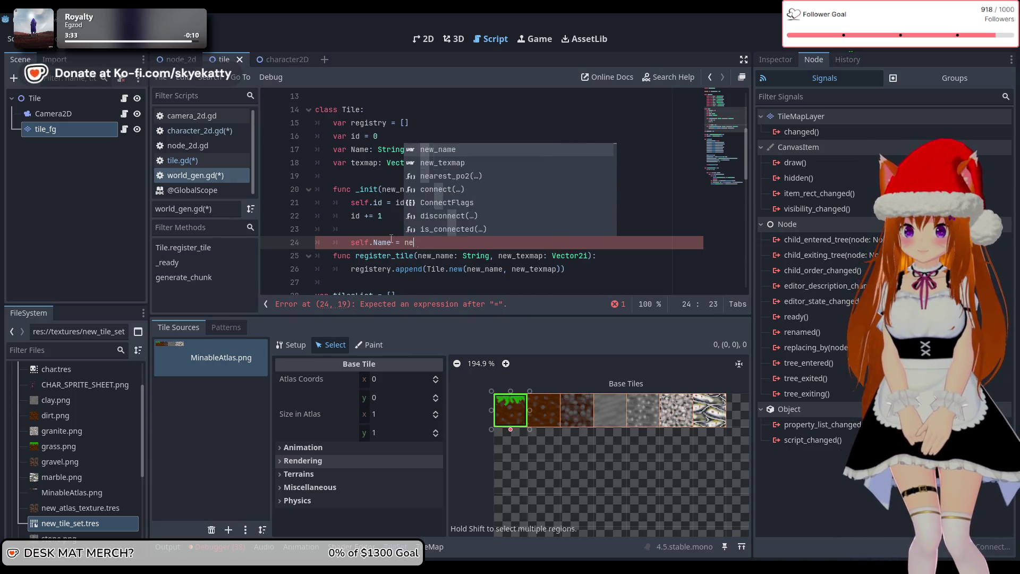
key("Return")
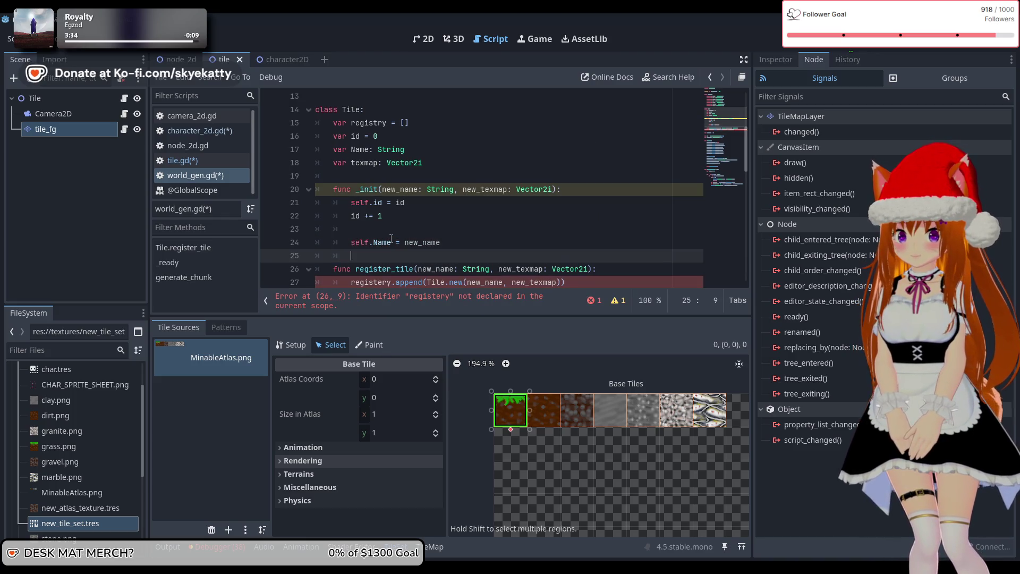
type("self.te")
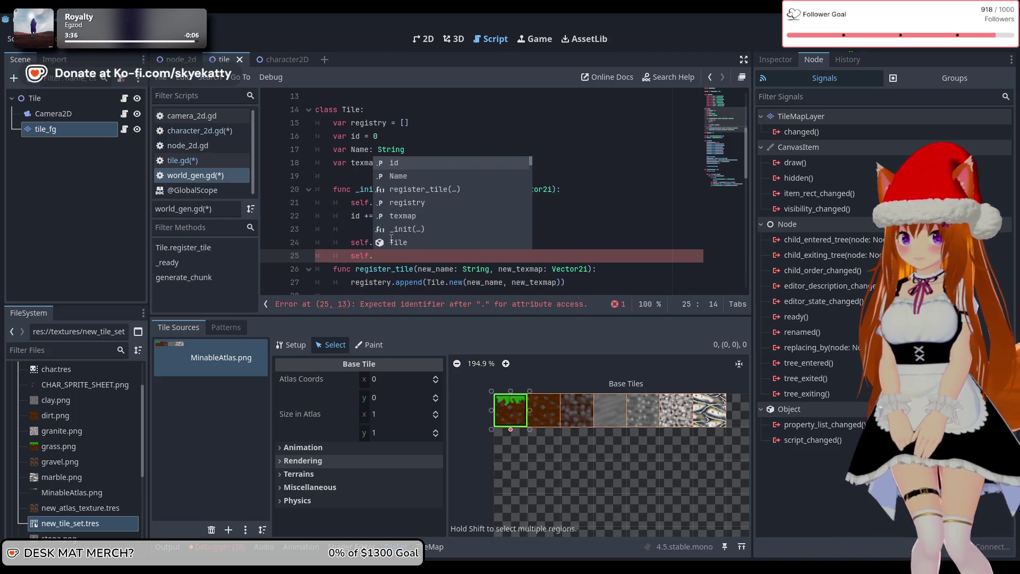
key("Return")
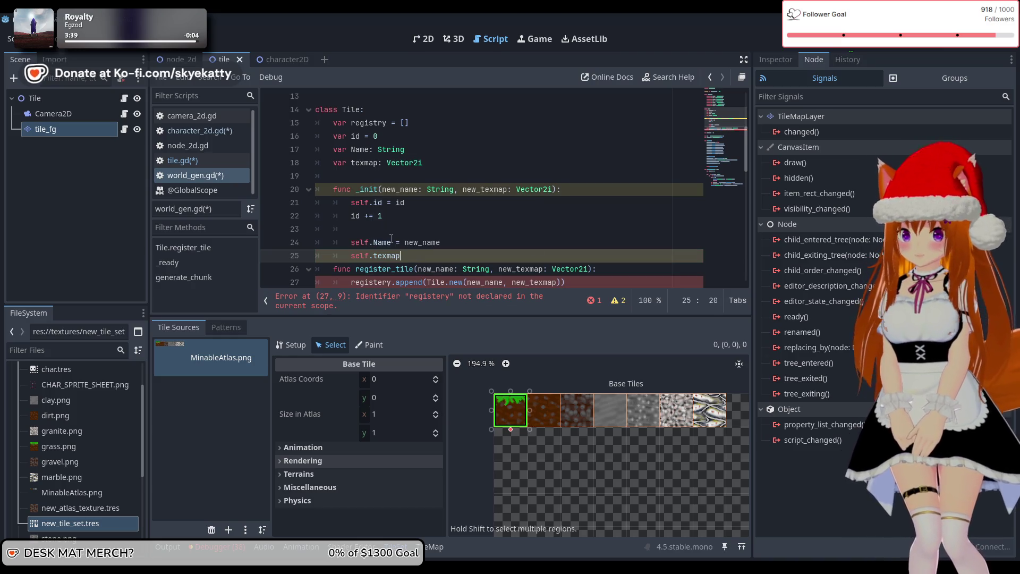
type(" = new")
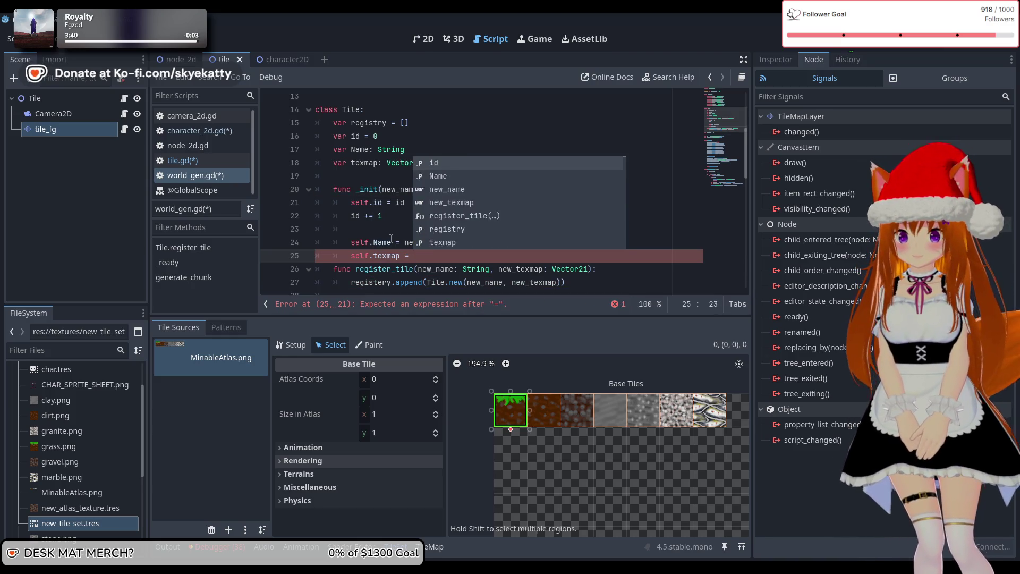
key("Down")
key("Return")
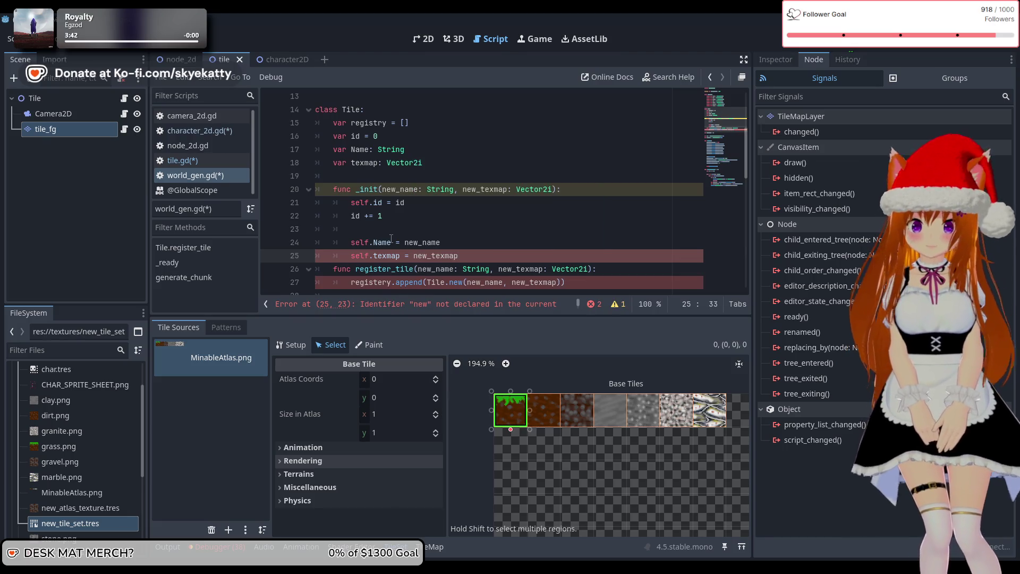
key("Return")
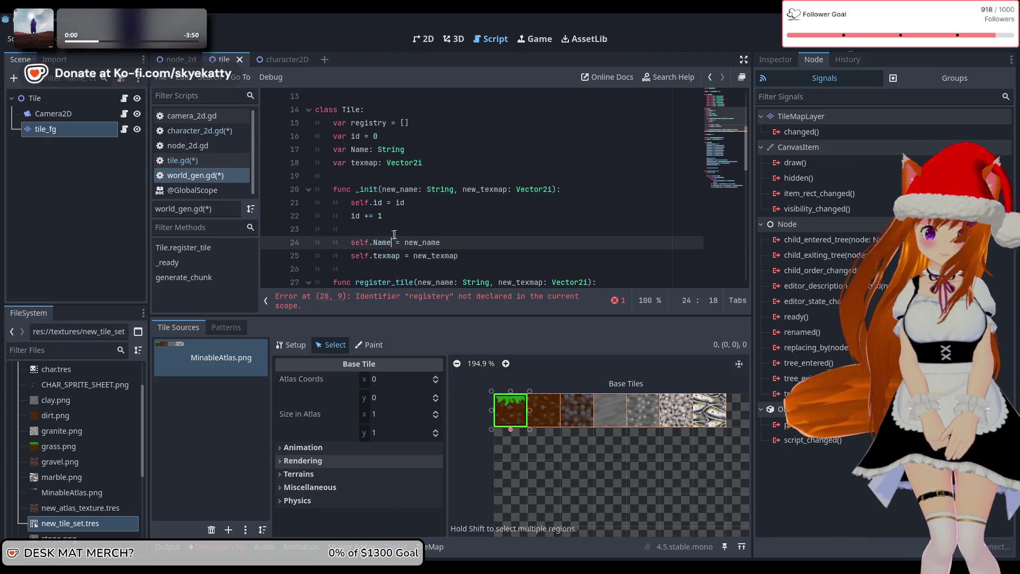
left_click(394, 229)
Remove the stray empty line inside _init.
key("BackSpace")
key("BackSpace")
key("BackSpace")
scroll(456, 223, "down", 2)
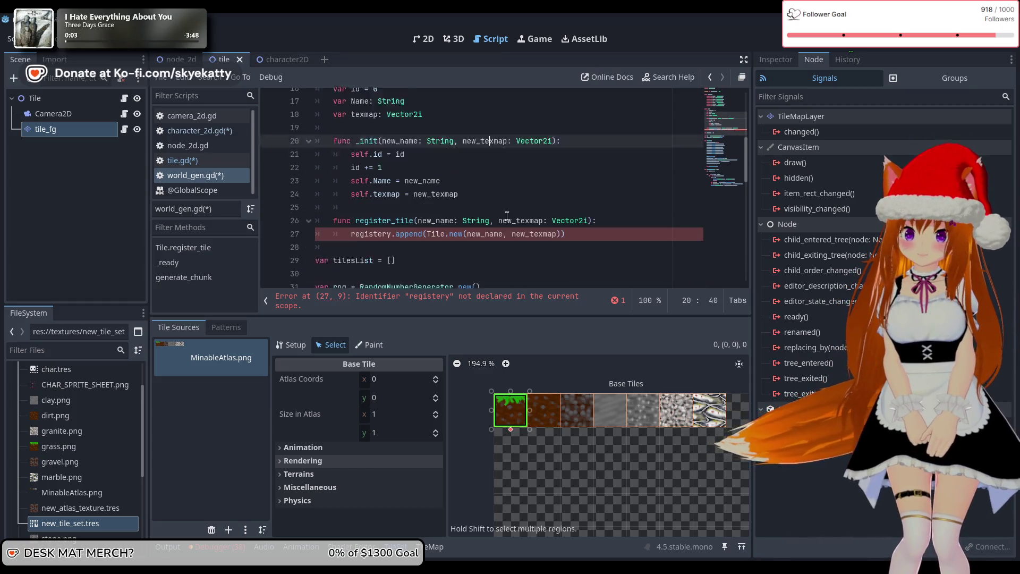
left_click(518, 206, "ctrl")
key("Down")
key("Down")
key("Down")
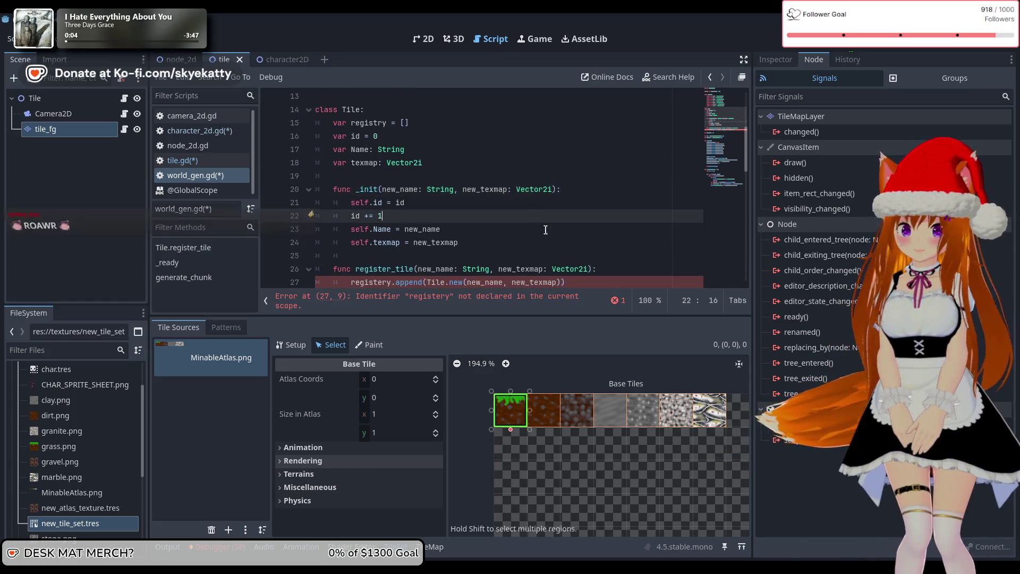
scroll(589, 235, "down", 1)
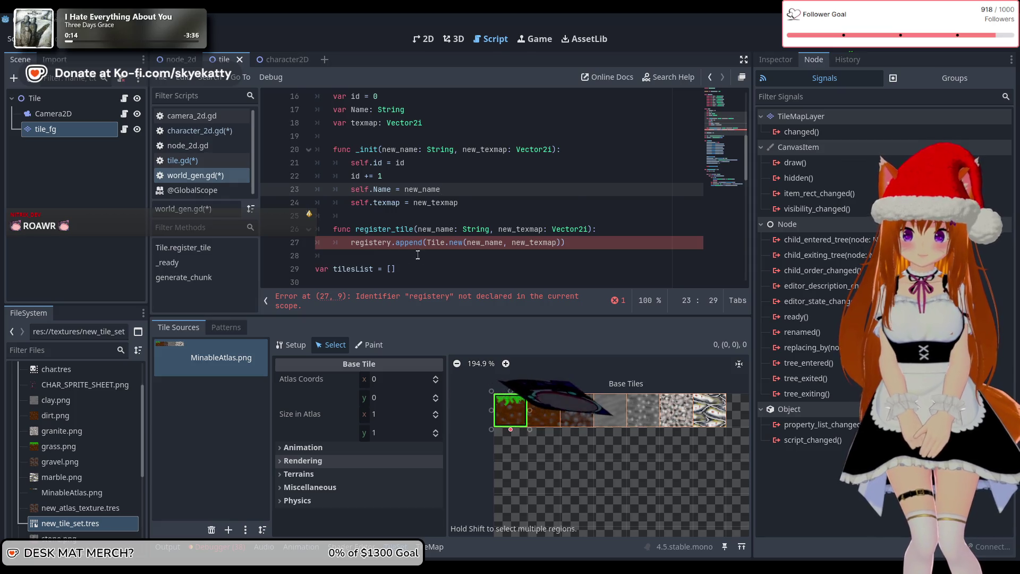
Respell line 15 as var registery = [] to clear the undeclared-identifier error.
scroll(409, 249, "down", 1)
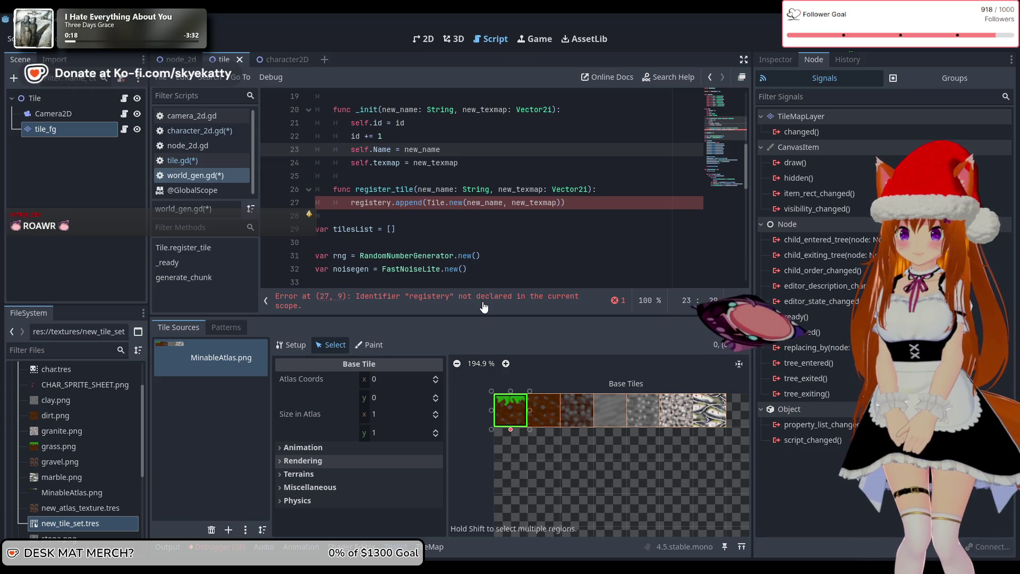
scroll(408, 246, "up", 1)
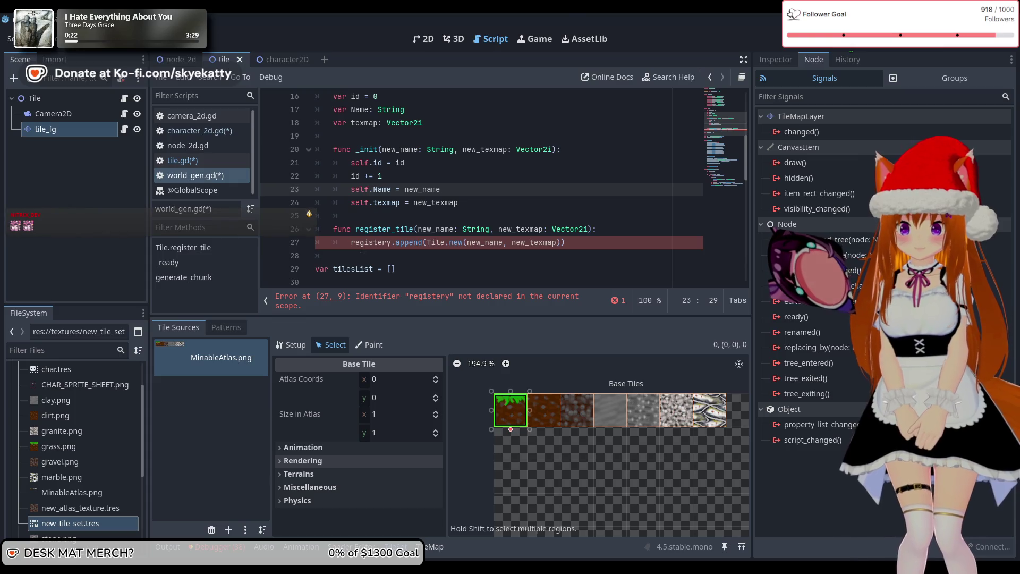
scroll(394, 257, "up", 1)
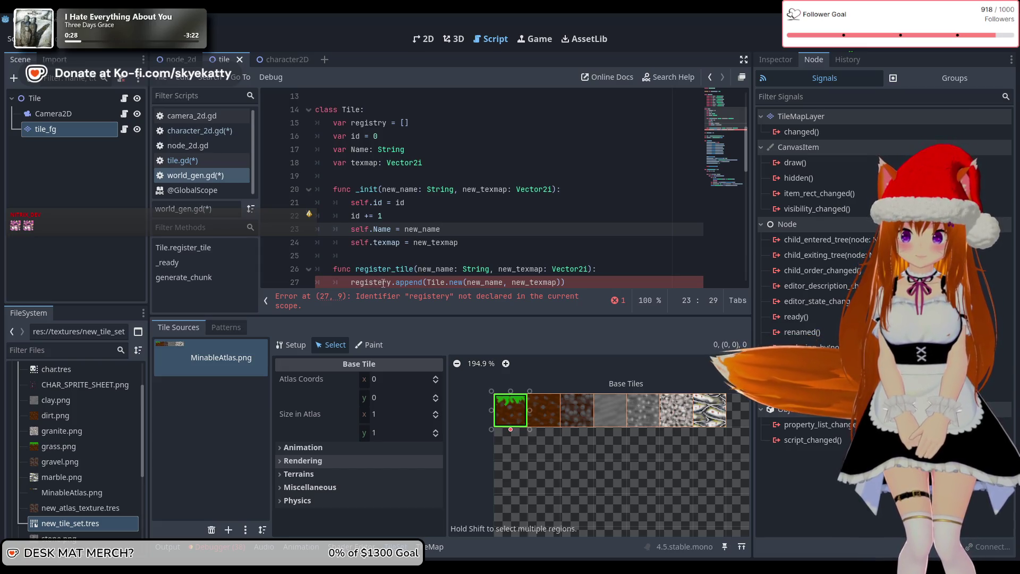
left_click(377, 122)
type("e")
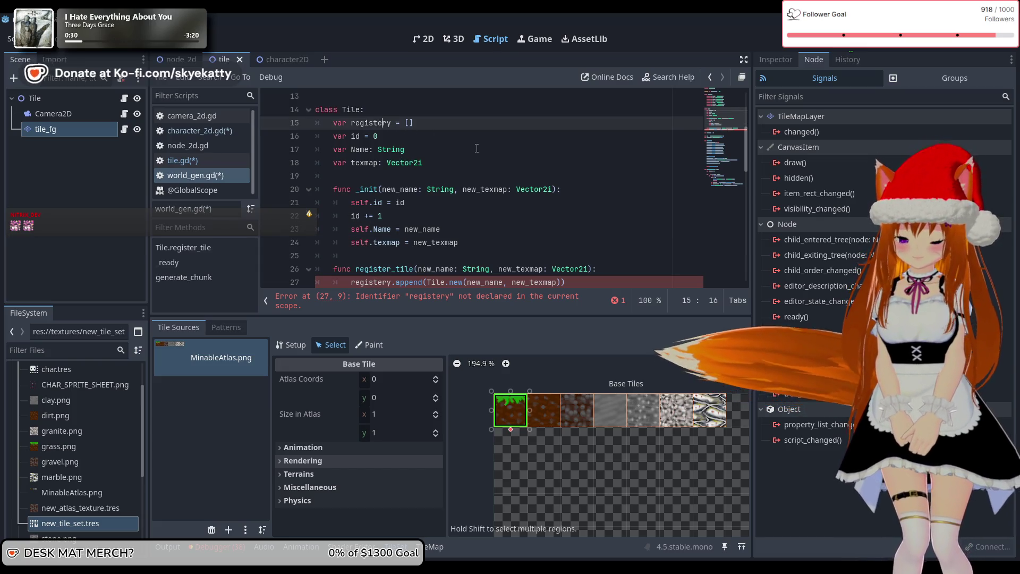
left_click(481, 149)
scroll(510, 181, "down", 2)
scroll(531, 202, "up", 1)
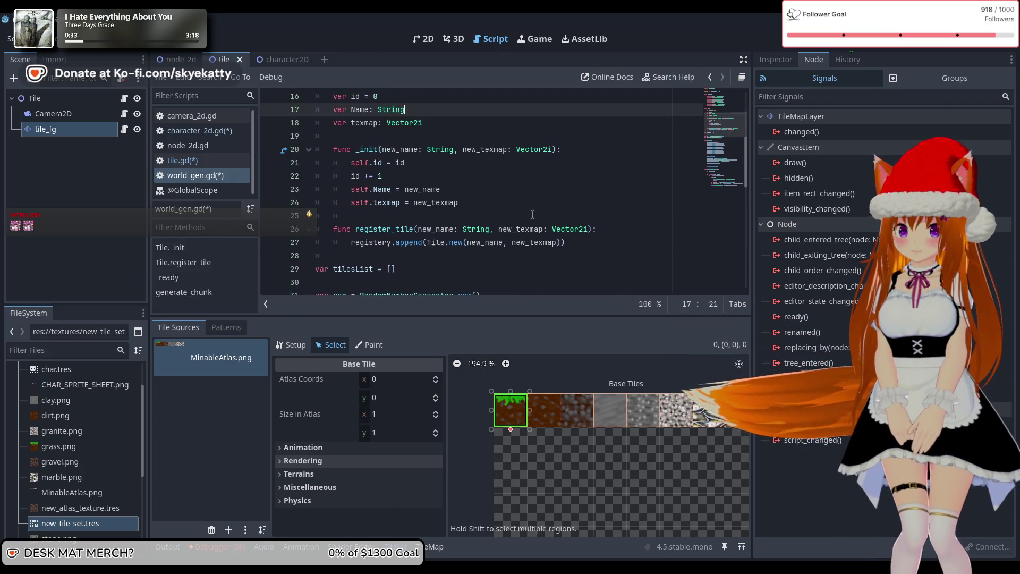
scroll(547, 212, "up", 1)
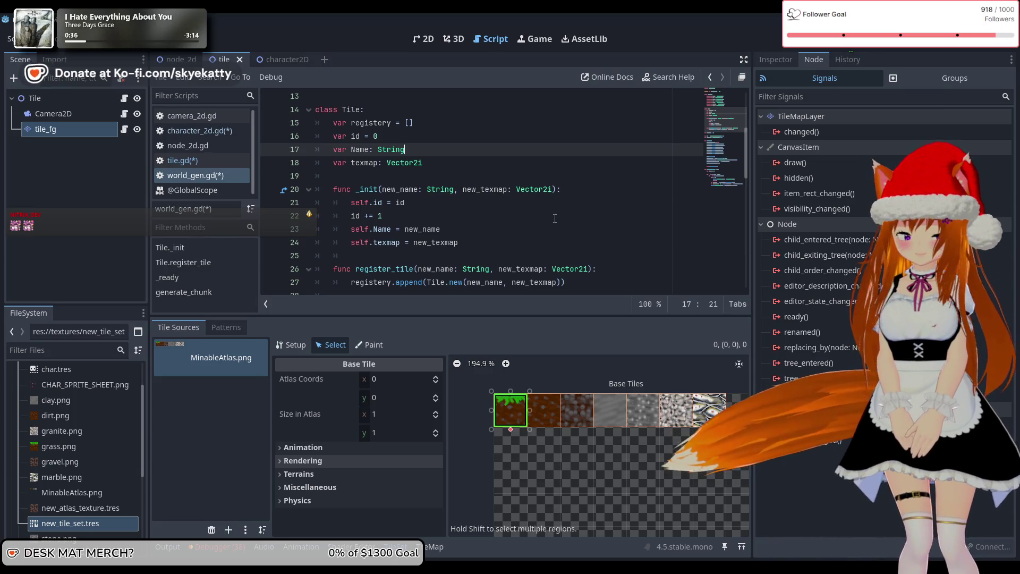
scroll(555, 218, "up", 4)
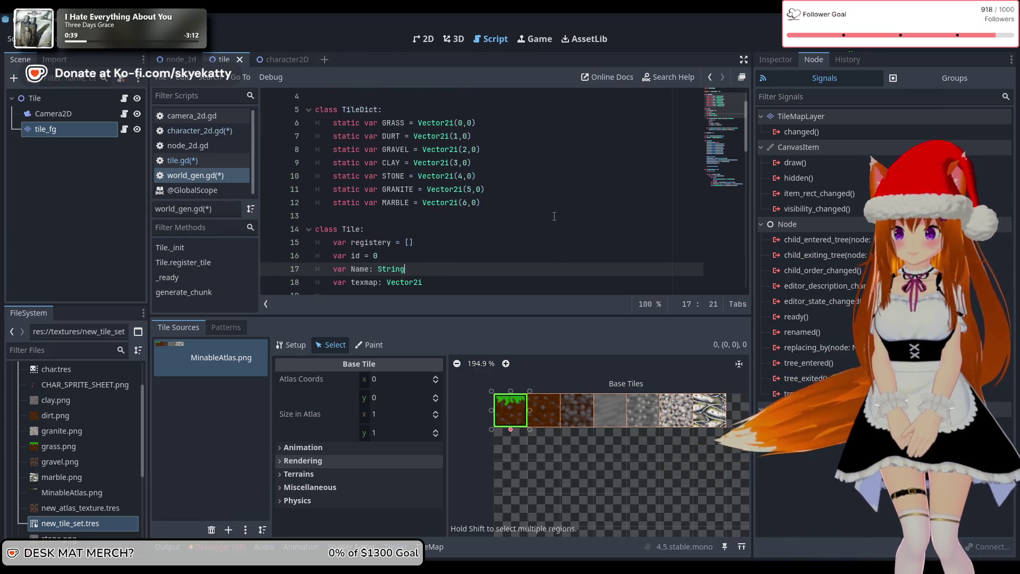
scroll(554, 216, "down", 1)
scroll(547, 209, "down", 9)
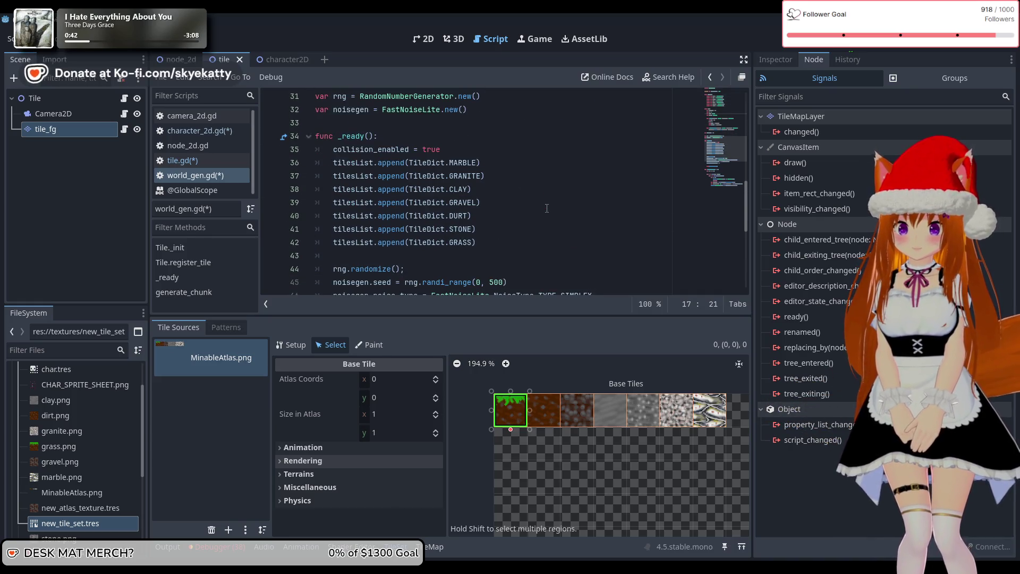
scroll(546, 208, "up", 10)
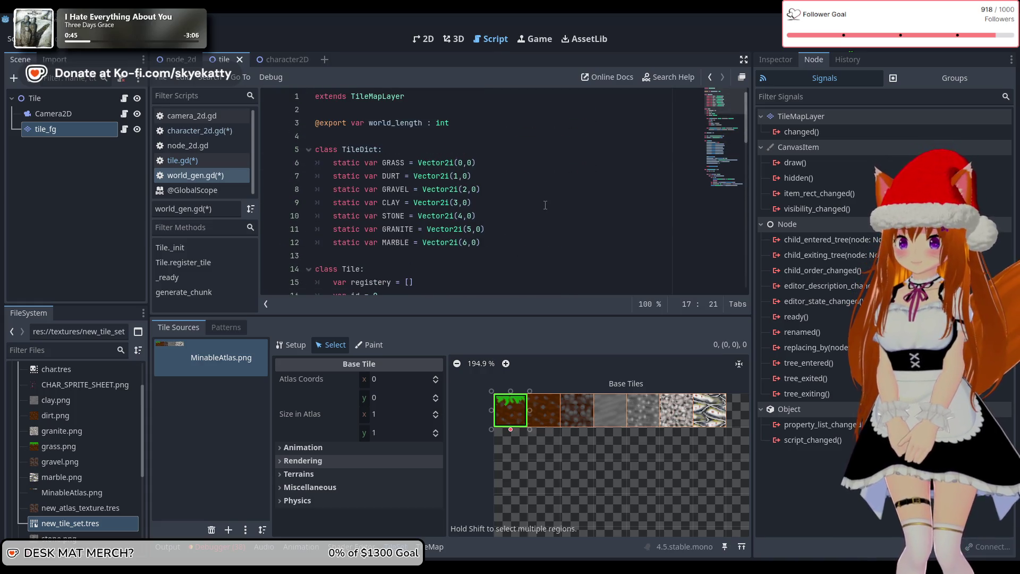
scroll(545, 205, "down", 3)
scroll(545, 205, "down", 7)
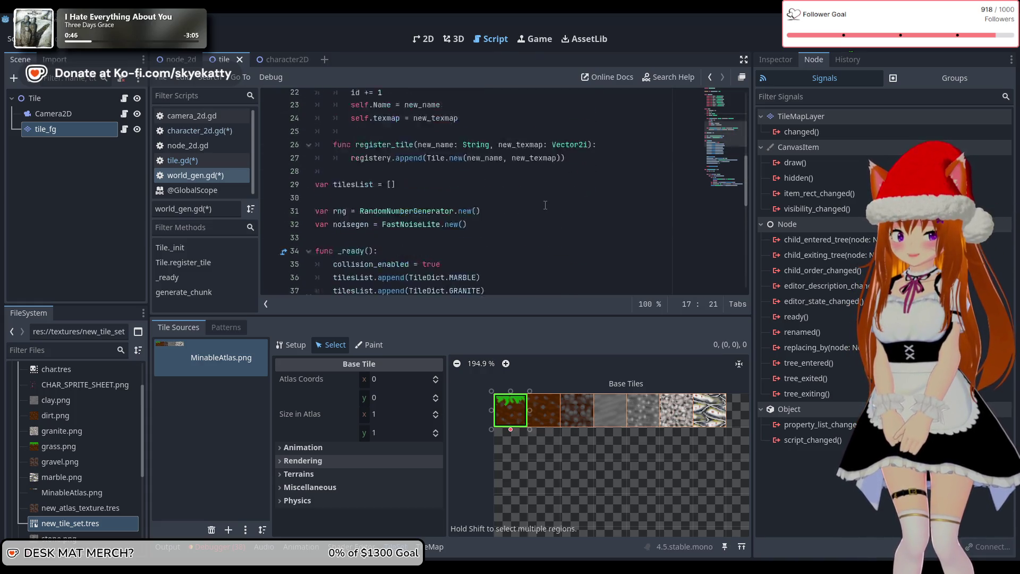
scroll(545, 205, "up", 4)
scroll(545, 205, "up", 6)
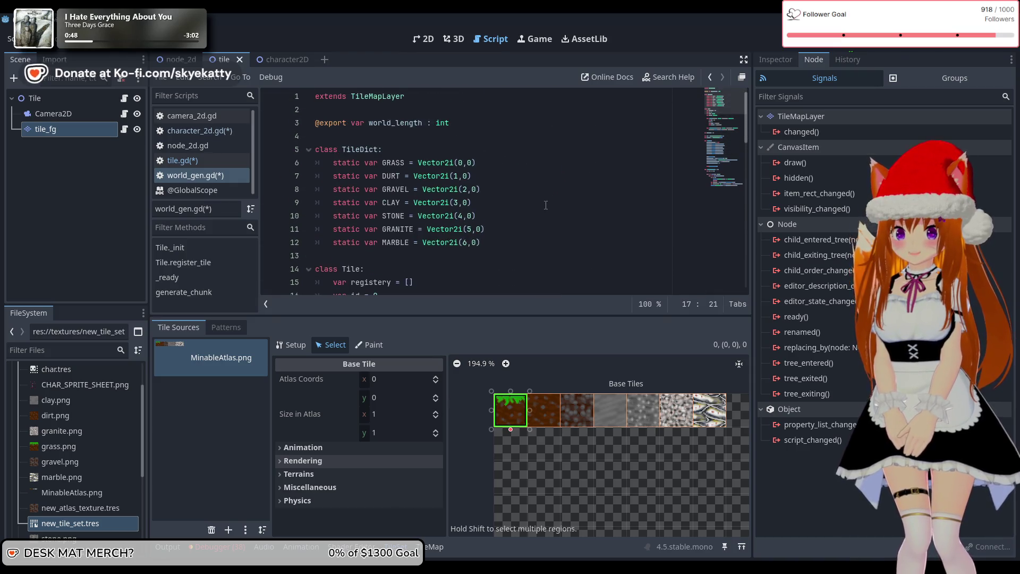
scroll(545, 205, "down", 8)
scroll(545, 204, "down", 5)
scroll(545, 204, "up", 3)
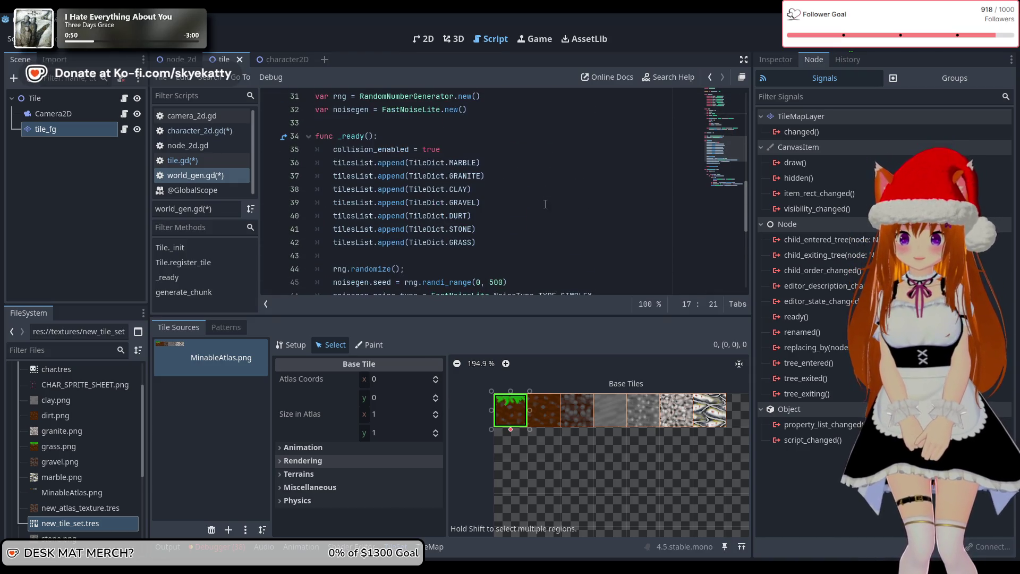
scroll(531, 205, "up", 2)
scroll(531, 205, "down", 2)
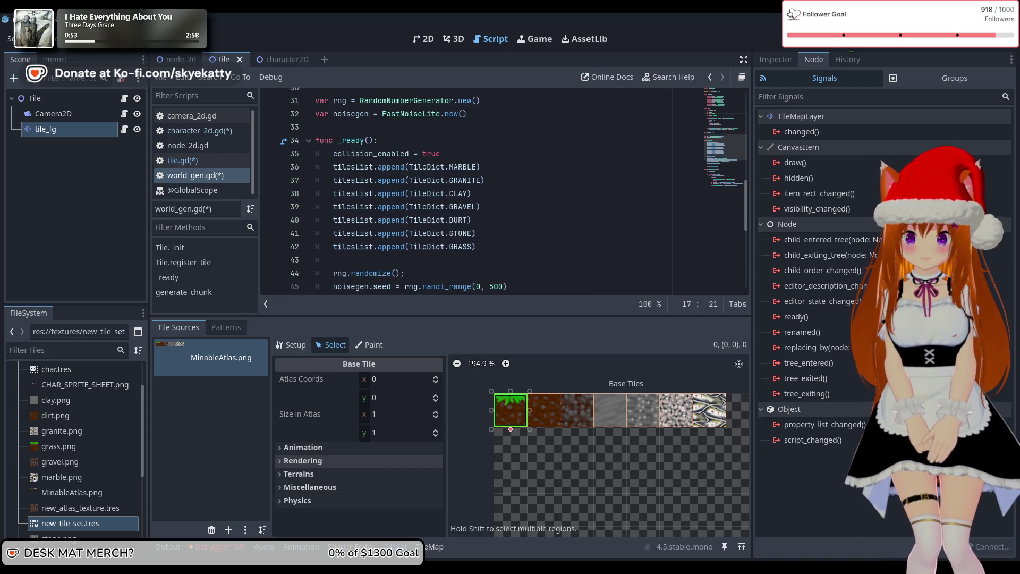
scroll(531, 207, "up", 3)
scroll(532, 209, "up", 4)
scroll(529, 206, "down", 4)
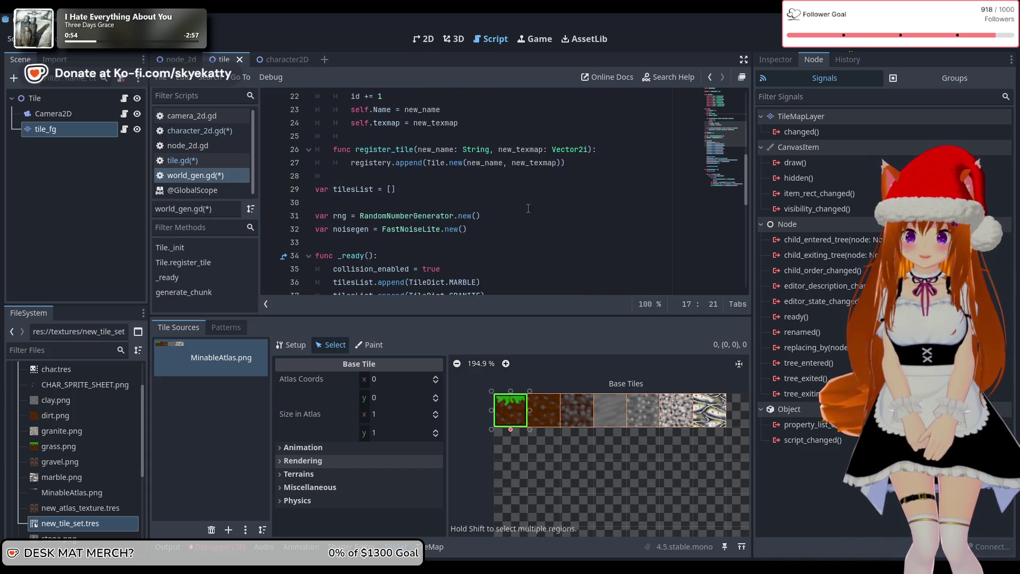
scroll(527, 204, "up", 7)
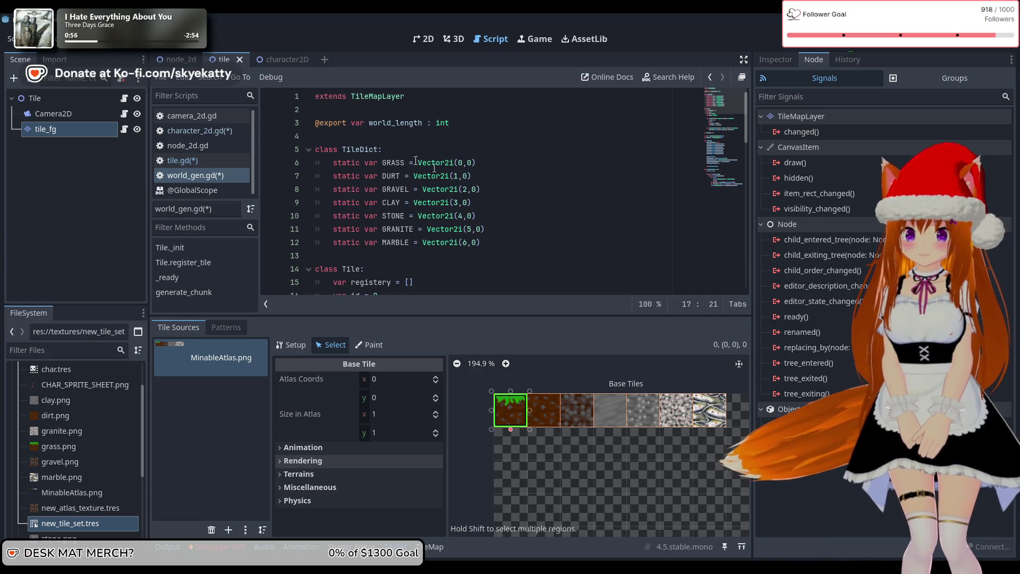
scroll(399, 161, "down", 2)
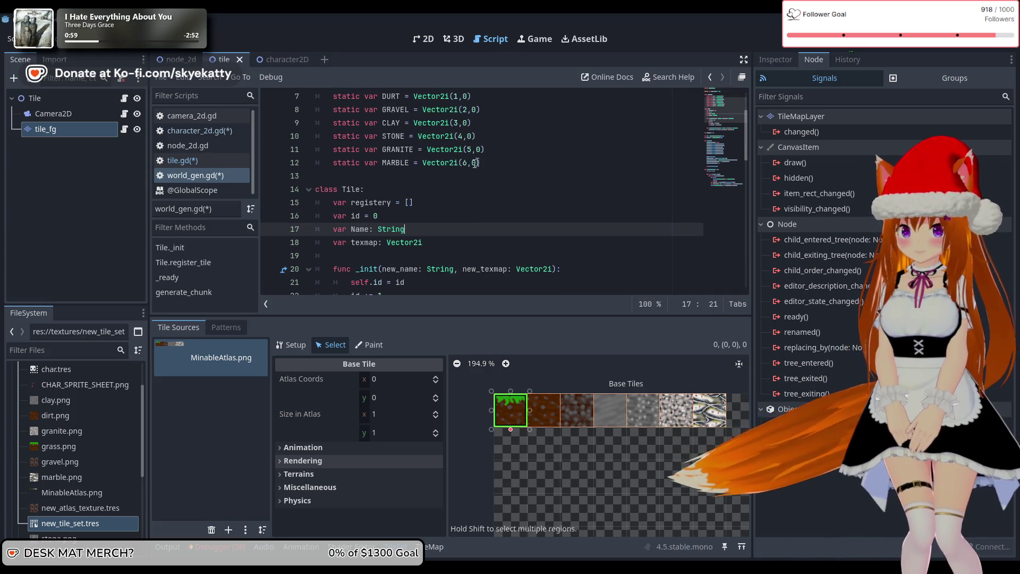
scroll(436, 169, "down", 2)
scroll(435, 169, "up", 4)
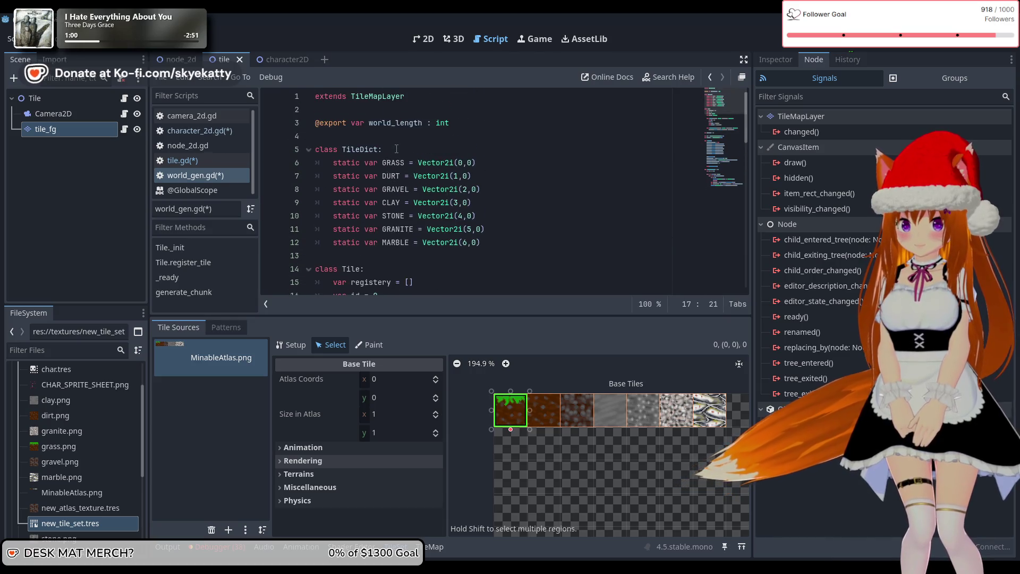
left_click_drag(385, 162, 494, 161)
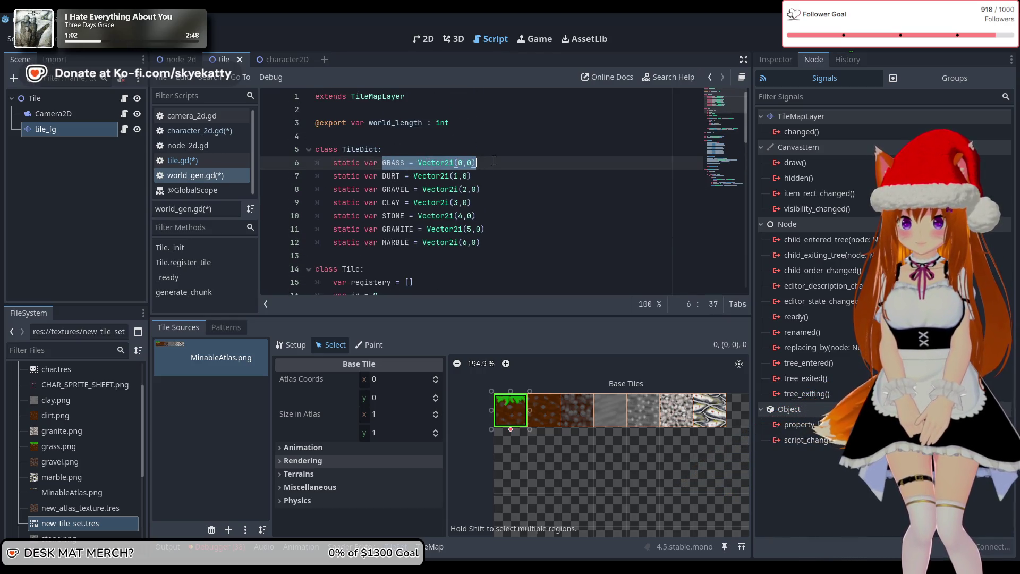
scroll(493, 162, "down", 9)
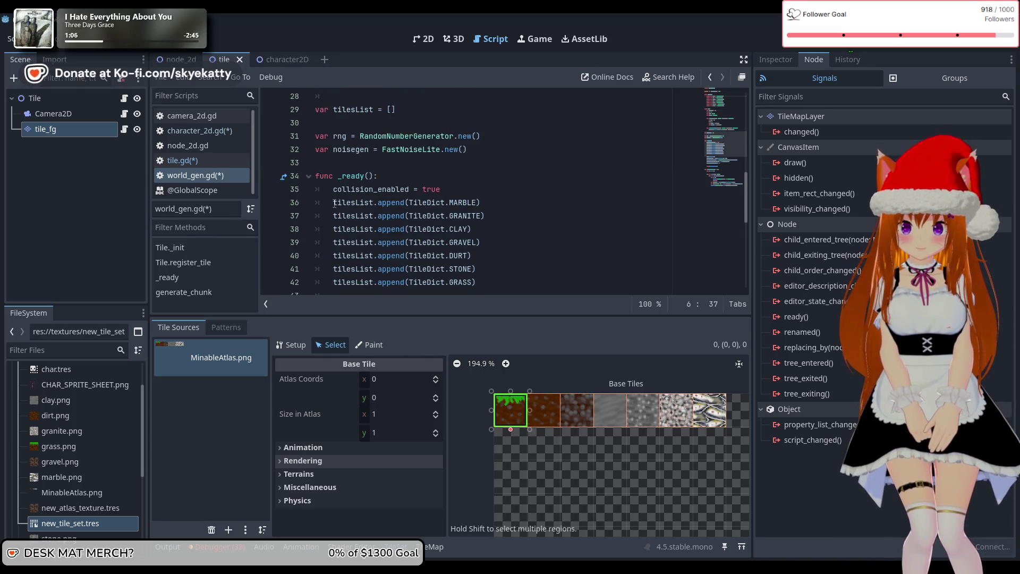
left_click_drag(334, 202, 414, 202)
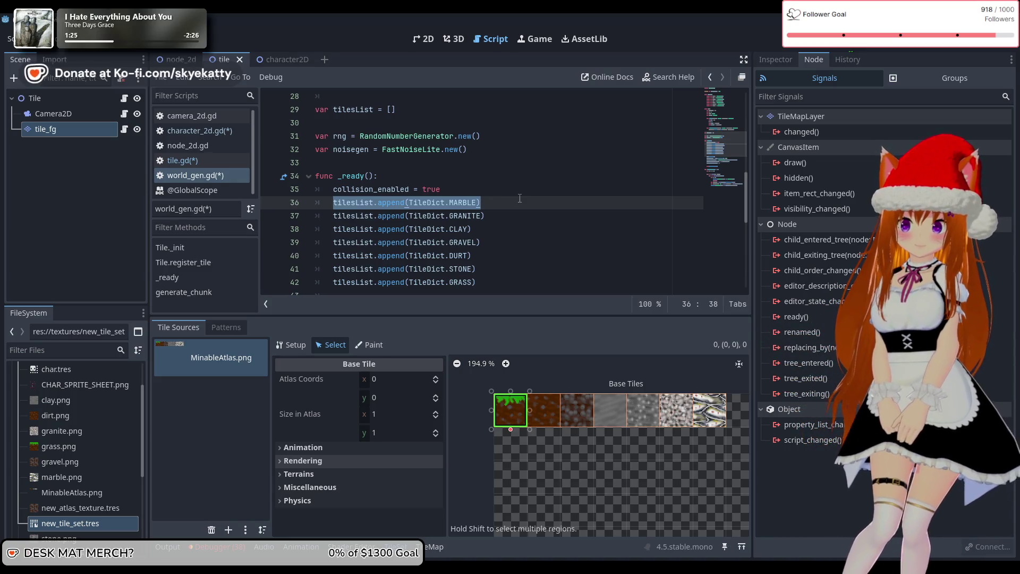
scroll(520, 198, "up", 3)
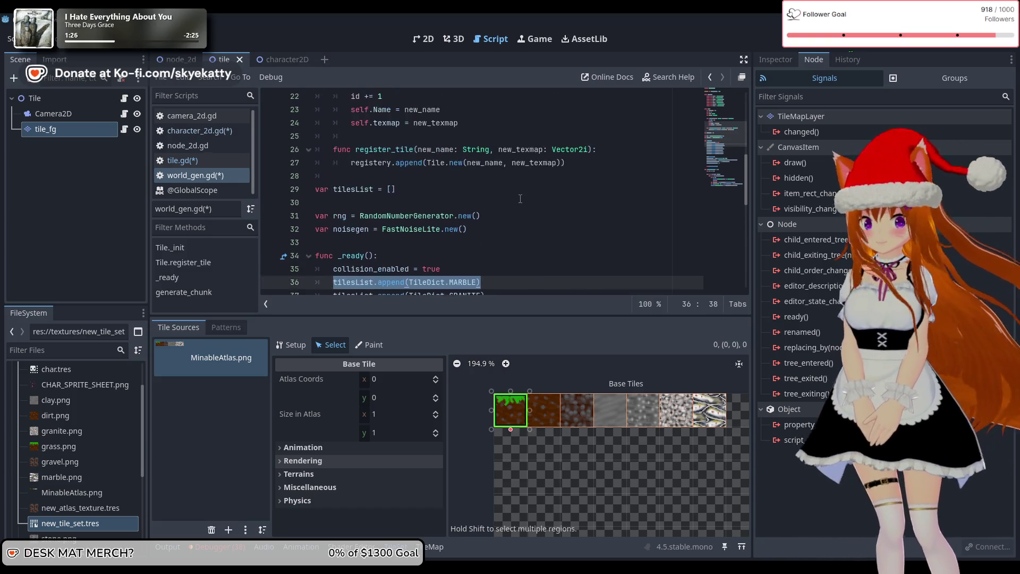
scroll(519, 207, "down", 3)
left_click(519, 205)
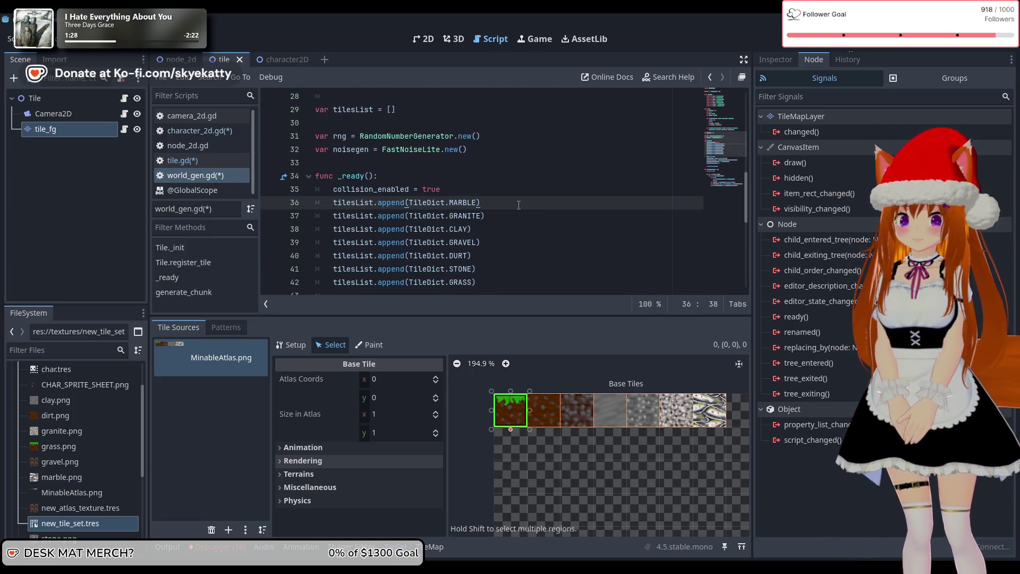
key("Return")
type("t")
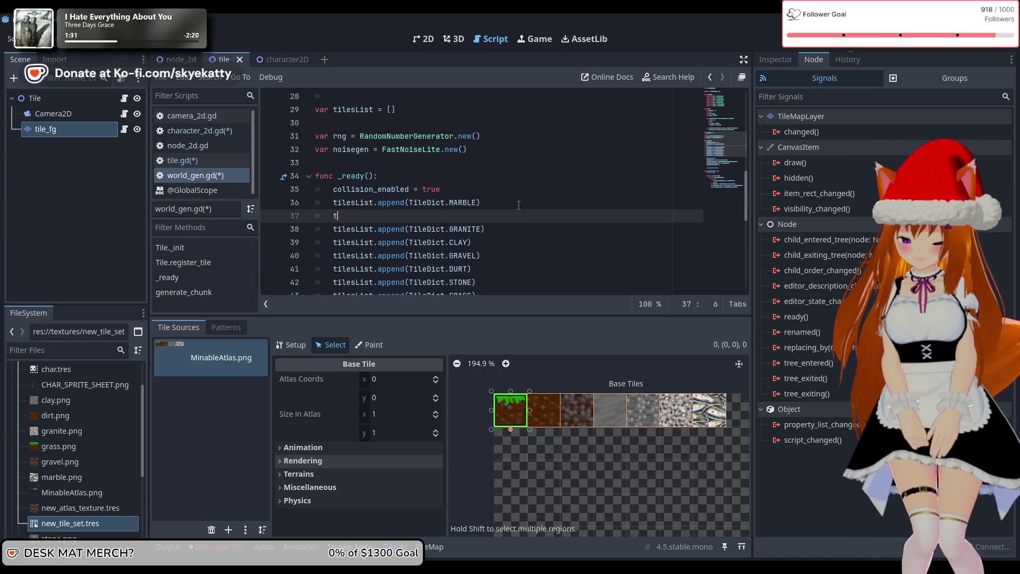
Write a Tile.register_tile call on line 37 with "MARBLE" as its first argument.
key("BackSpace")
type(".")
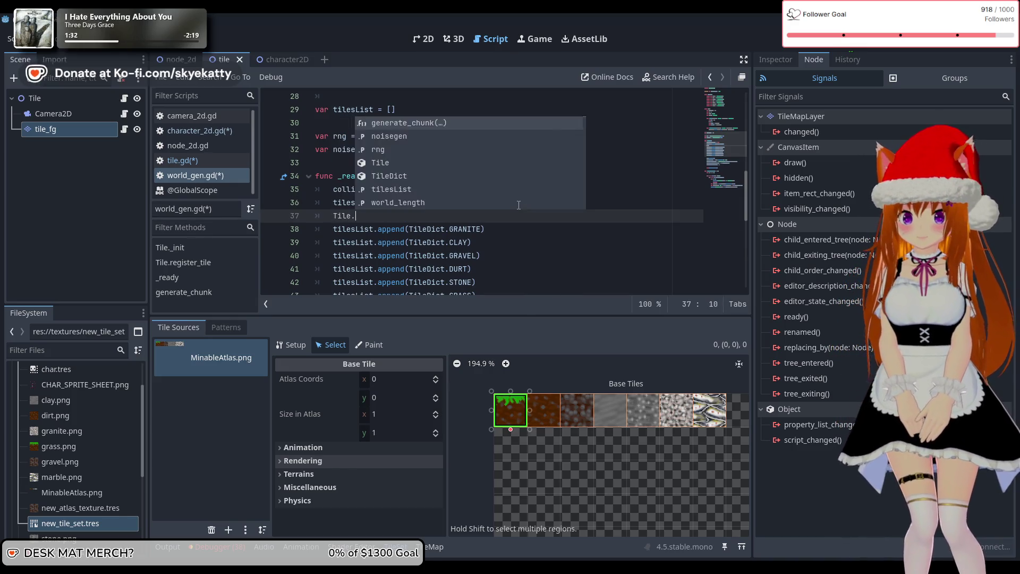
type("register")
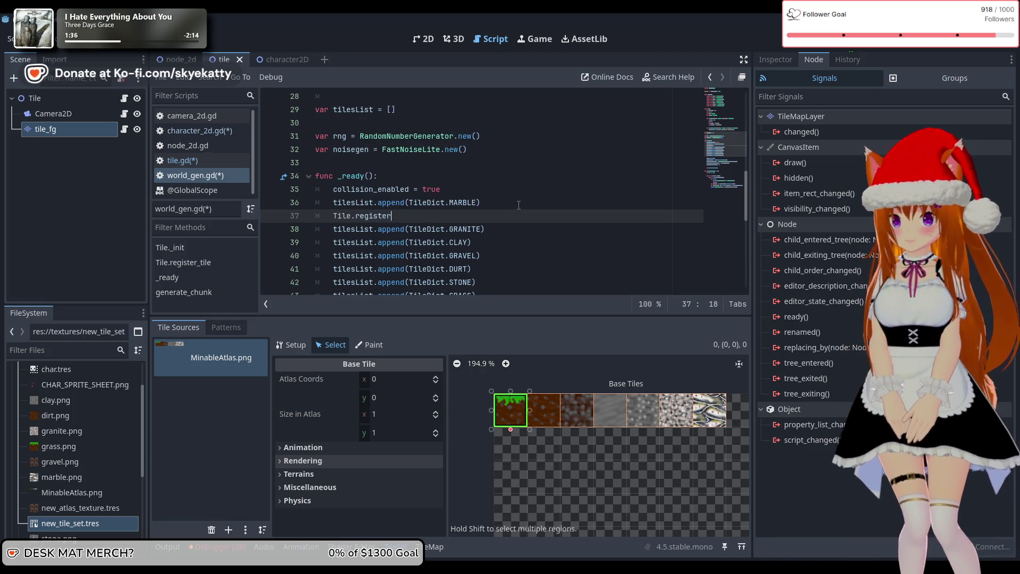
scroll(518, 205, "up", 7)
scroll(371, 162, "down", 5)
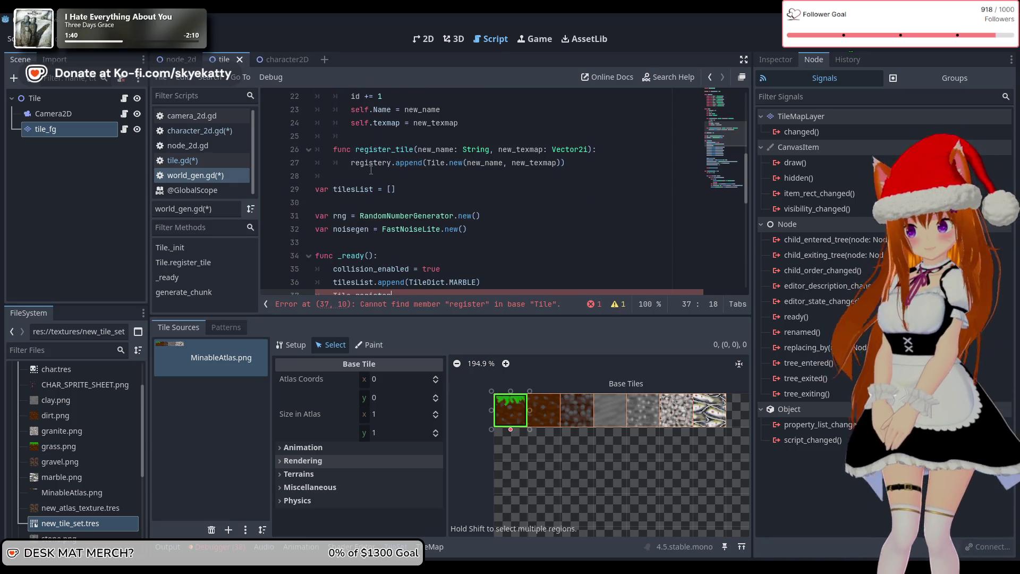
scroll(370, 170, "down", 1)
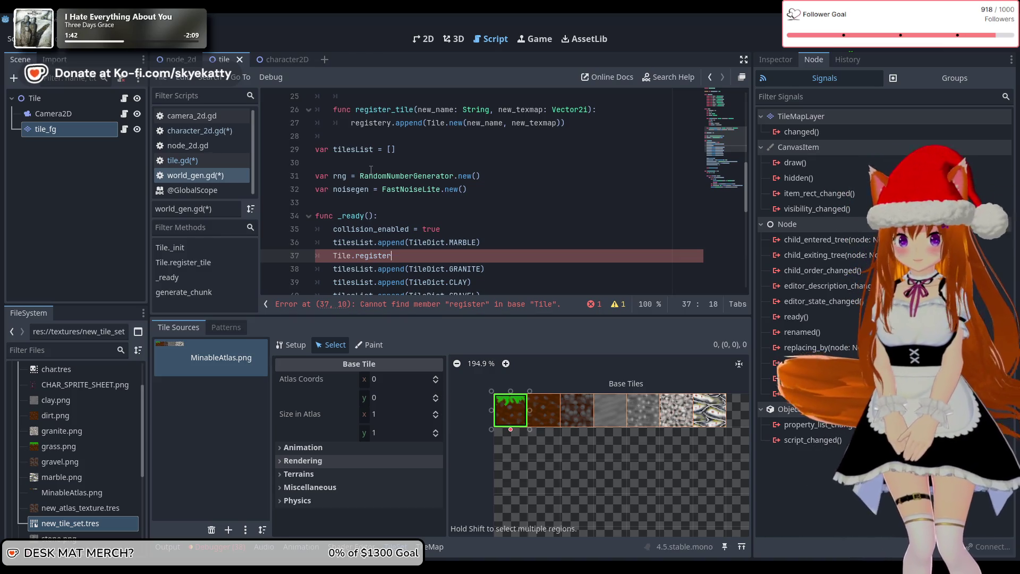
type("_tile()")
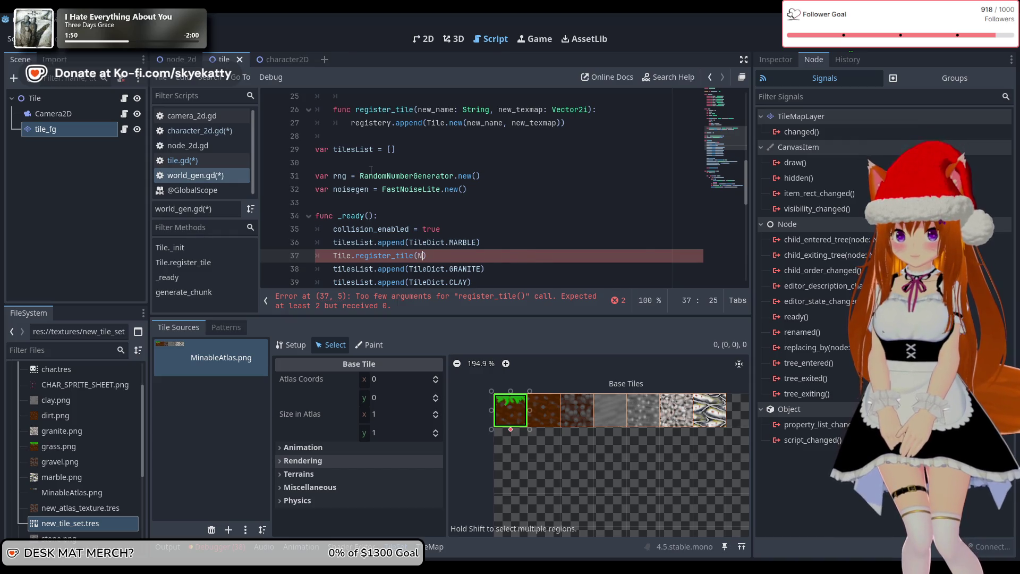
key("BackSpace")
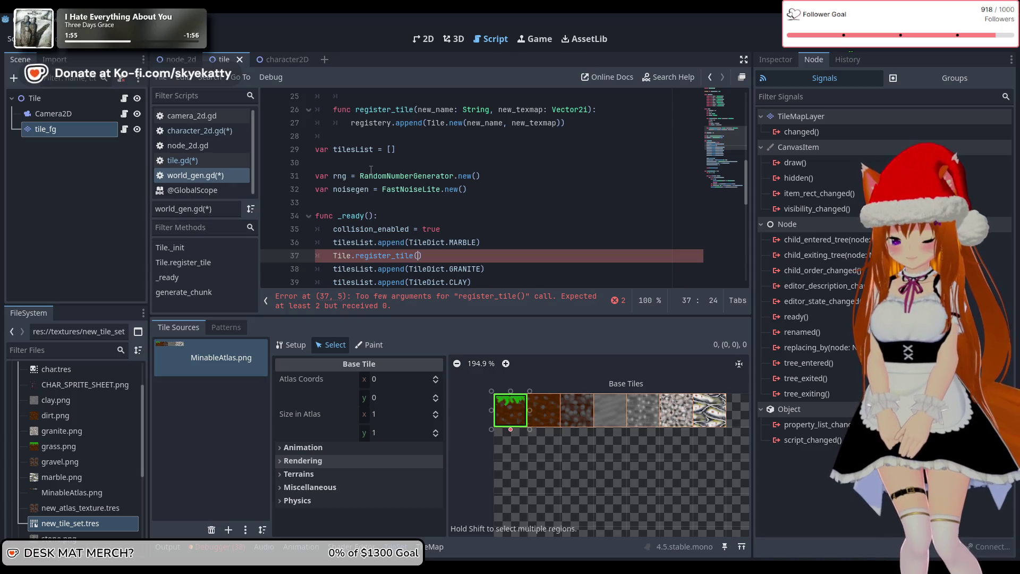
type("\"MARBLE")
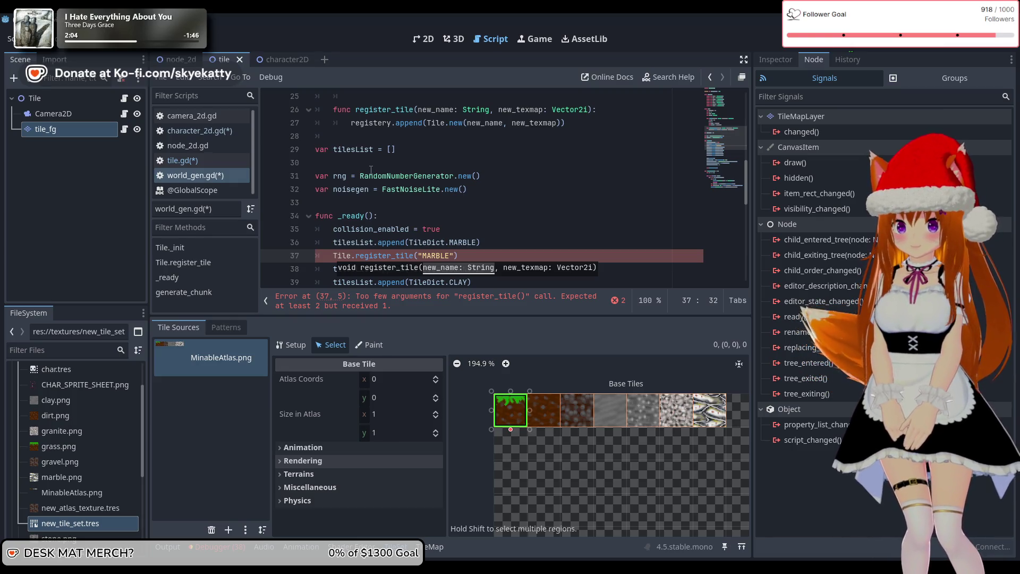
type(",")
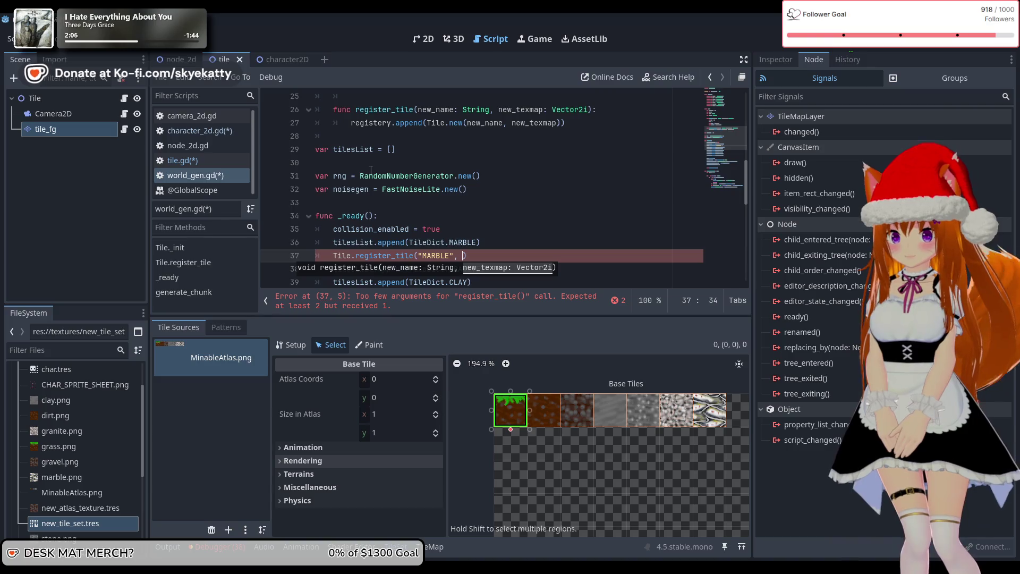
Add Vector2i(6,0), copied from line 12, as the second argument and close the call.
scroll(383, 161, "up", 8)
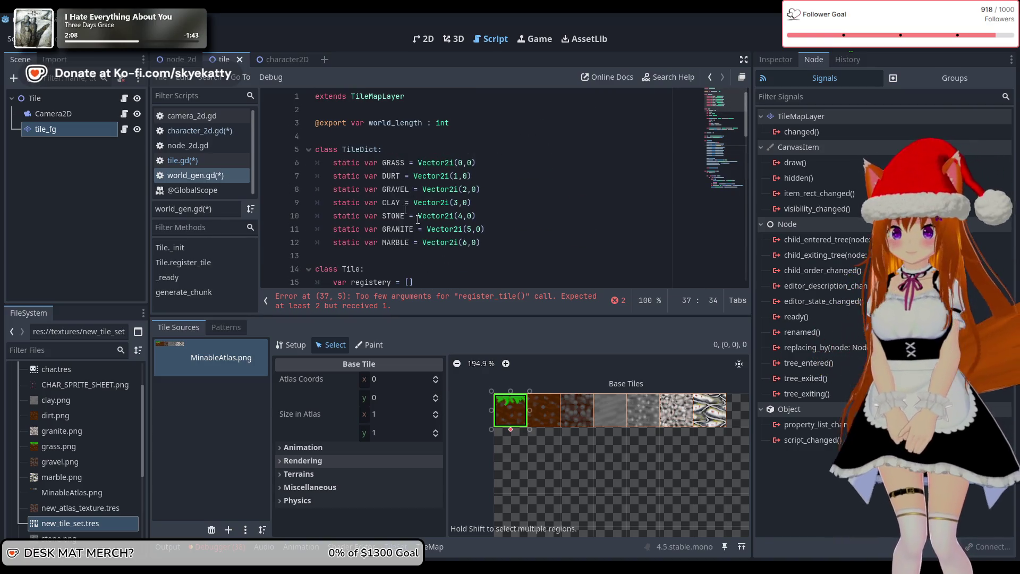
left_click_drag(477, 243, 438, 241)
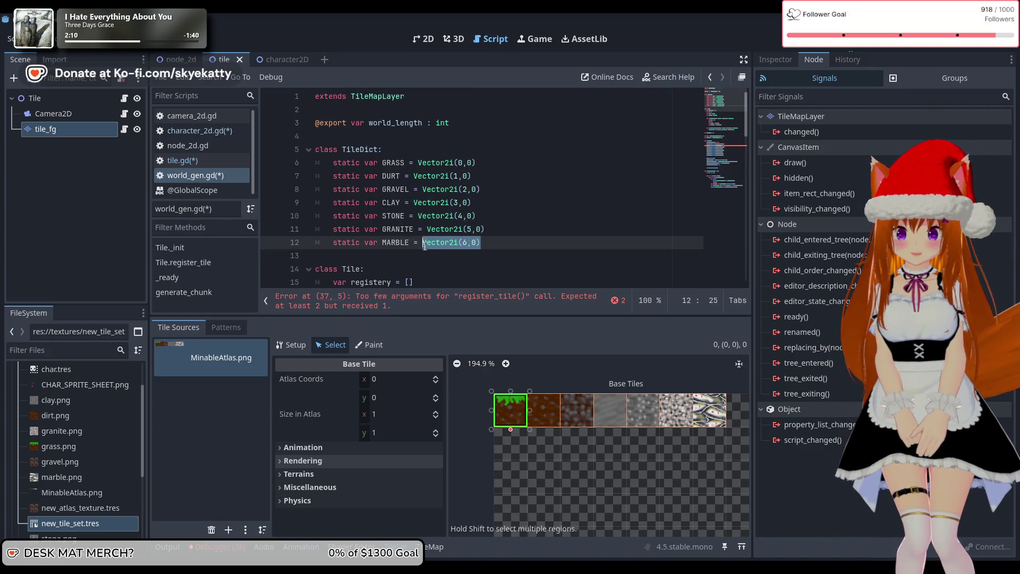
scroll(451, 246, "down", 9)
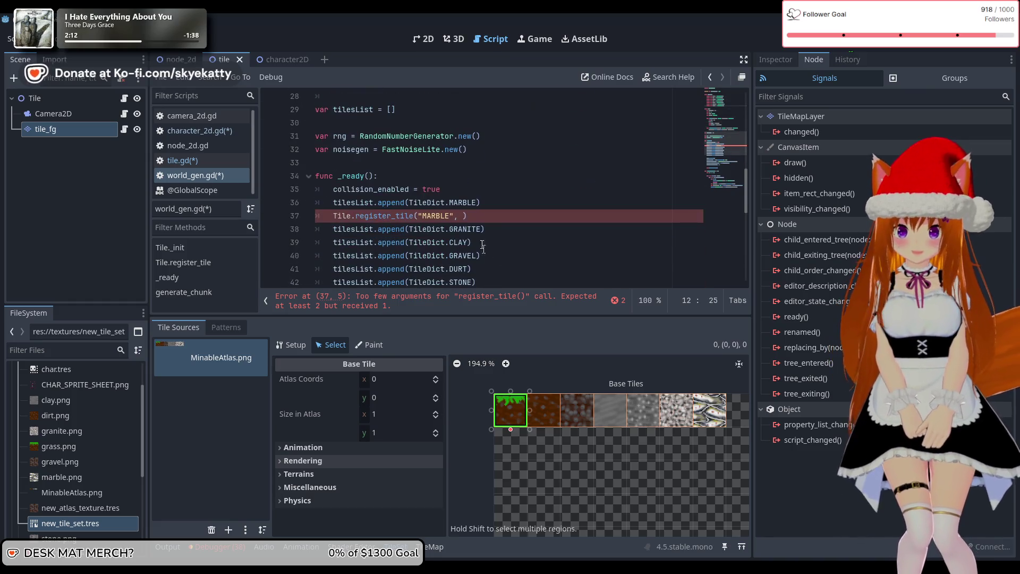
left_click(457, 216)
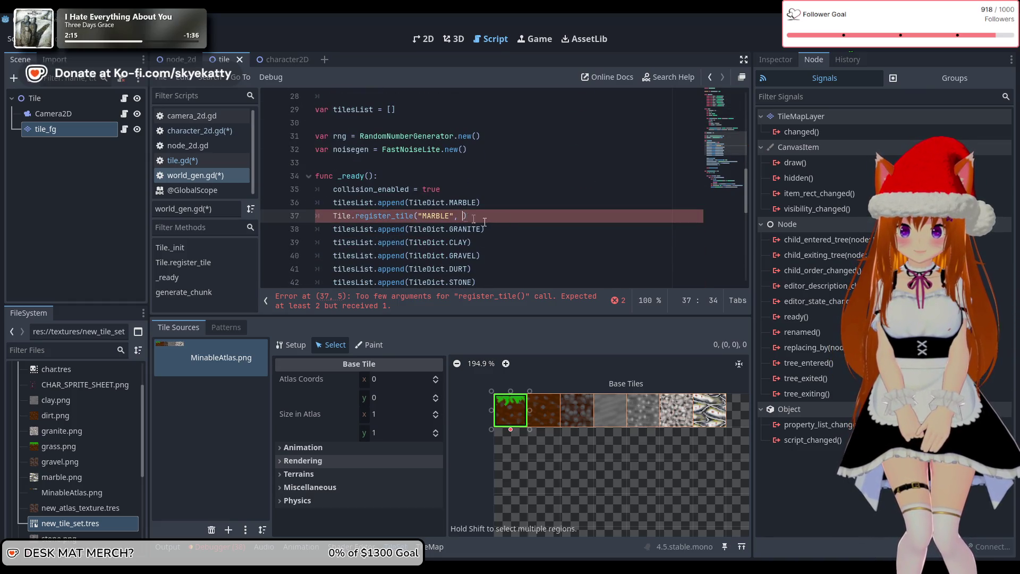
type(")")
left_click(504, 245)
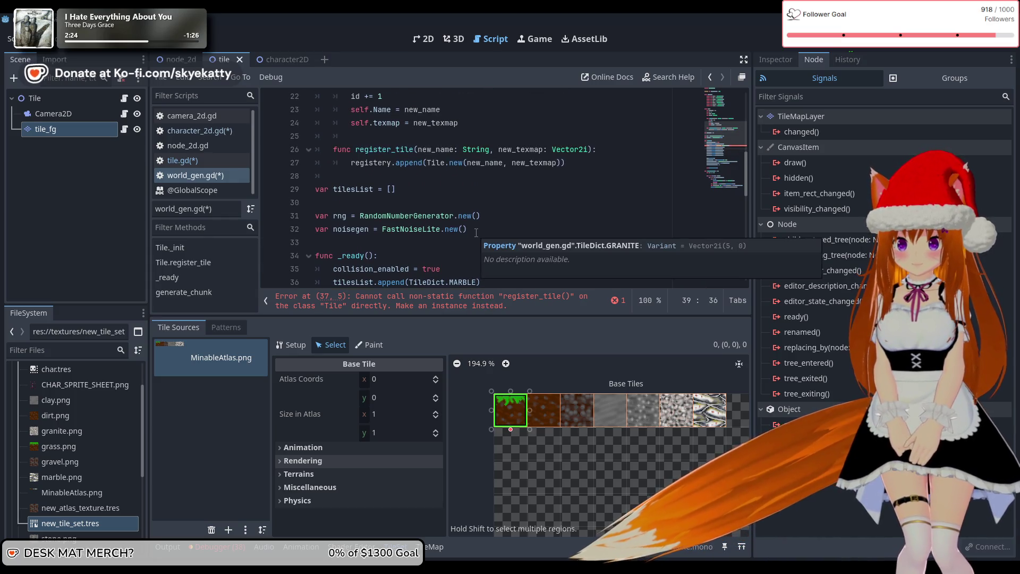
scroll(476, 232, "up", 9)
scroll(476, 232, "down", 2)
scroll(476, 232, "down", 5)
scroll(476, 232, "up", 2)
scroll(476, 232, "up", 2)
left_click(372, 190)
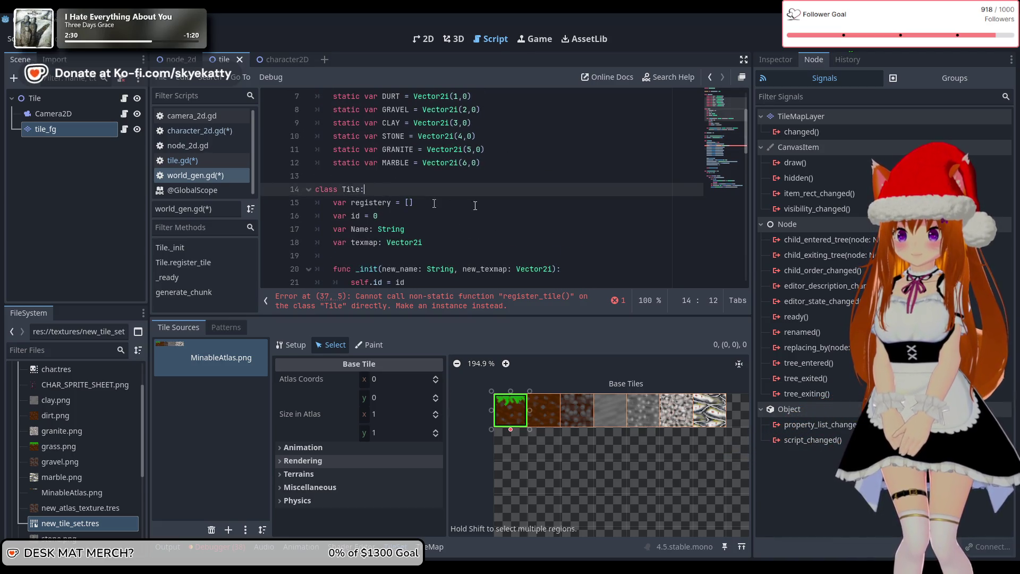
scroll(425, 192, "down", 5)
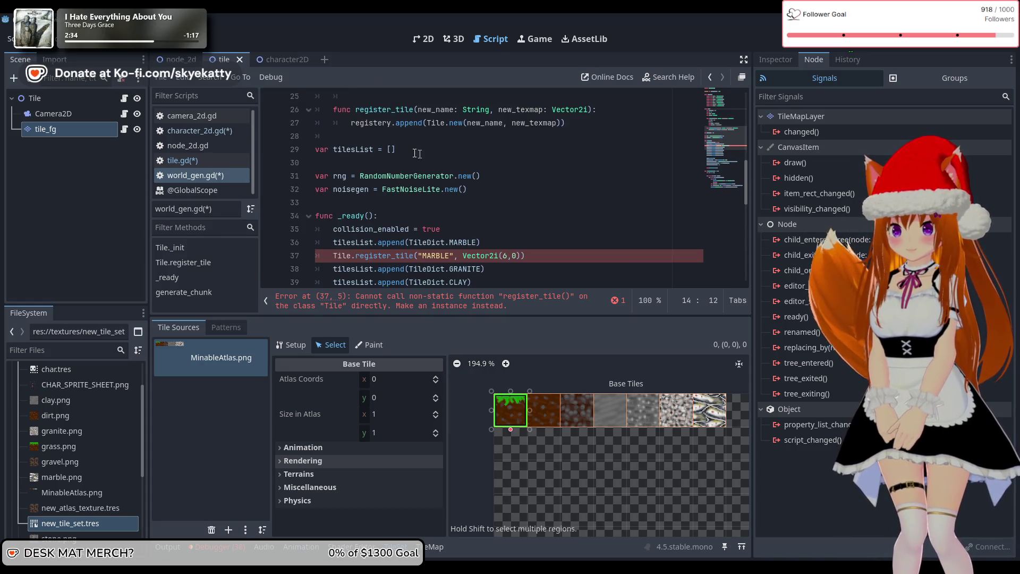
Replace the tilesList = [] declaration with var TileManager = Tile.new().
left_click_drag(403, 152, 333, 149)
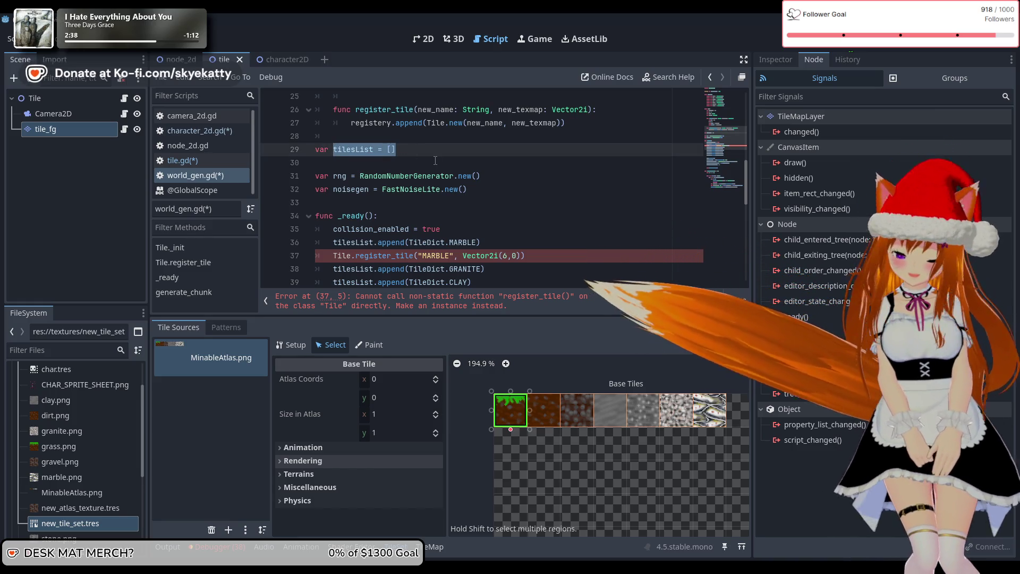
key("BackSpace")
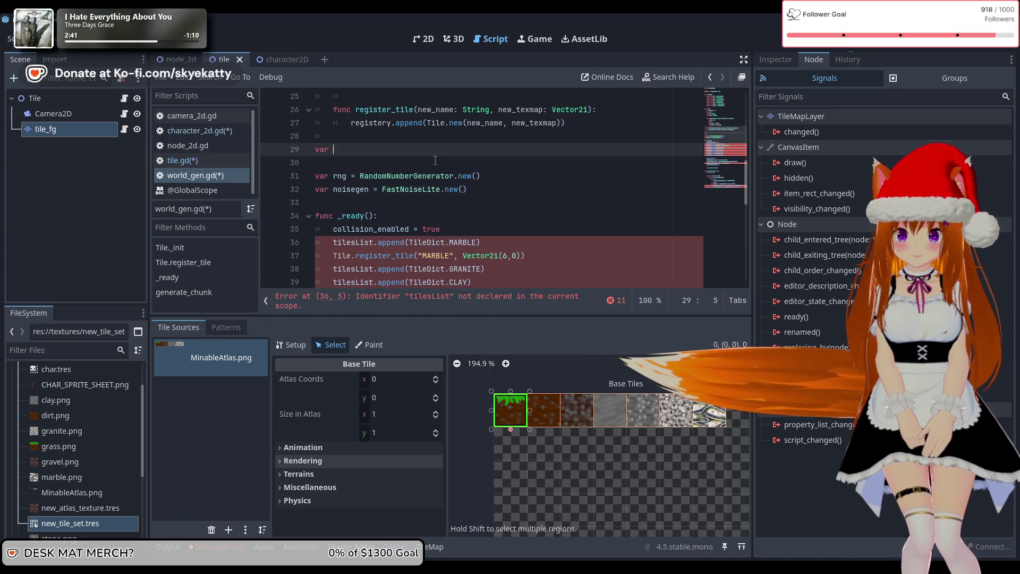
type("ti")
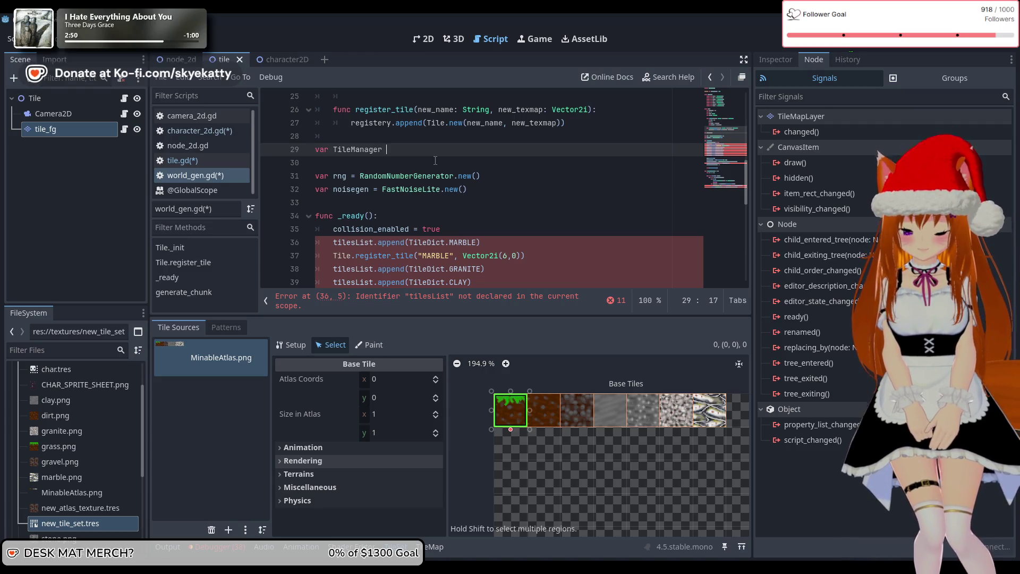
type("Tile.ne")
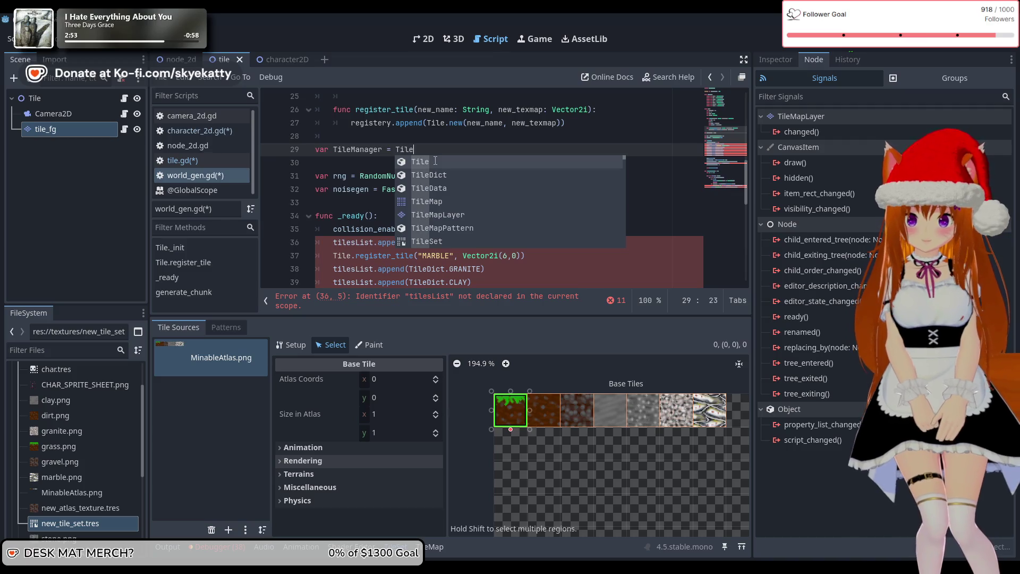
key("Return")
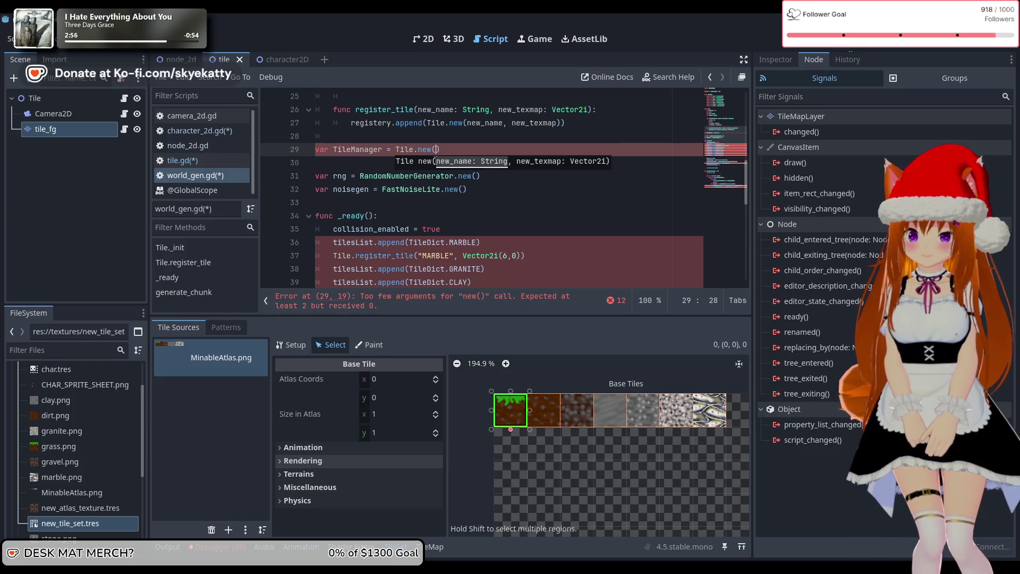
Delete the var registery = [] line from class Tile.
scroll(498, 181, "up", 1)
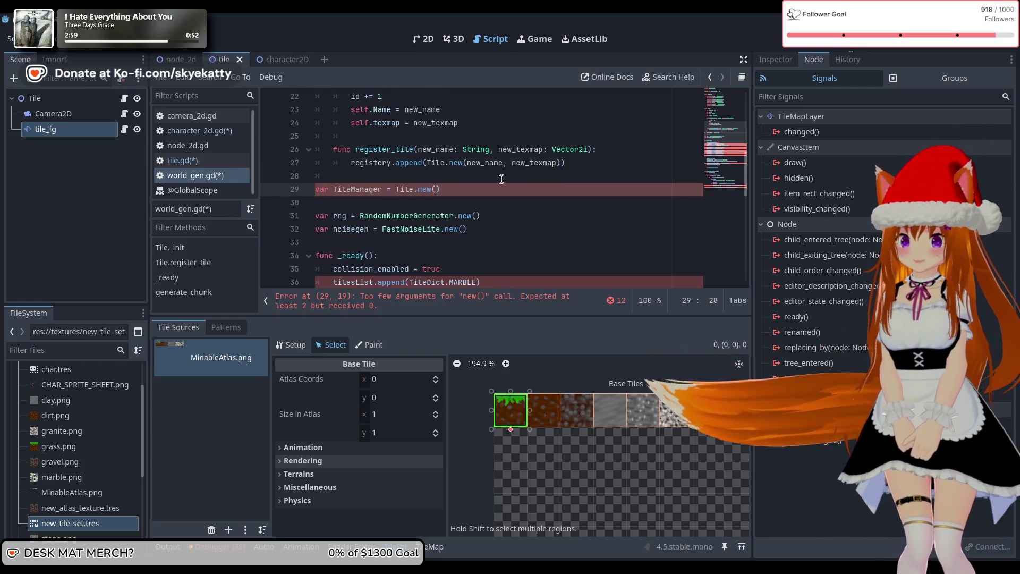
scroll(499, 181, "up", 1)
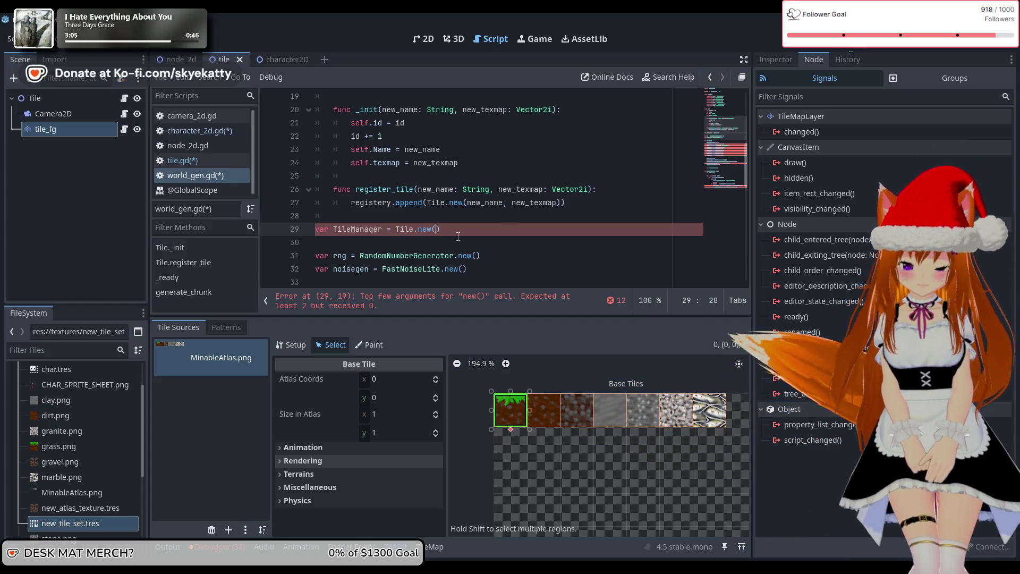
scroll(457, 242, "up", 2)
scroll(460, 234, "down", 1)
scroll(463, 231, "up", 2)
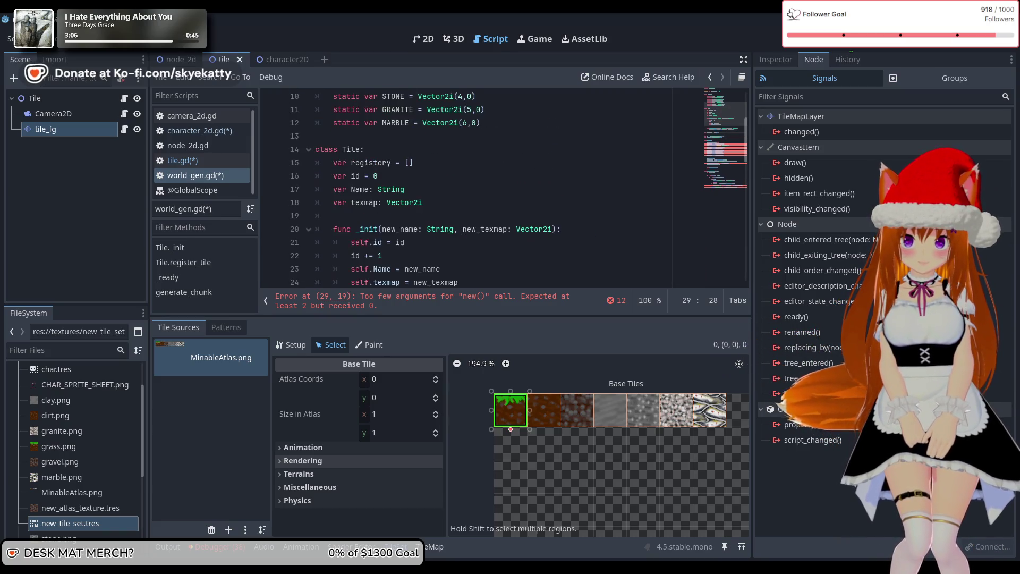
scroll(463, 232, "down", 2)
scroll(463, 229, "up", 3)
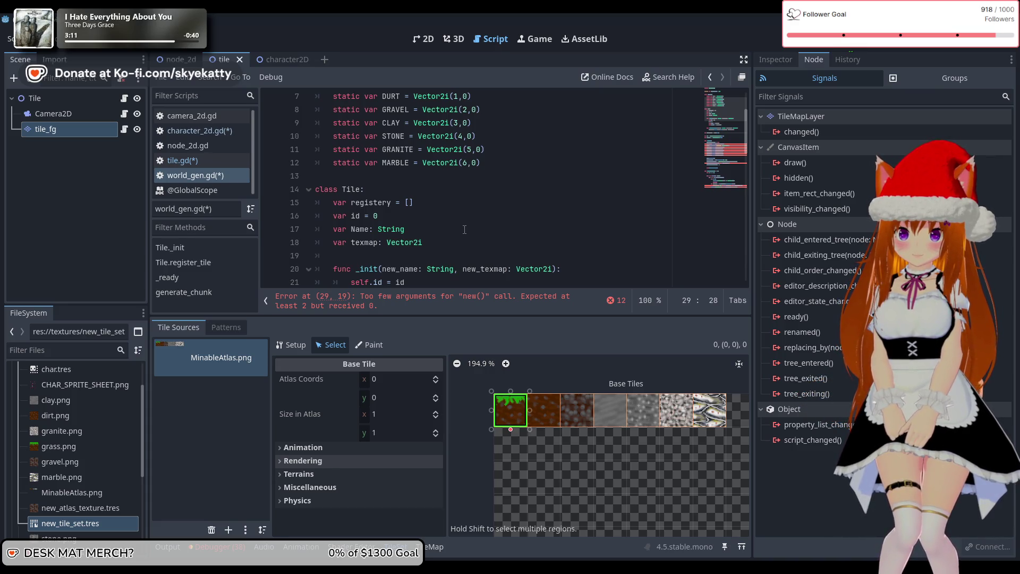
left_click_drag(451, 201, 272, 203)
key("BackSpace")
key("BackSpace")
Delete the TileManager = Tile.new() line, leaving line 28 empty.
scroll(468, 234, "down", 4)
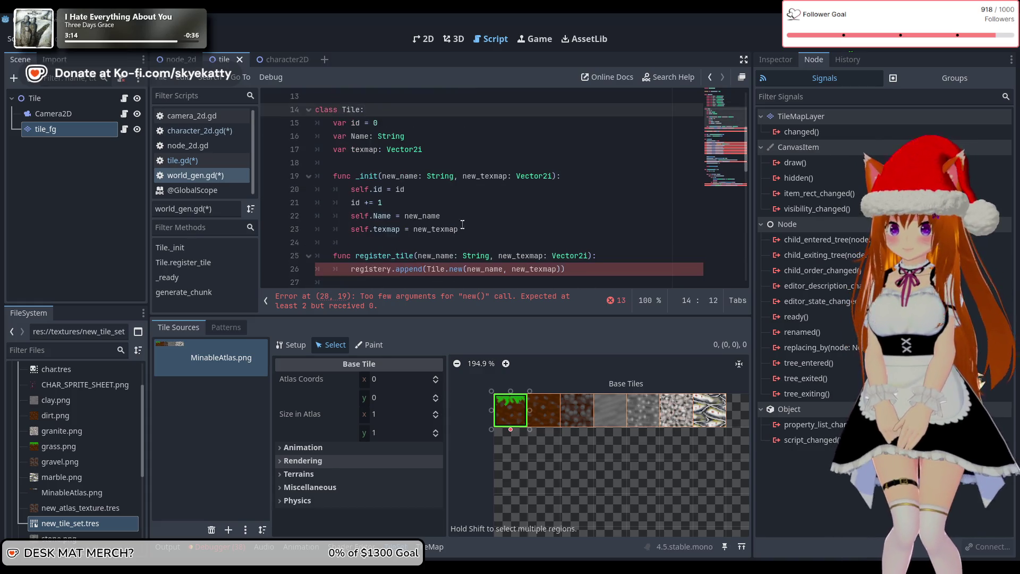
scroll(481, 237, "down", 1)
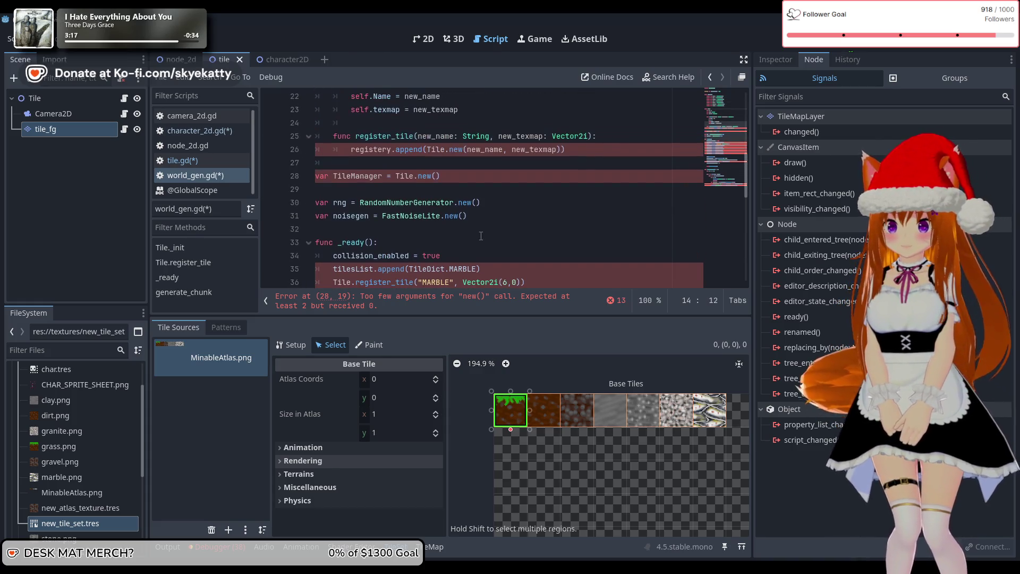
scroll(480, 235, "up", 2)
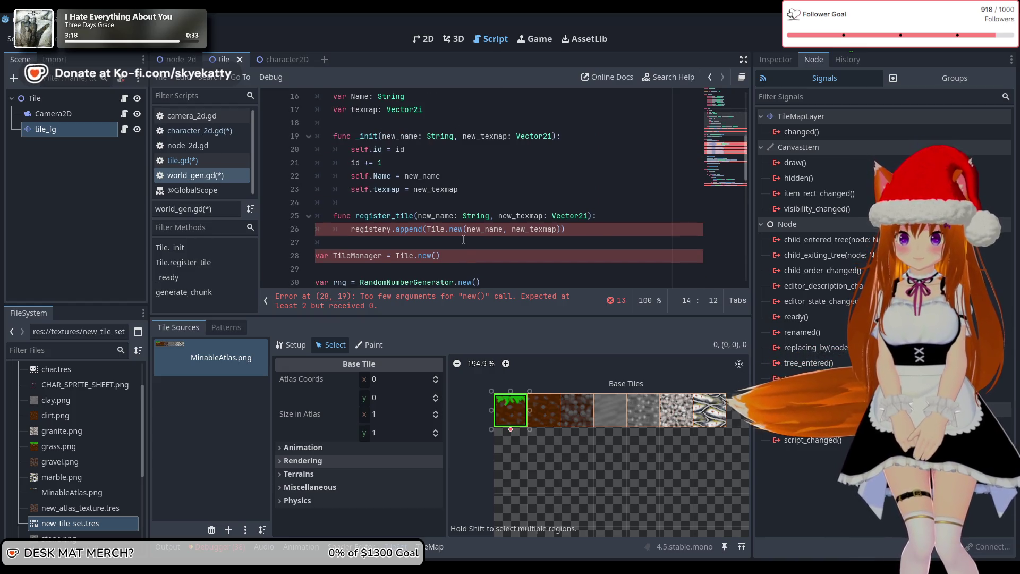
triple_click(470, 258)
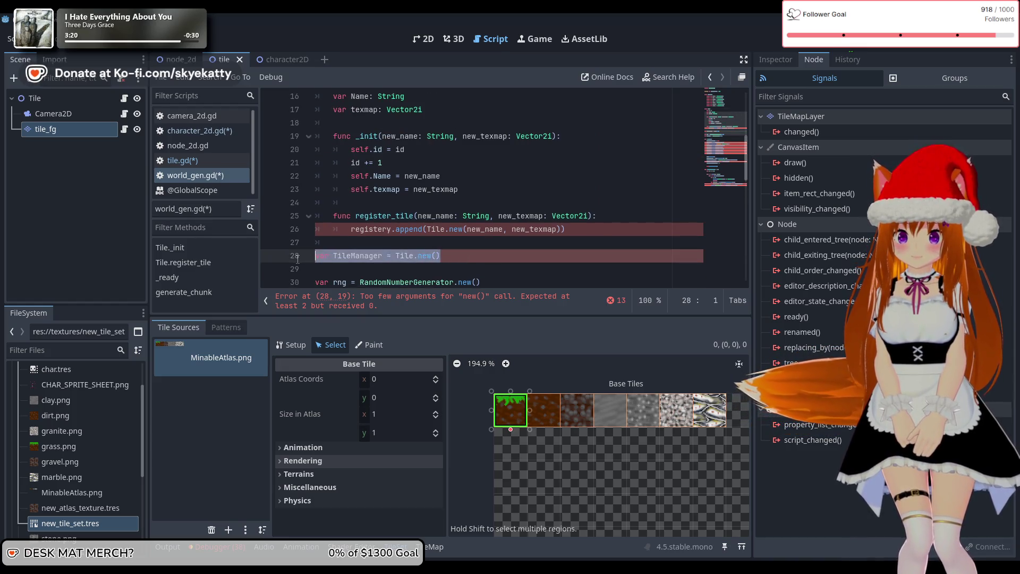
scroll(446, 223, "up", 3)
scroll(393, 203, "down", 3)
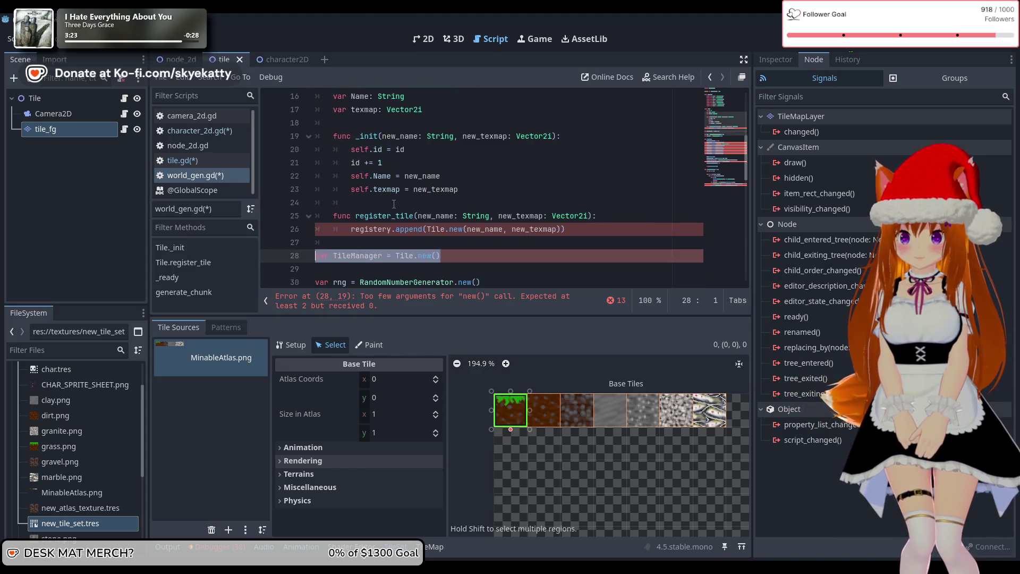
key("BackSpace")
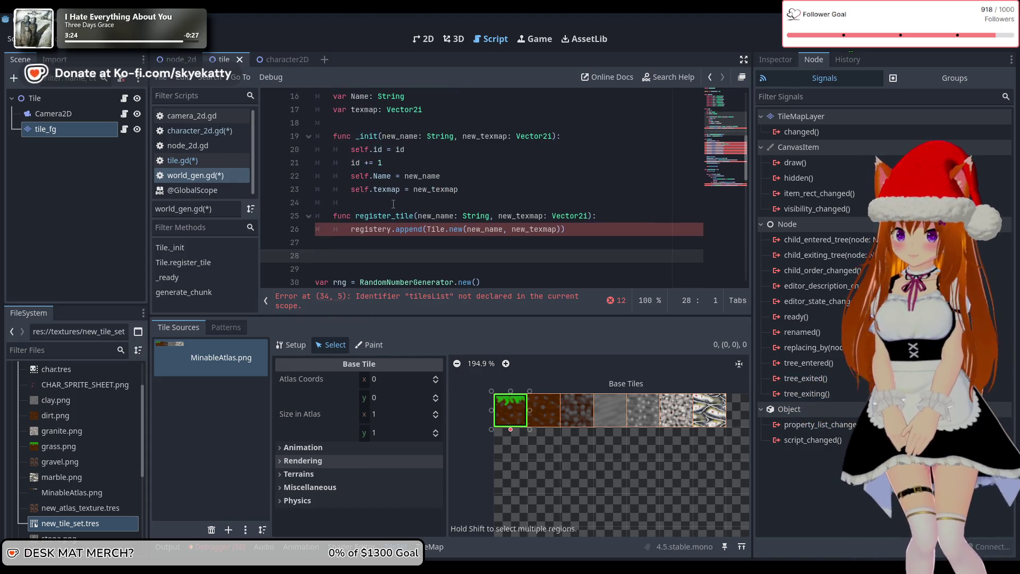
Declare class TileManager: with a var registery = [] member in its body.
type("classTileMan")
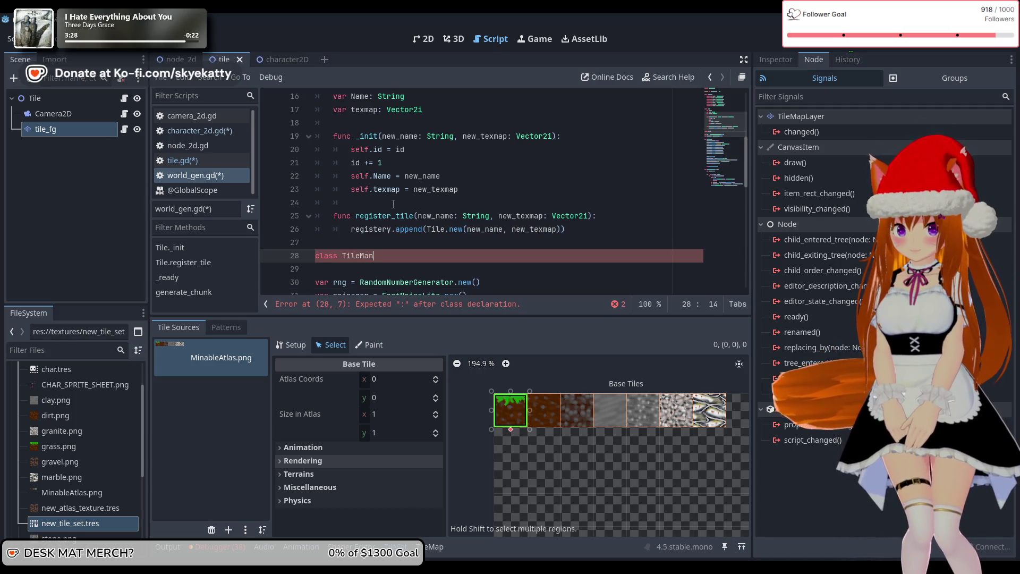
type("ager =")
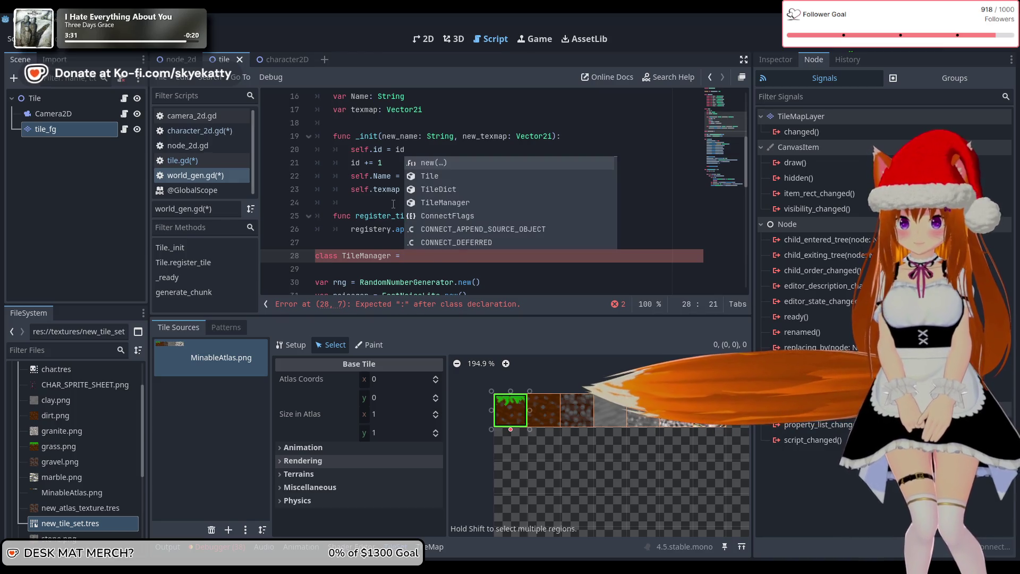
key("BackSpace")
key("BackSpace")
key("BackSpace")
type(":")
key("Return")
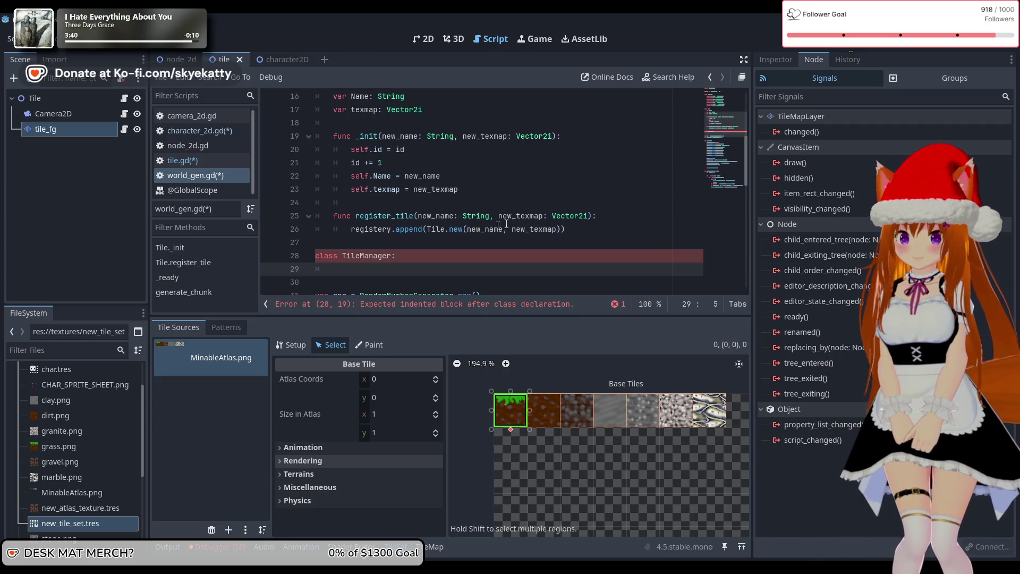
scroll(505, 224, "up", 3)
scroll(507, 223, "down", 3)
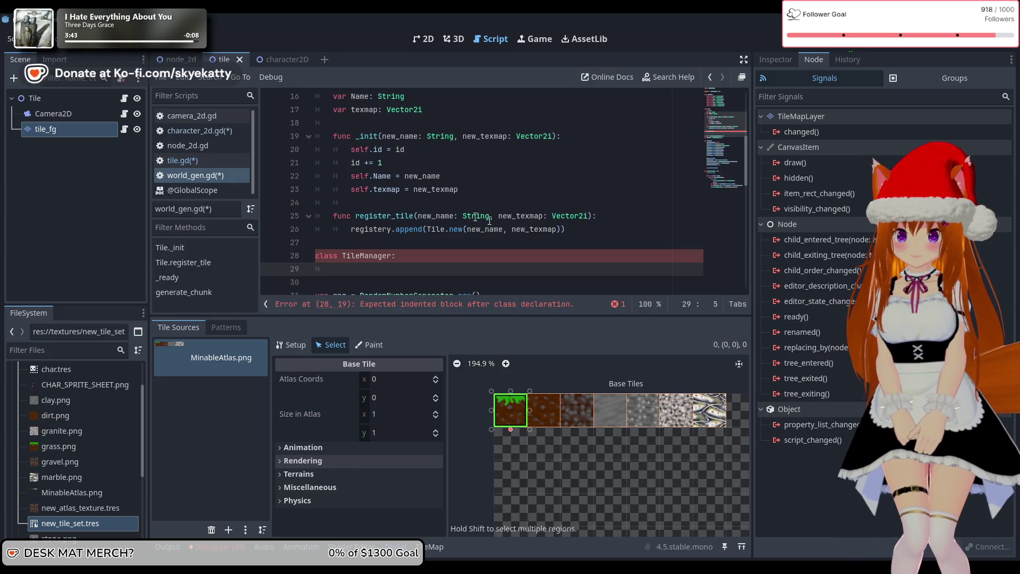
scroll(471, 217, "up", 3)
scroll(471, 216, "down", 2)
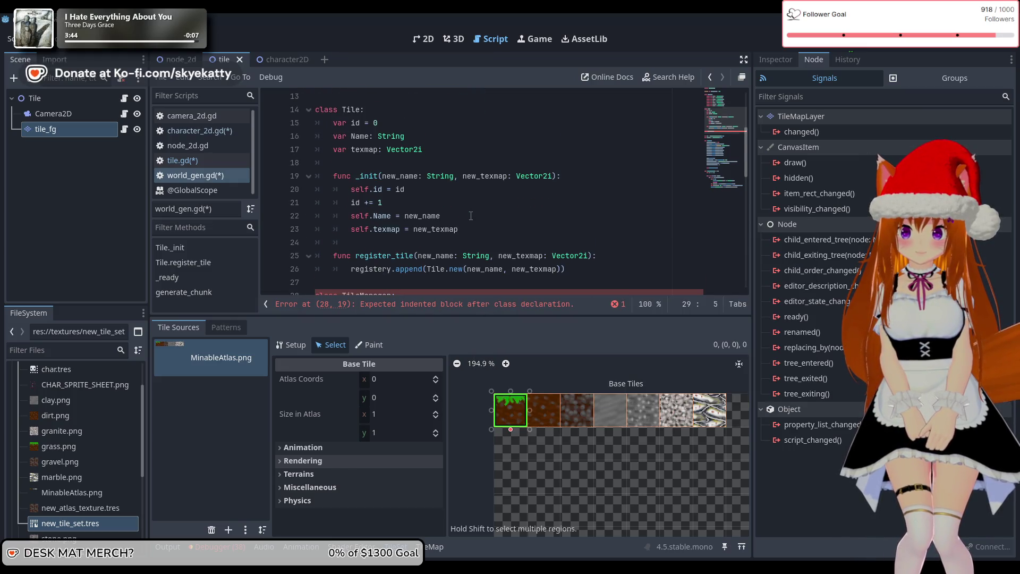
scroll(470, 215, "down", 2)
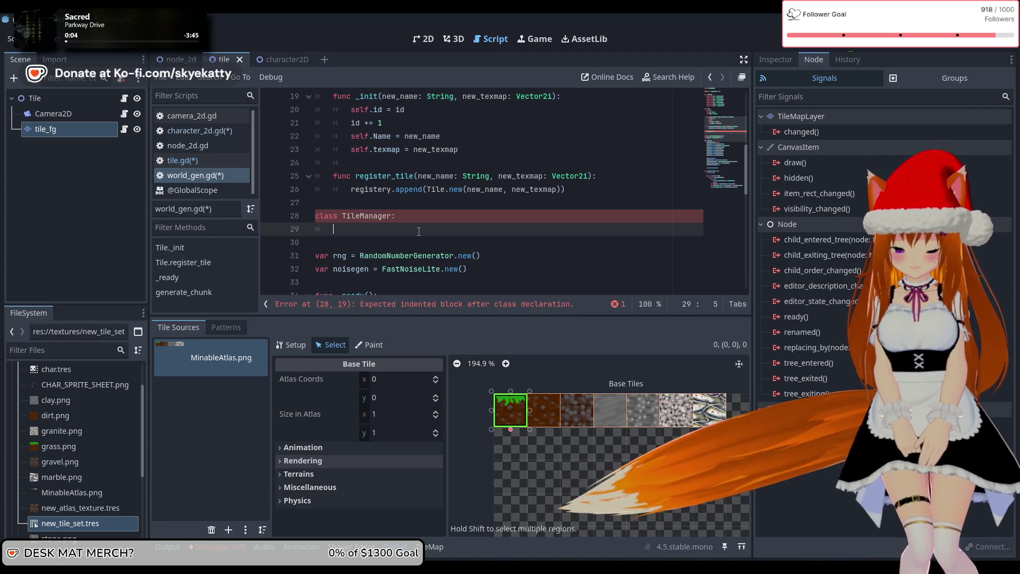
type("var ")
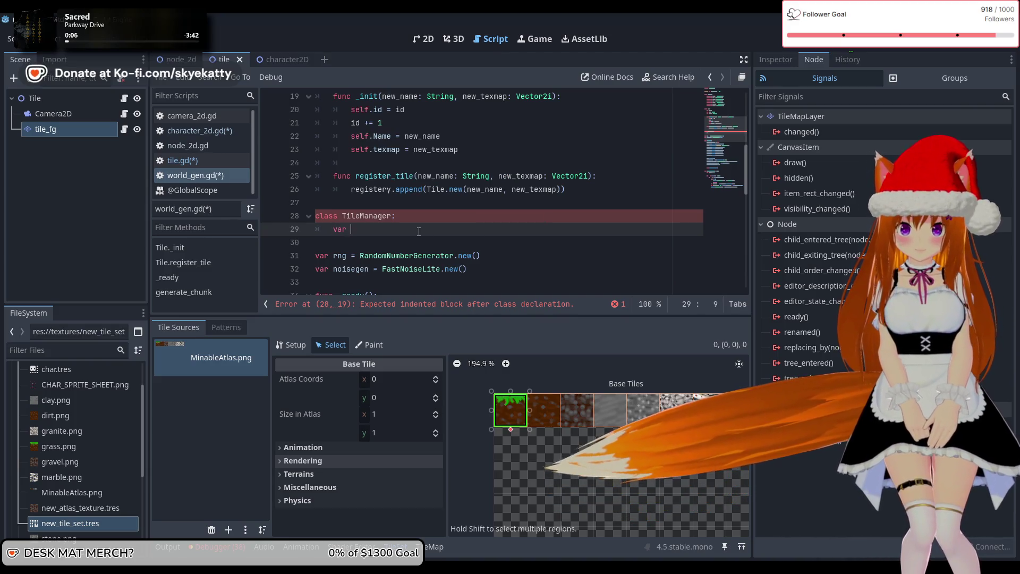
type("re")
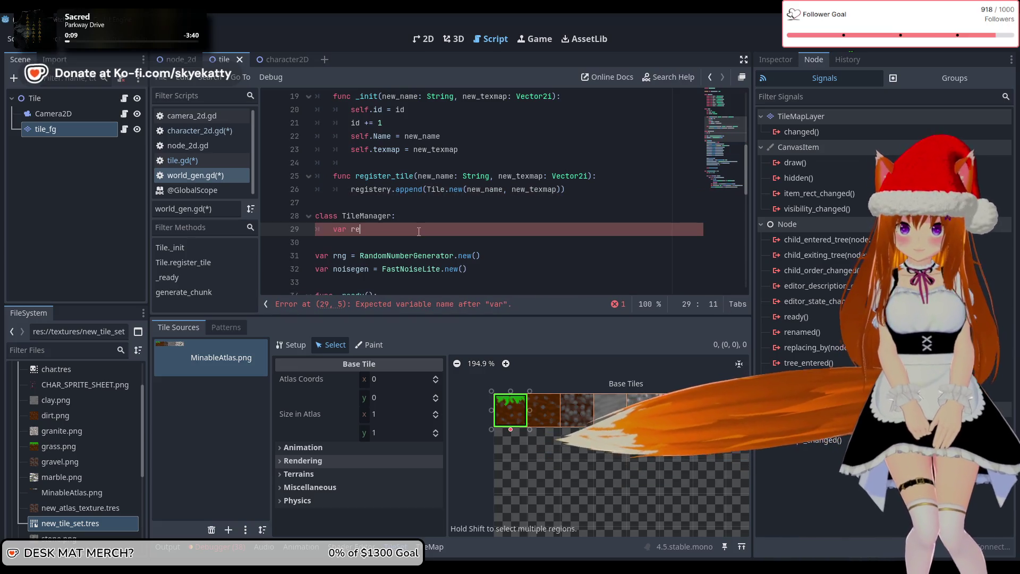
type("gistery = [")
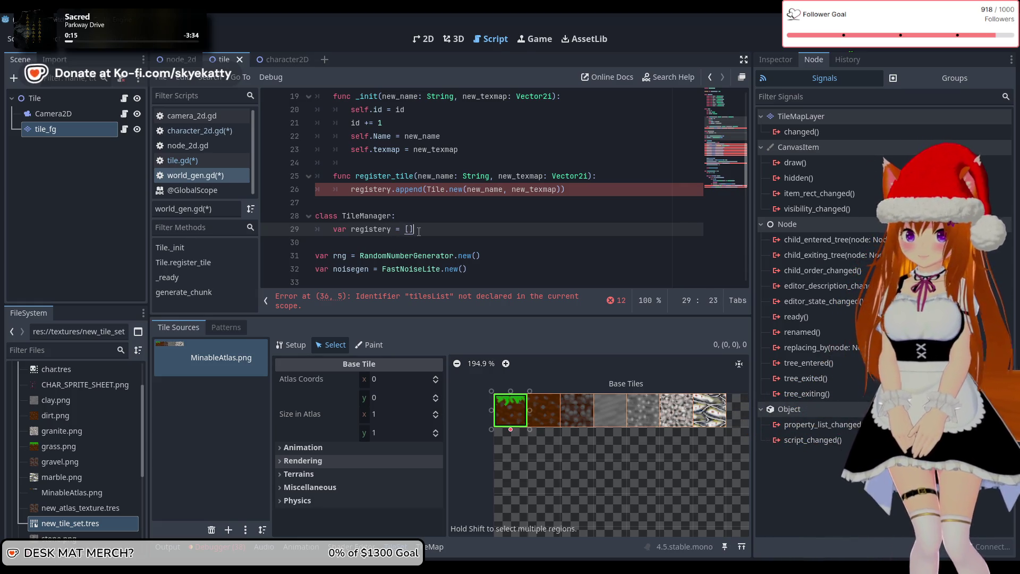
key("Return")
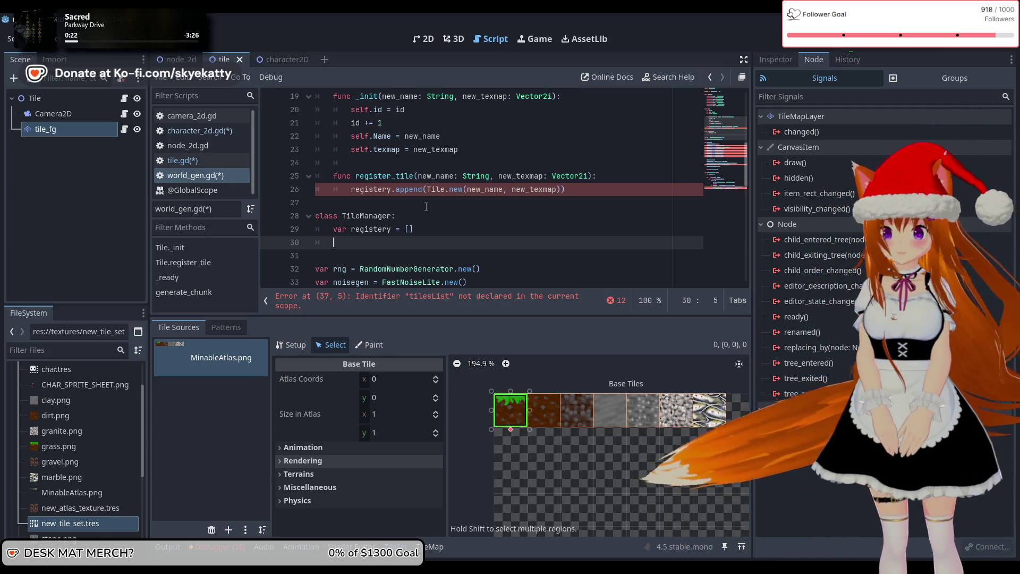
Move the register_tile function from Tile into TileManager and remove the blank lines above the class.
scroll(418, 232, "up", 2)
scroll(422, 215, "down", 1)
mouse_move(566, 229)
left_mouse_down()
mouse_move(446, 229)
mouse_move(326, 213)
left_mouse_up()
key("ctrl+x")
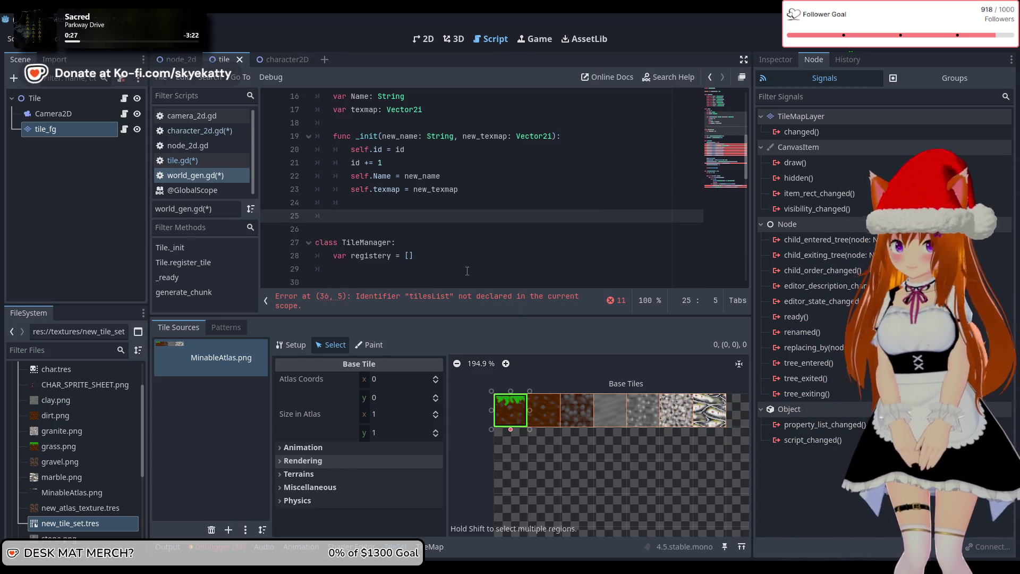
left_click(447, 264)
key("ctrl+v")
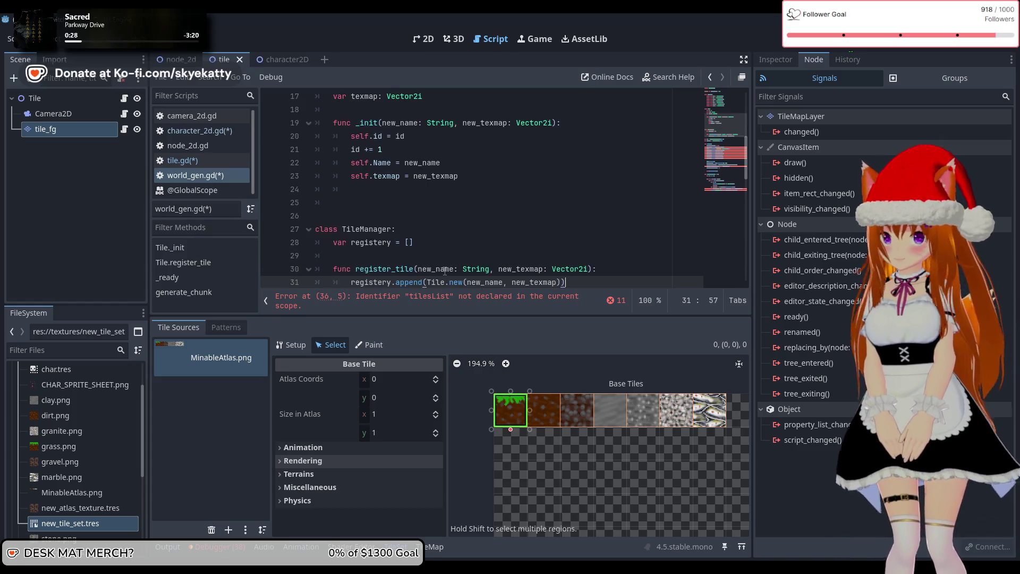
left_click(414, 260)
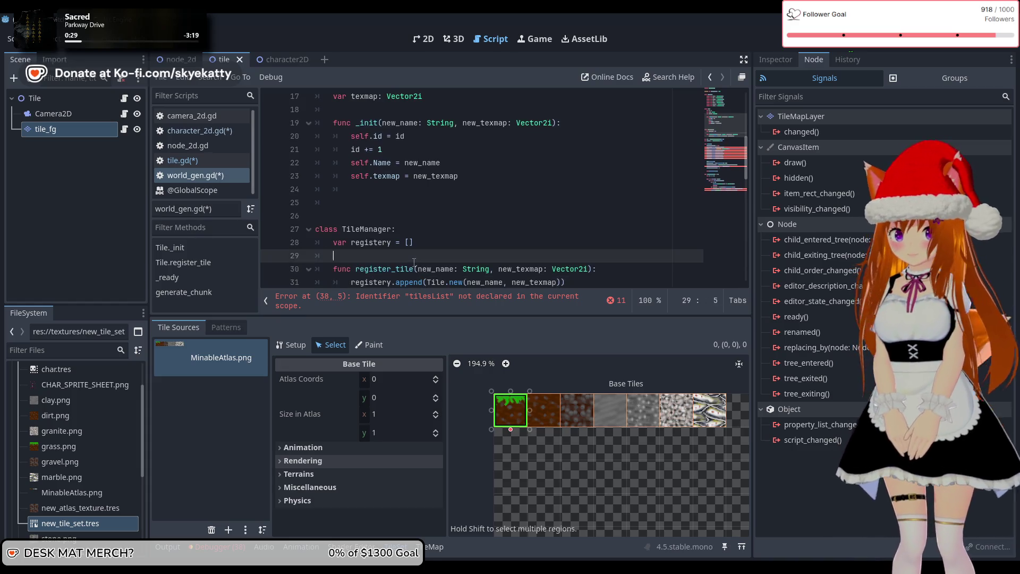
left_click(317, 230)
key("BackSpace")
key("BackSpace")
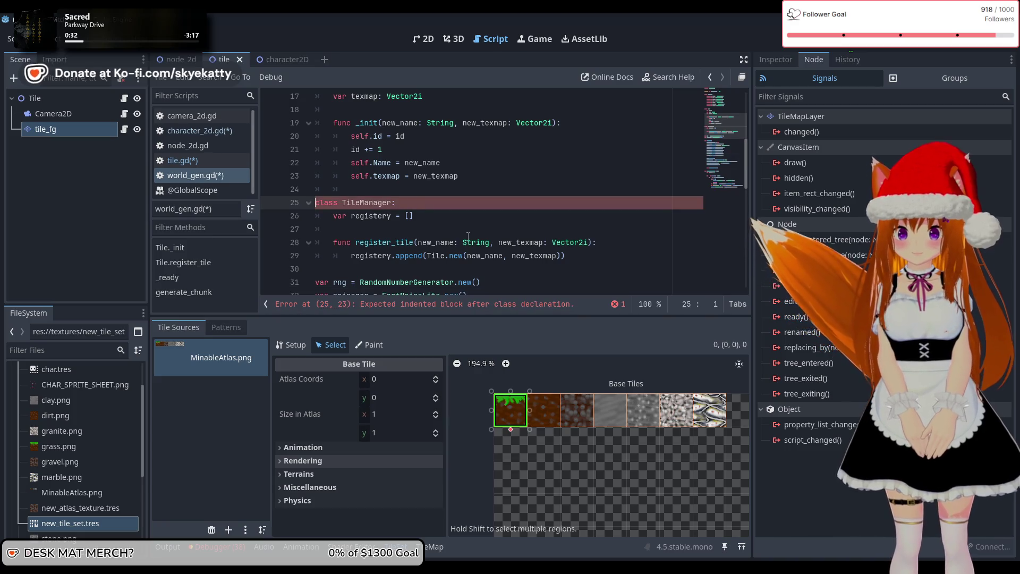
scroll(425, 212, "up", 1)
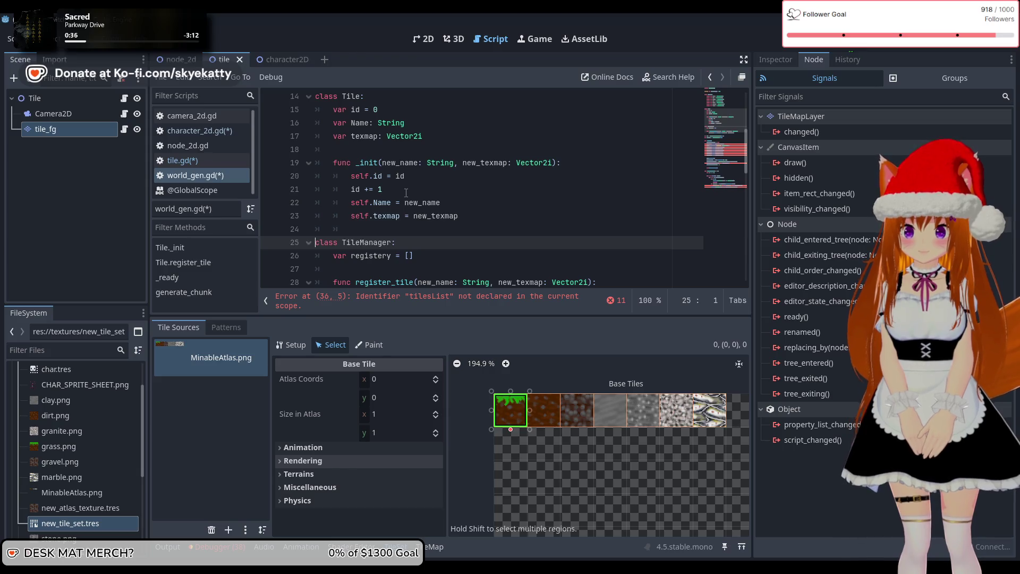
Delete the id += 1 line and give _init a leading new_id: int parameter assigned to self.id.
left_click_drag(410, 188, 234, 189)
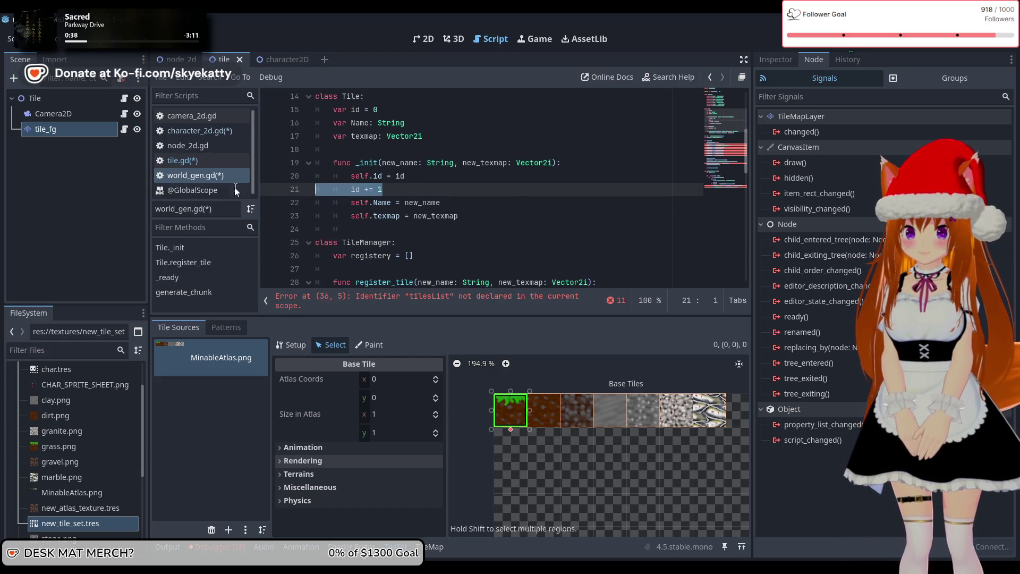
key("BackSpace")
key("BackSpace")
left_click(391, 167)
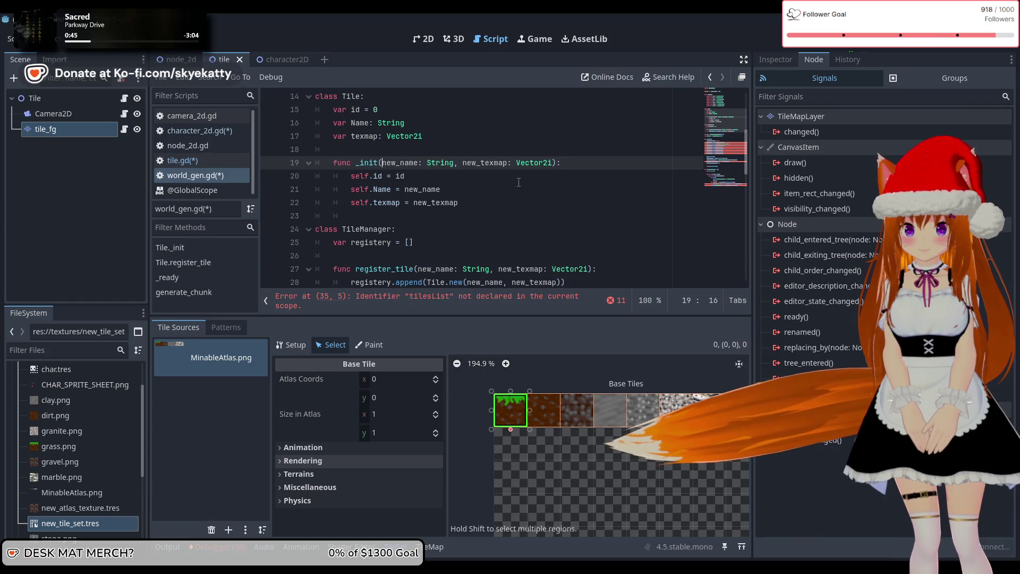
type("i")
key("BackSpace")
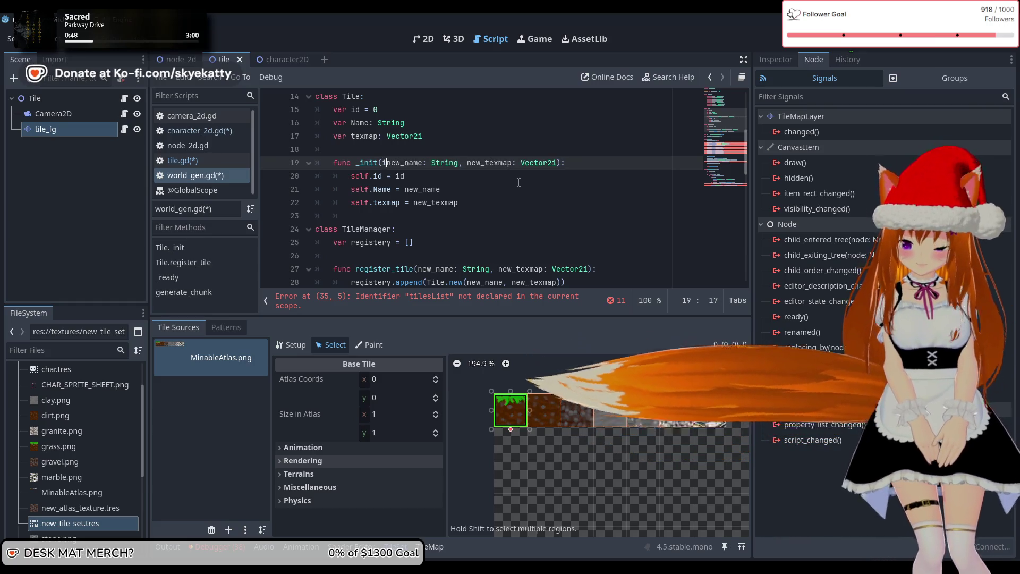
type("id: i")
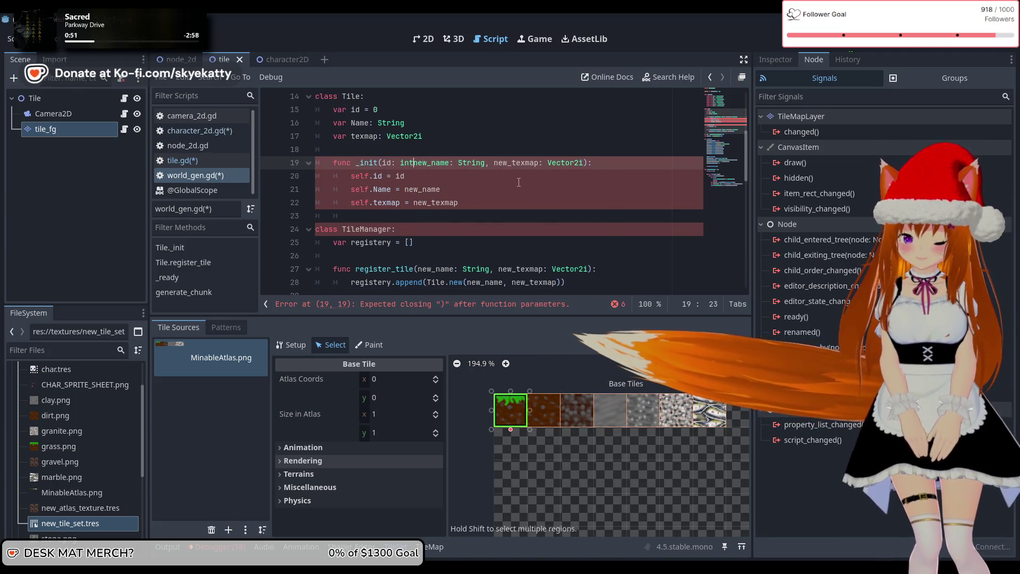
type("nt")
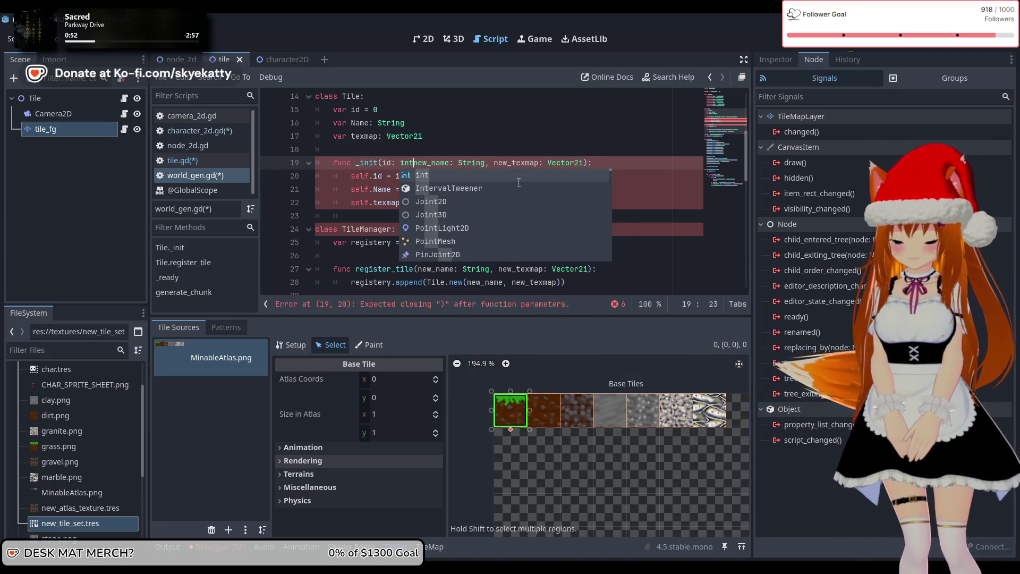
type(", ")
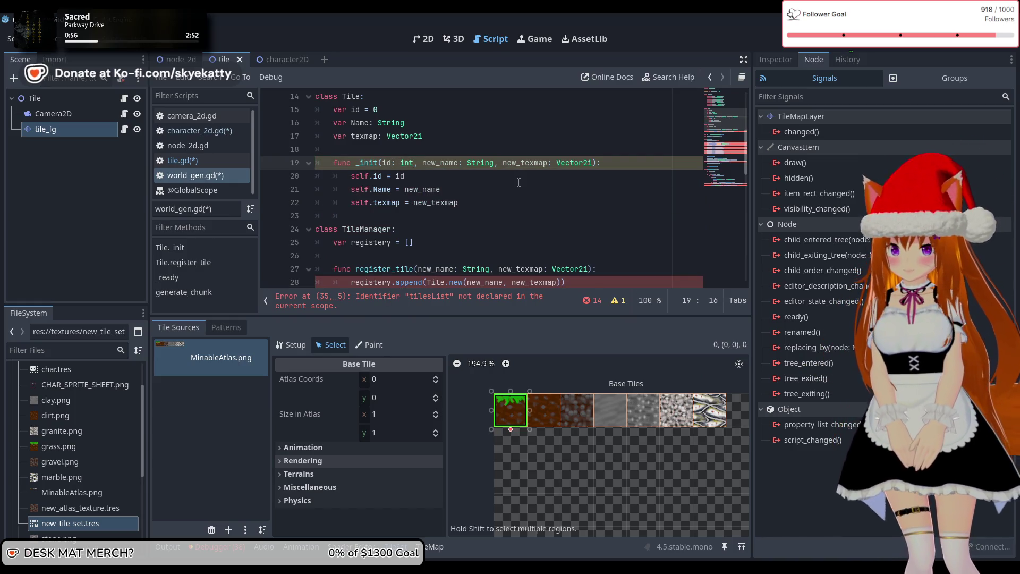
type("new_")
key("Down")
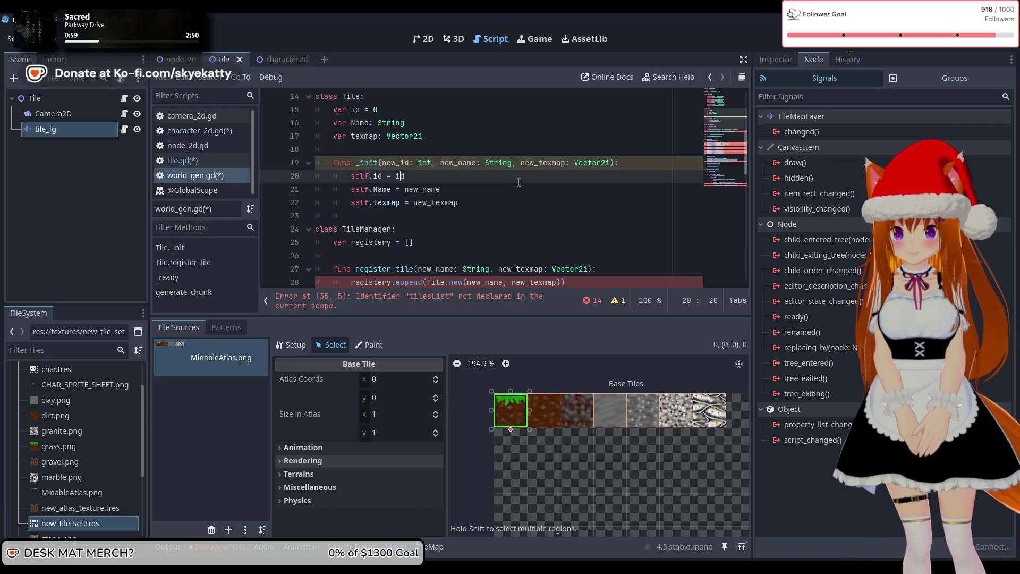
left_click(445, 189)
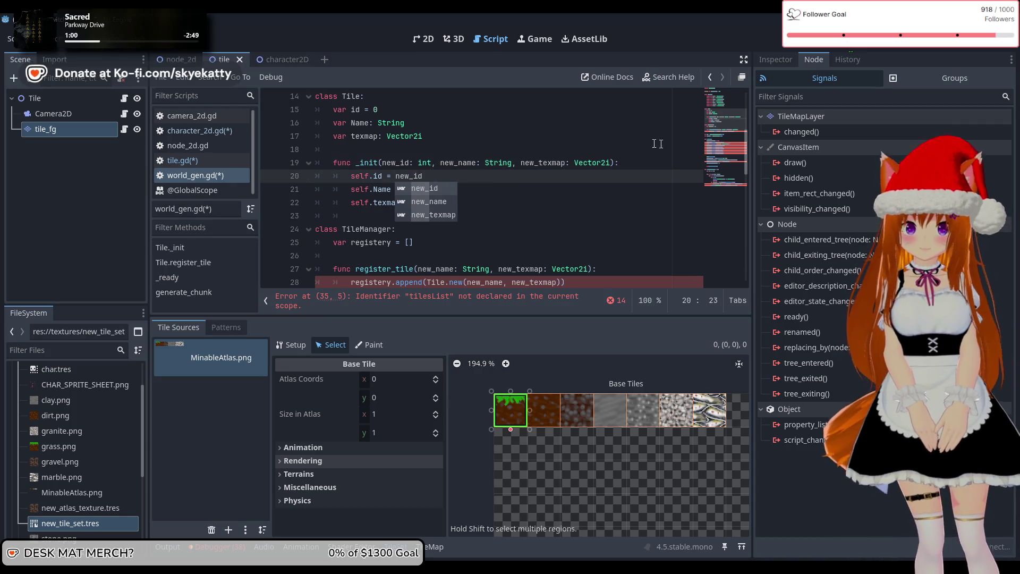
scroll(404, 175, "down", 3)
scroll(372, 169, "up", 3)
scroll(382, 192, "up", 2)
left_click(412, 228)
scroll(411, 228, "down", 3)
left_click(425, 203)
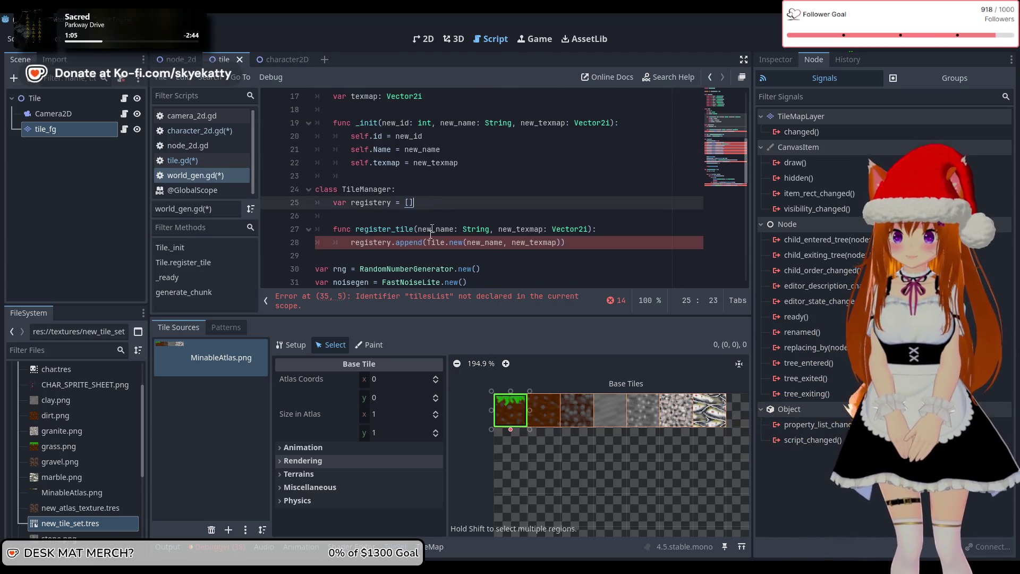
In register_tile, start a leading id argument inside Tile.new( before new_name.
scroll(430, 231, "down", 3)
scroll(544, 217, "down", 2)
scroll(395, 221, "up", 3)
scroll(413, 218, "up", 3)
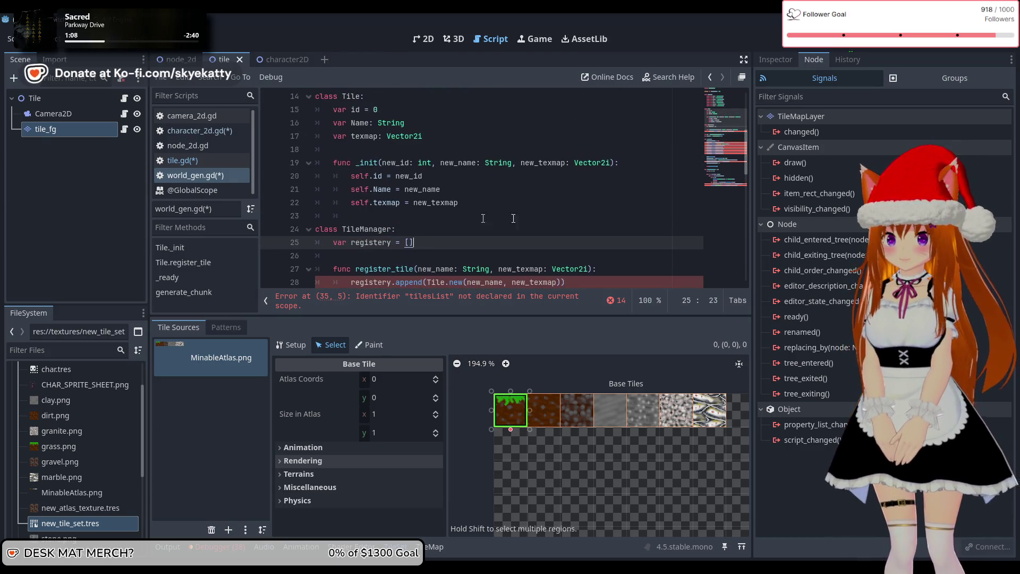
scroll(486, 189, "down", 2)
scroll(467, 197, "down", 1)
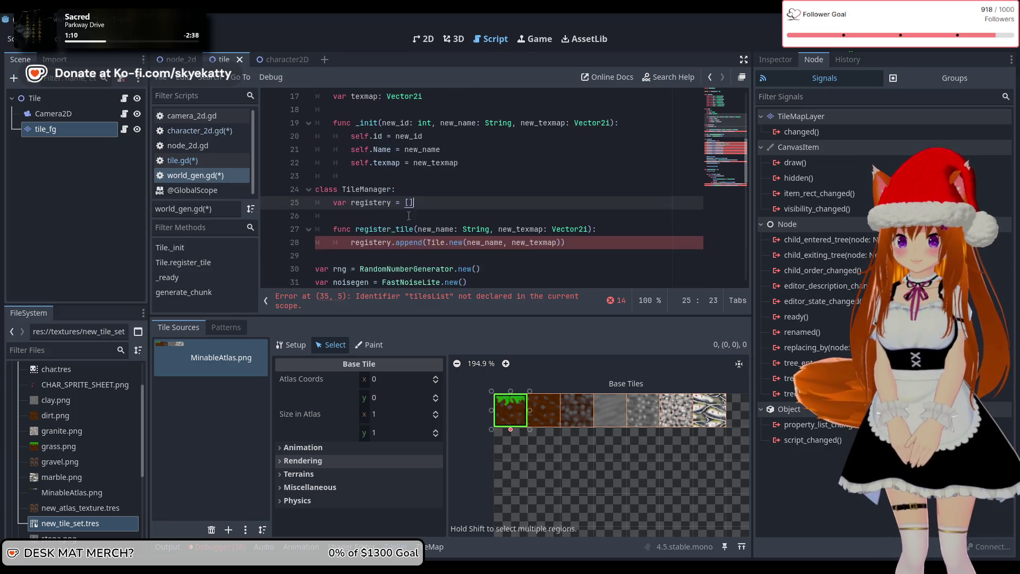
scroll(446, 204, "up", 3)
scroll(420, 210, "down", 2)
scroll(420, 210, "down", 3)
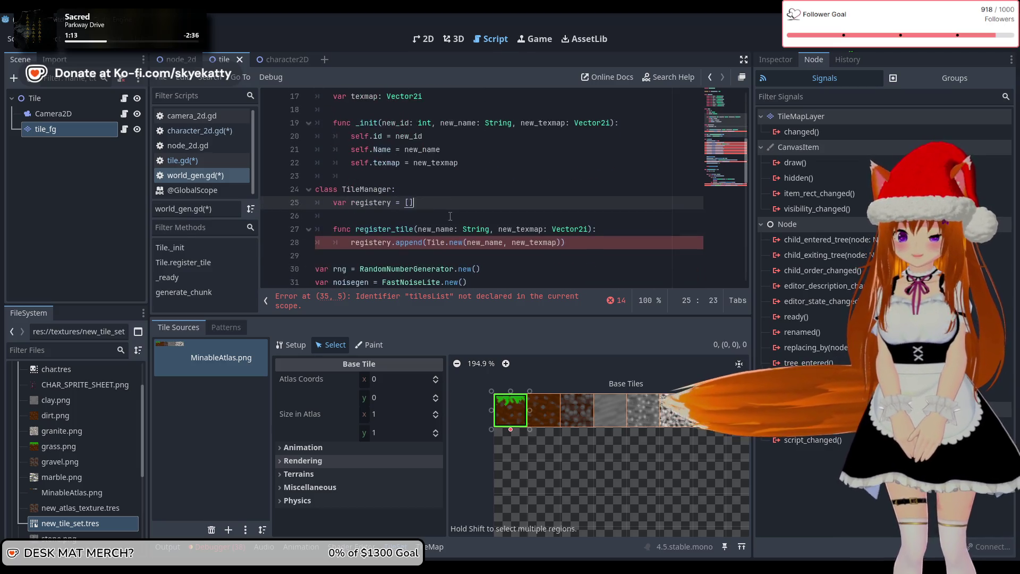
scroll(588, 229, "up", 1)
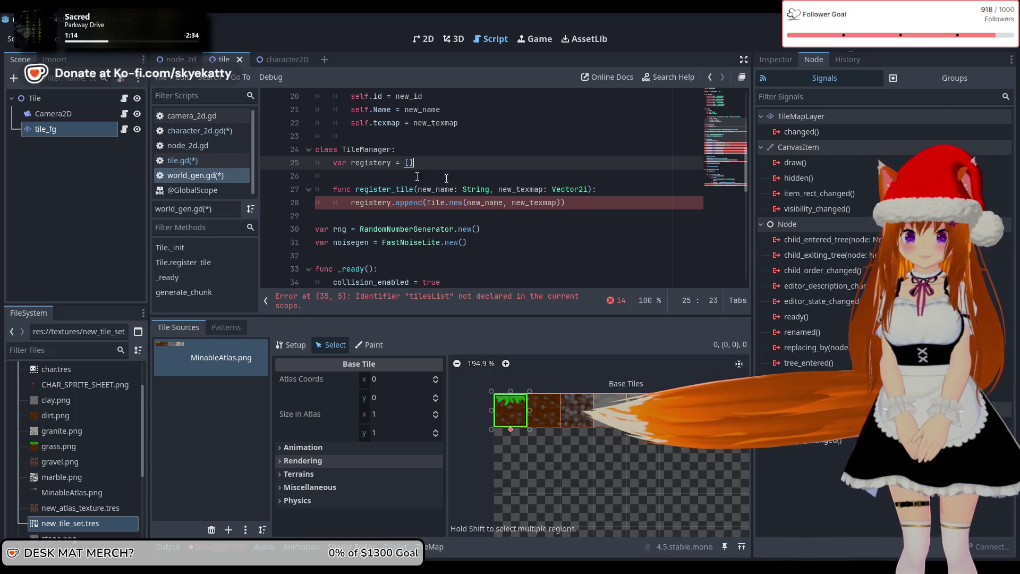
left_click(606, 198)
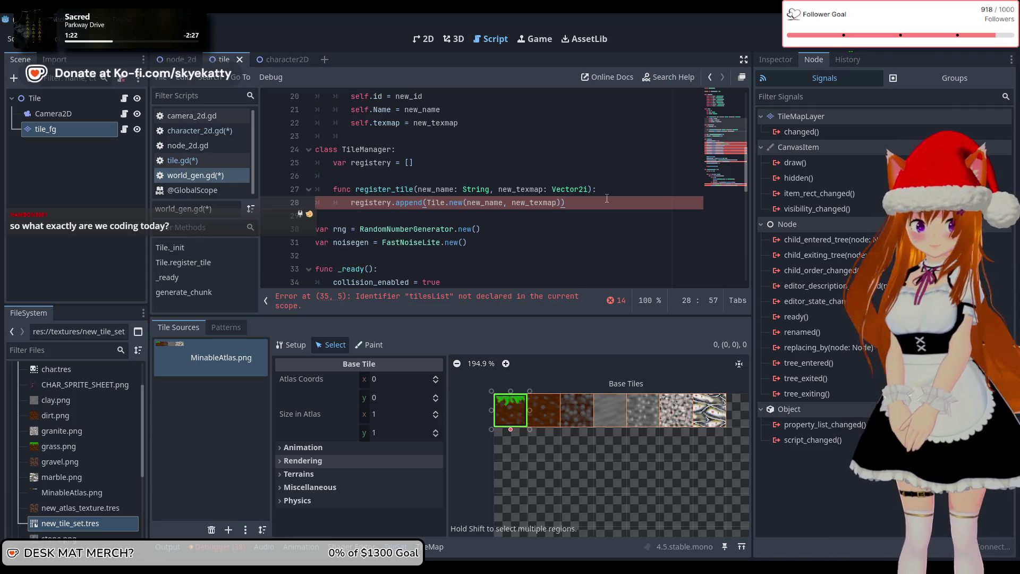
key("Return")
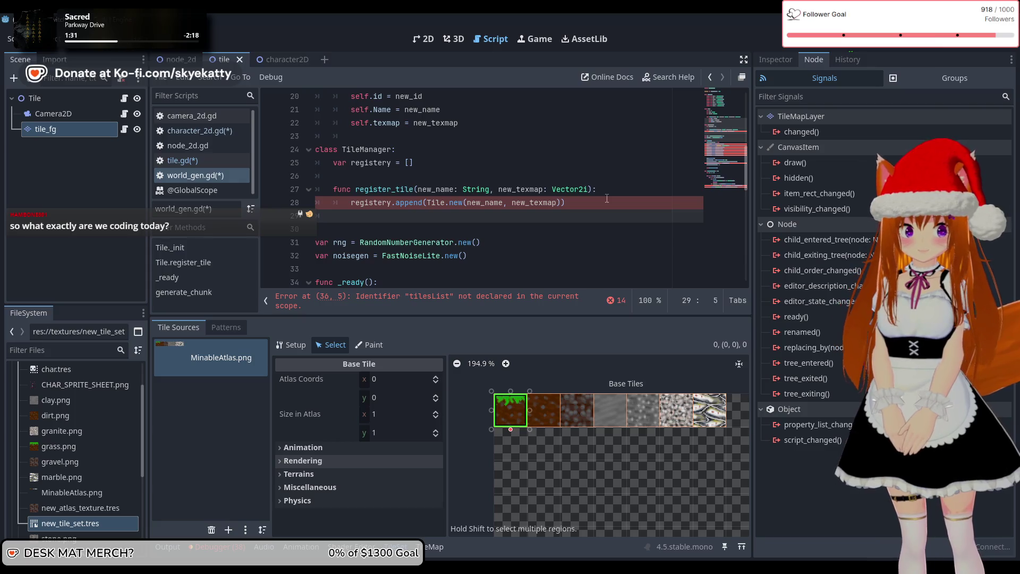
key("BackSpace")
key("BackSpace")
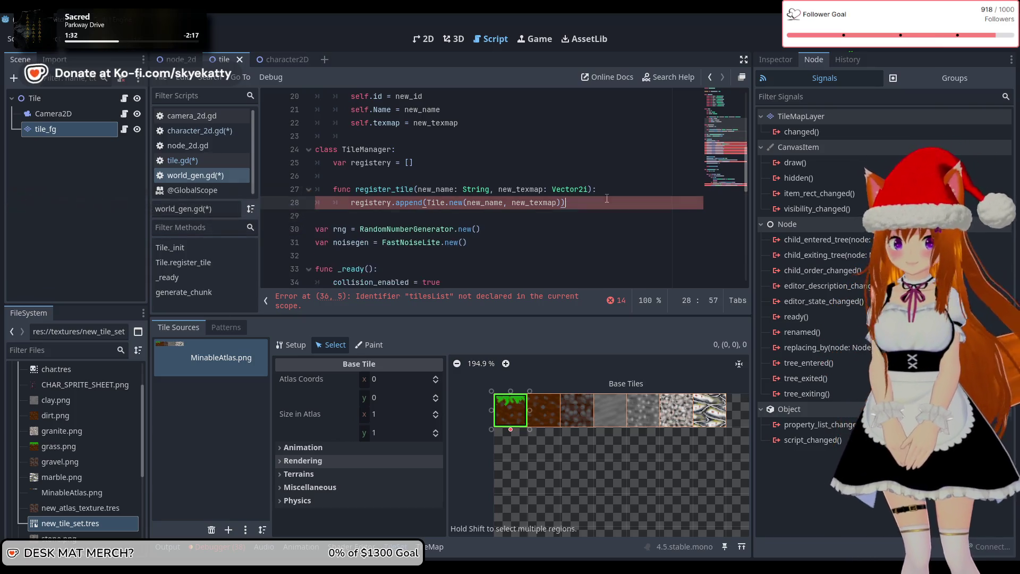
key("Return")
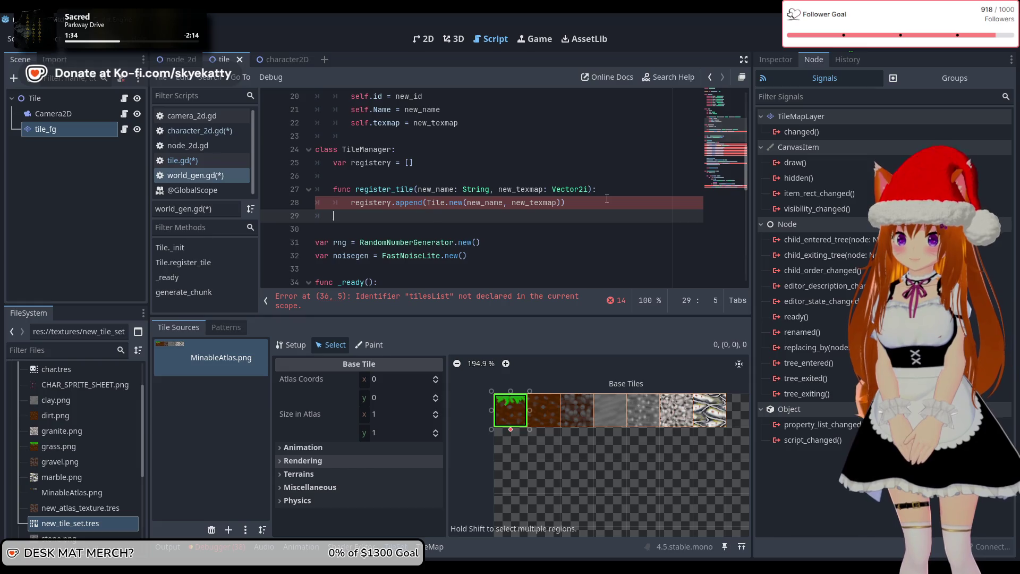
key("BackSpace")
key("Left")
key("Left")
key("Left")
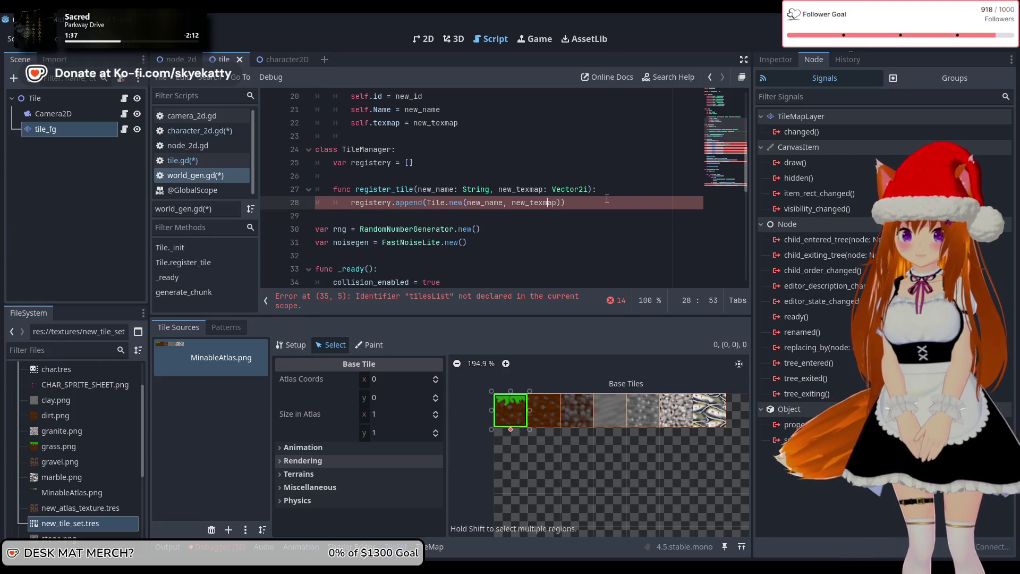
key("Left")
key("Left")
key("Left")
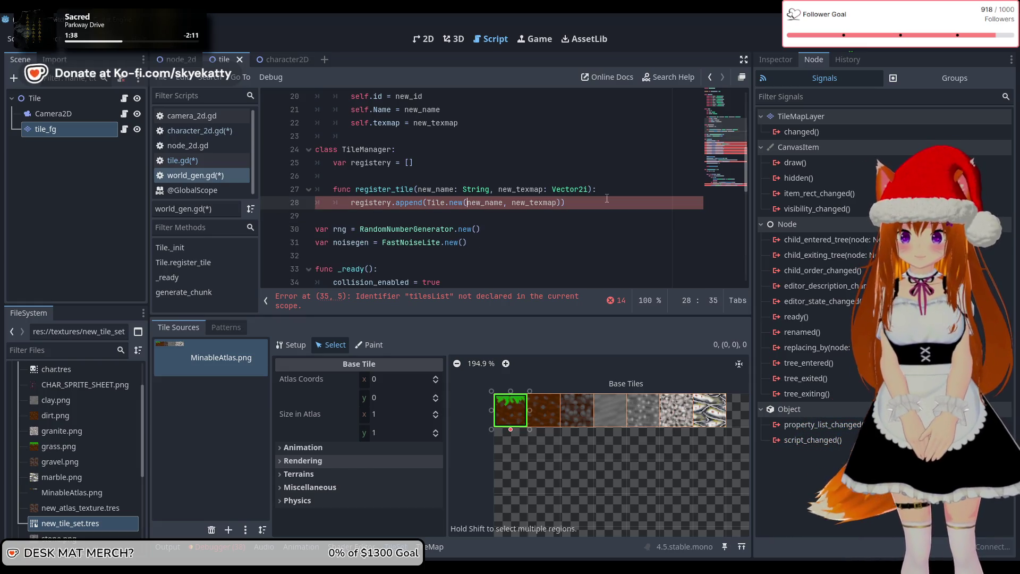
type("id")
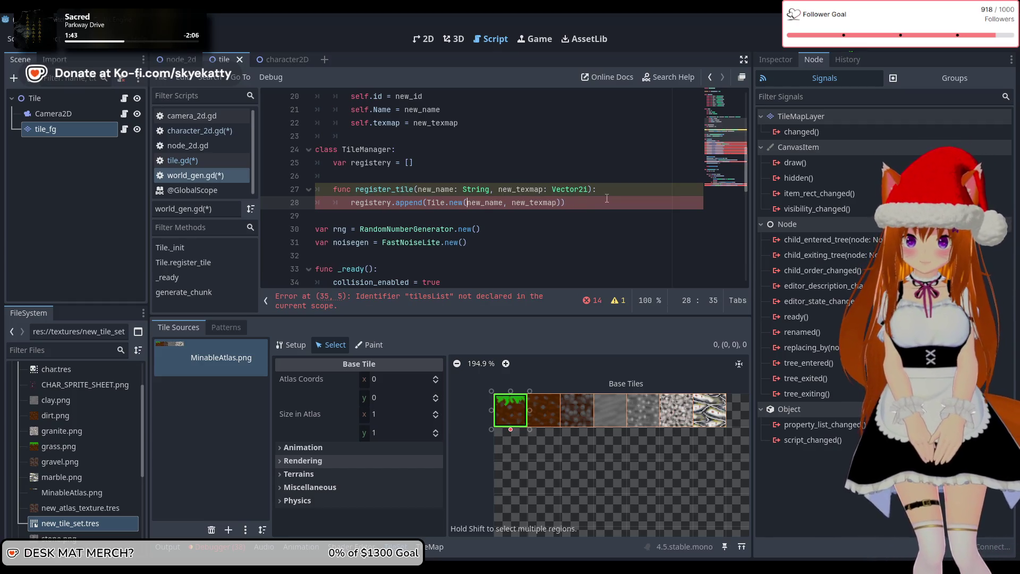
type(",")
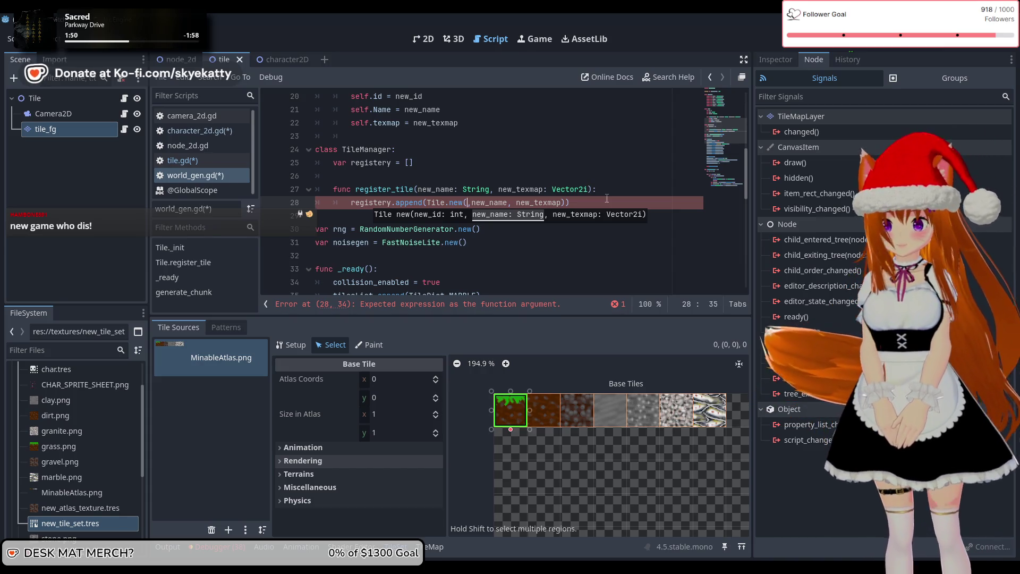
Pass len(self.registery) as the first argument to Tile.new in register_tile.
type("sel")
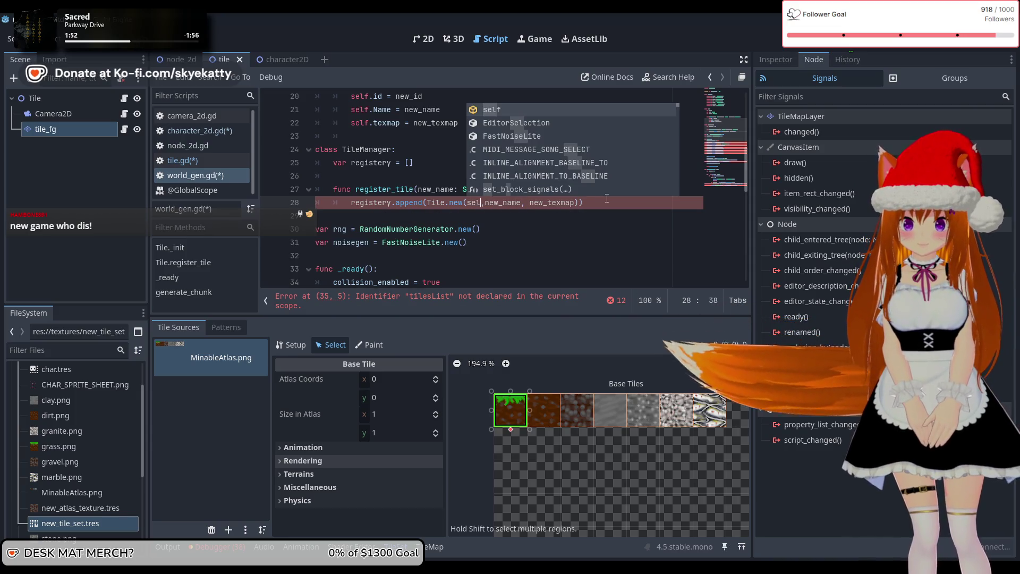
type("f.")
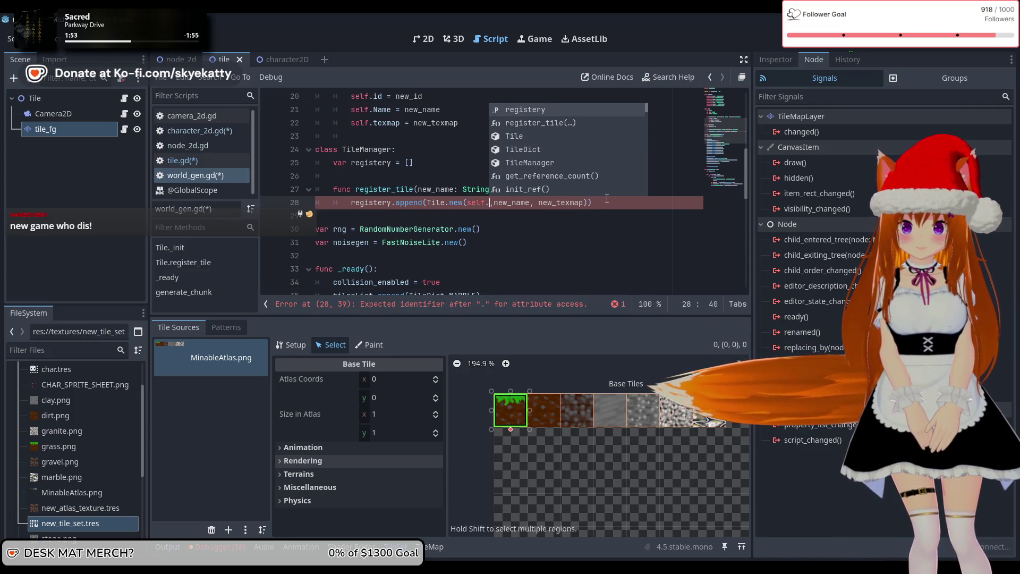
type("re")
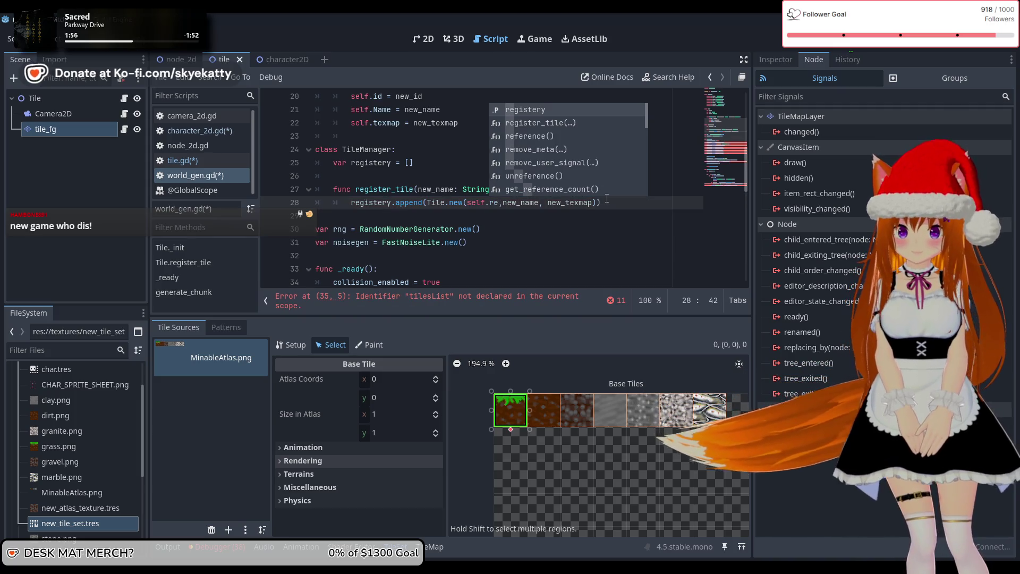
key("Return")
key("Left")
key("Left")
key("Left")
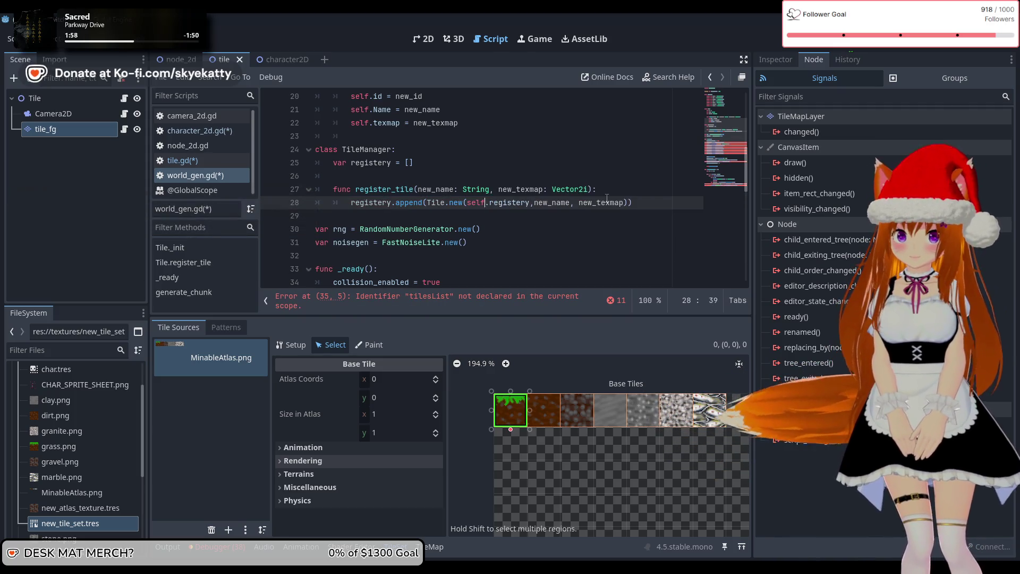
key("Left")
key("Left")
key("Left")
type("len(")
key("Right")
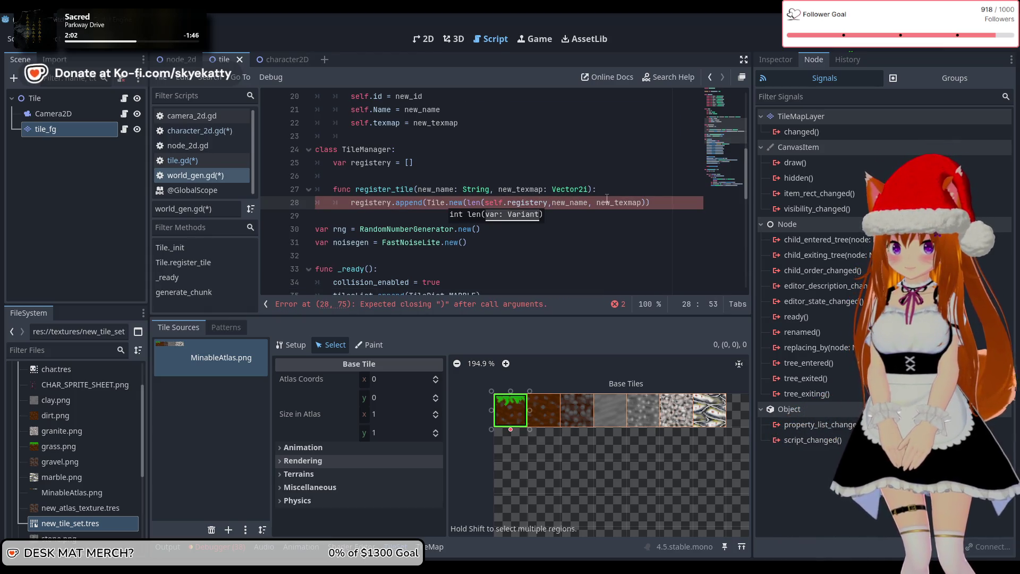
type(")")
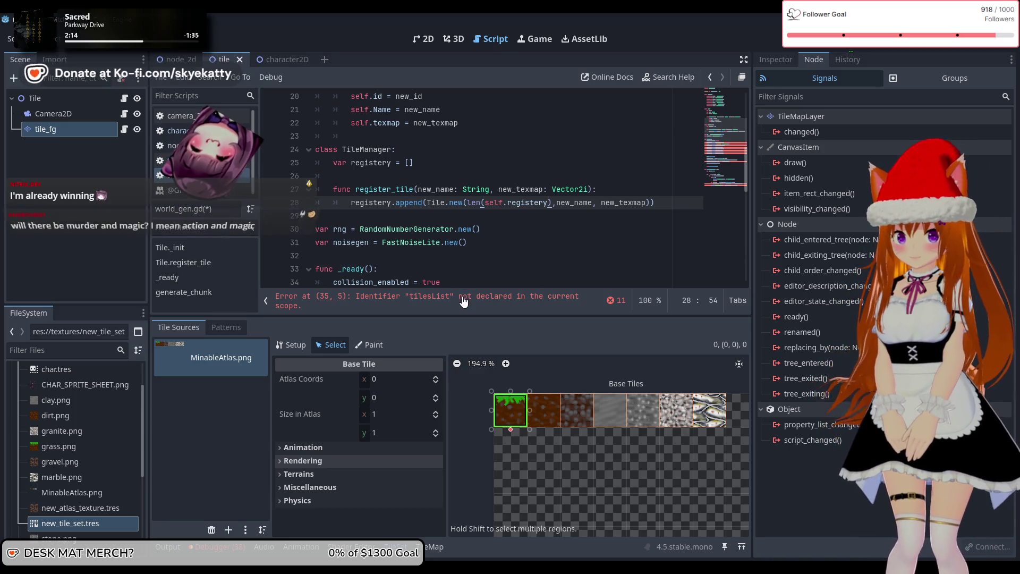
mouse_move(454, 207)
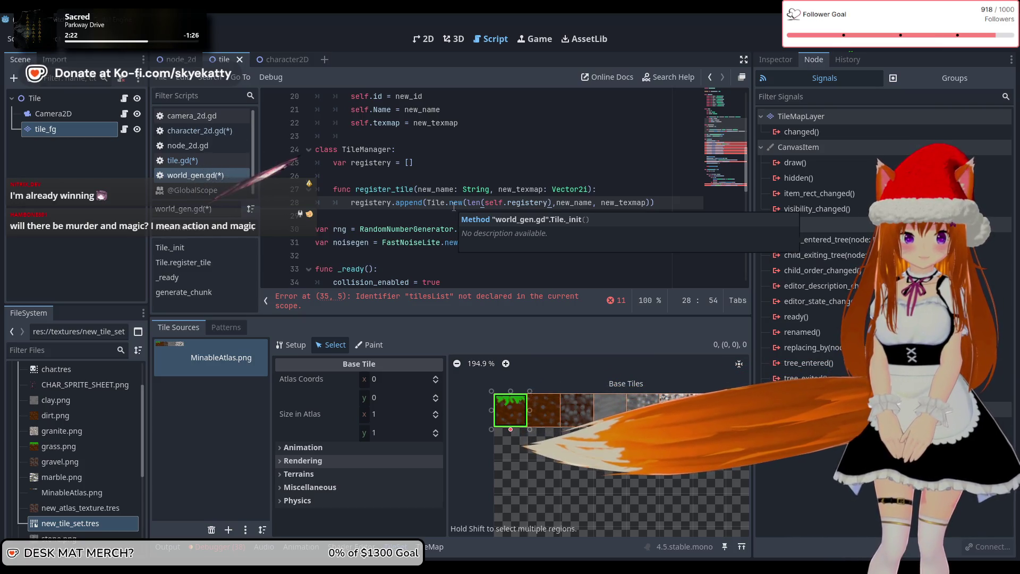
key("Up")
key("Up")
key("Up")
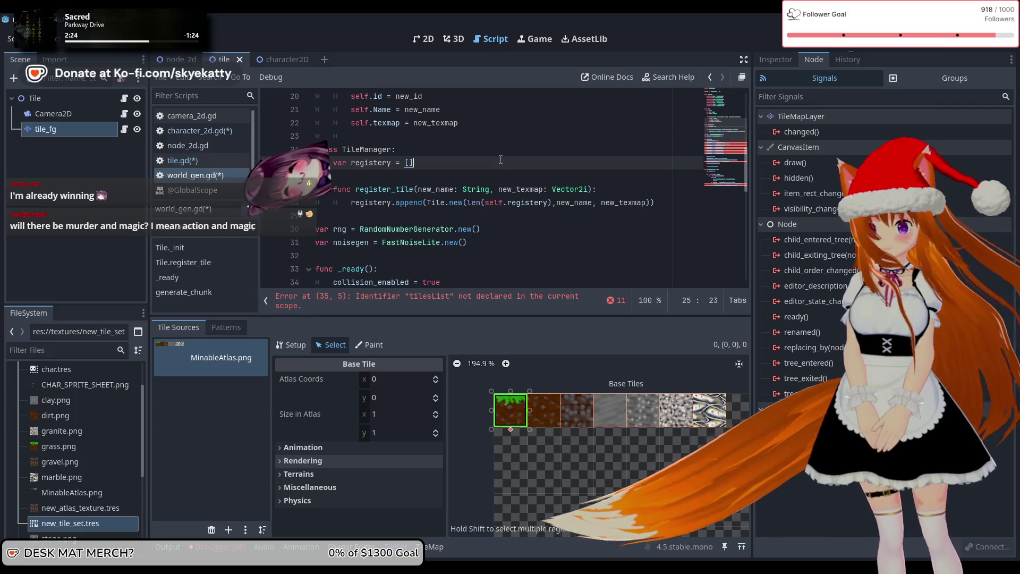
scroll(532, 206, "down", 1)
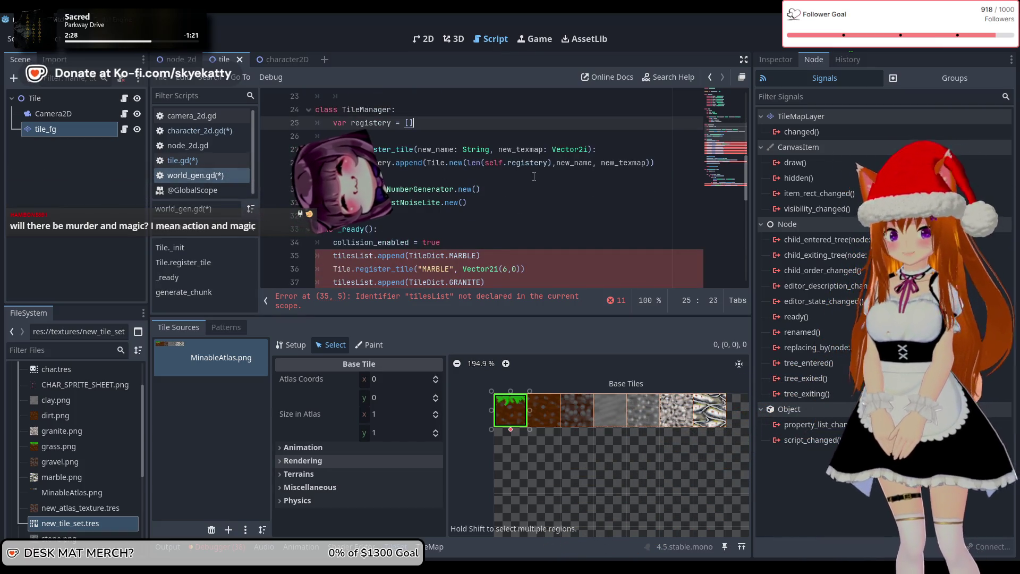
scroll(477, 179, "up", 1)
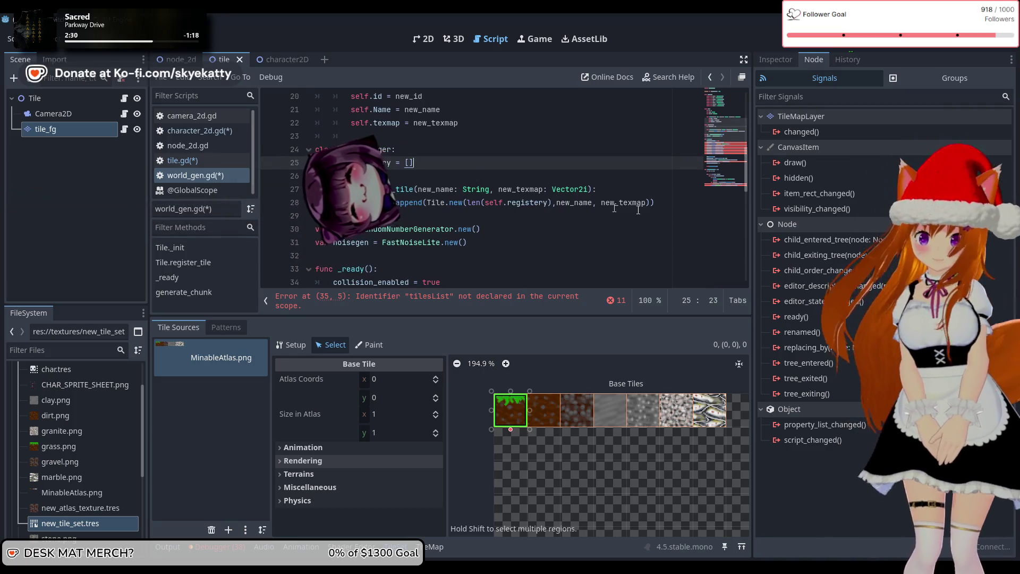
left_click(661, 205)
key("Up")
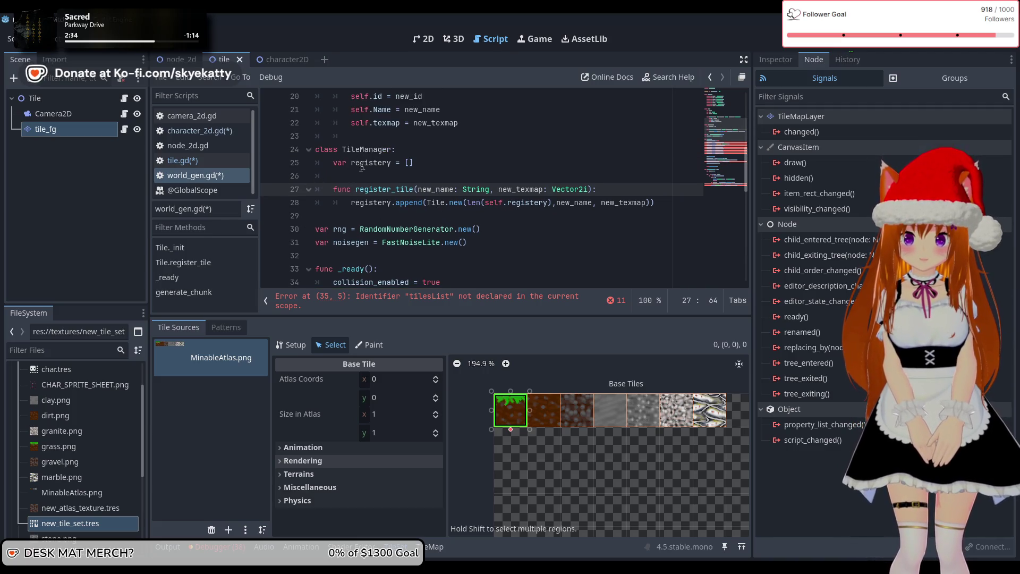
left_click(360, 176)
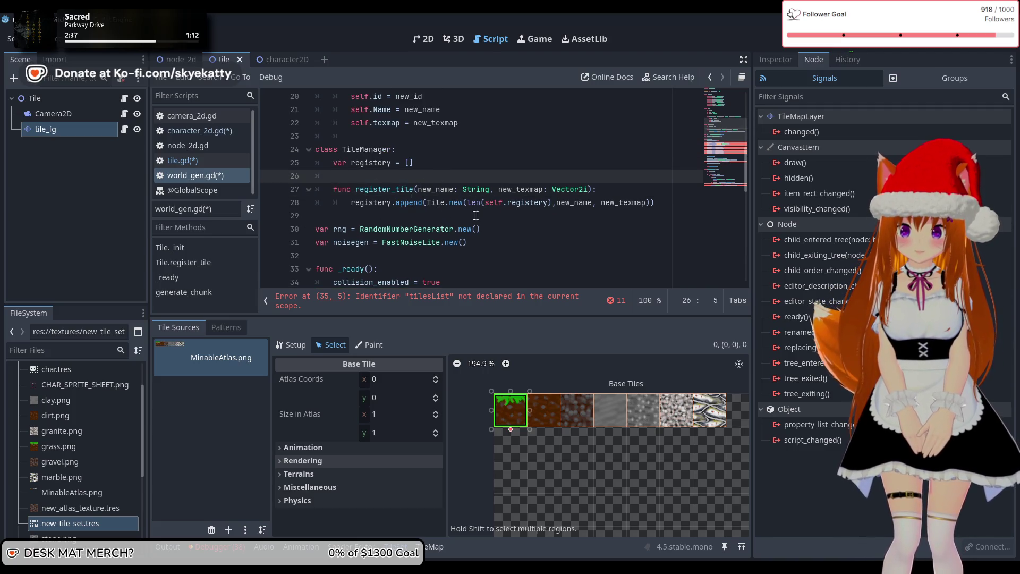
scroll(476, 215, "up", 2)
scroll(464, 203, "down", 1)
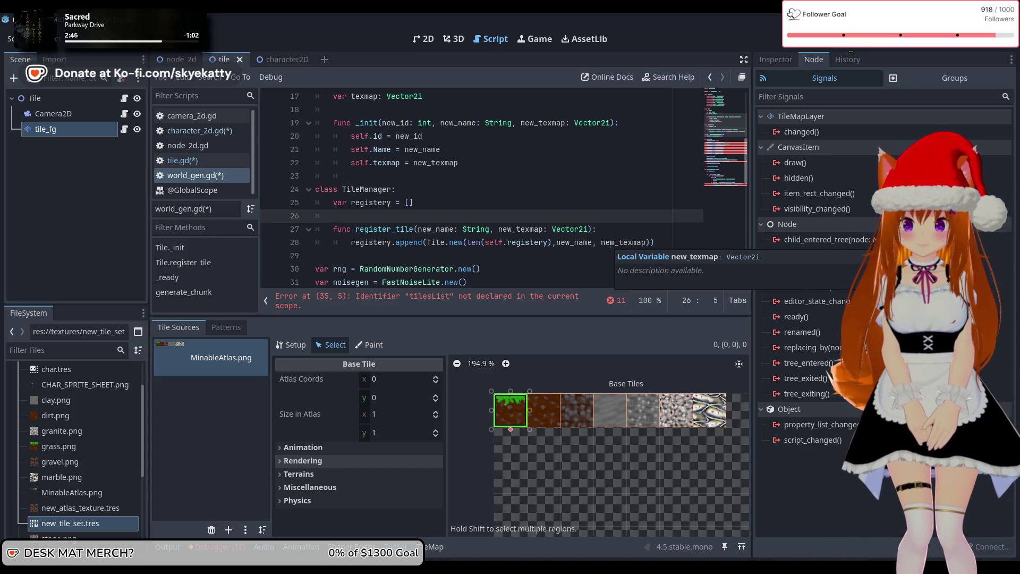
left_click(663, 242)
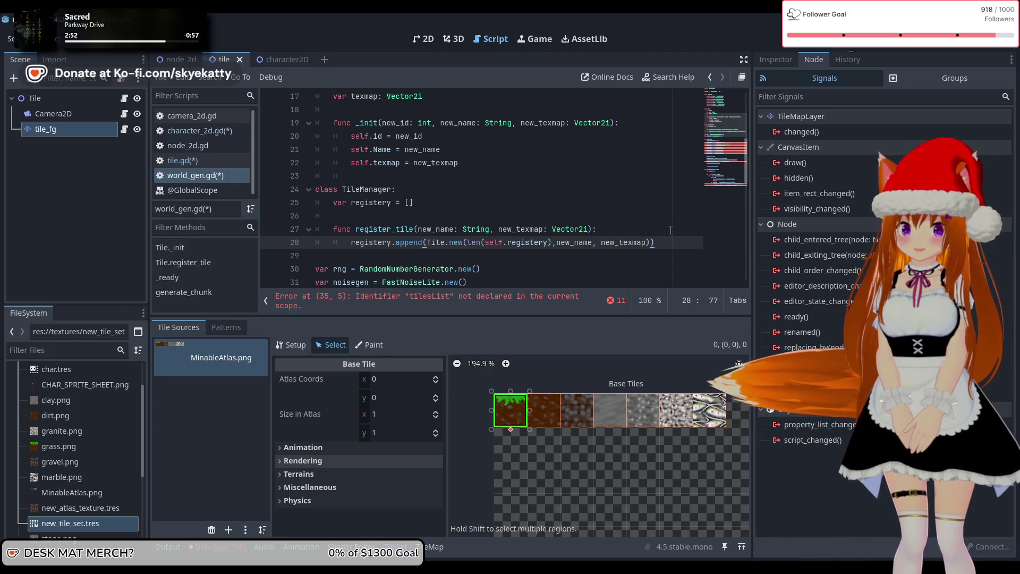
scroll(670, 230, "up", 2)
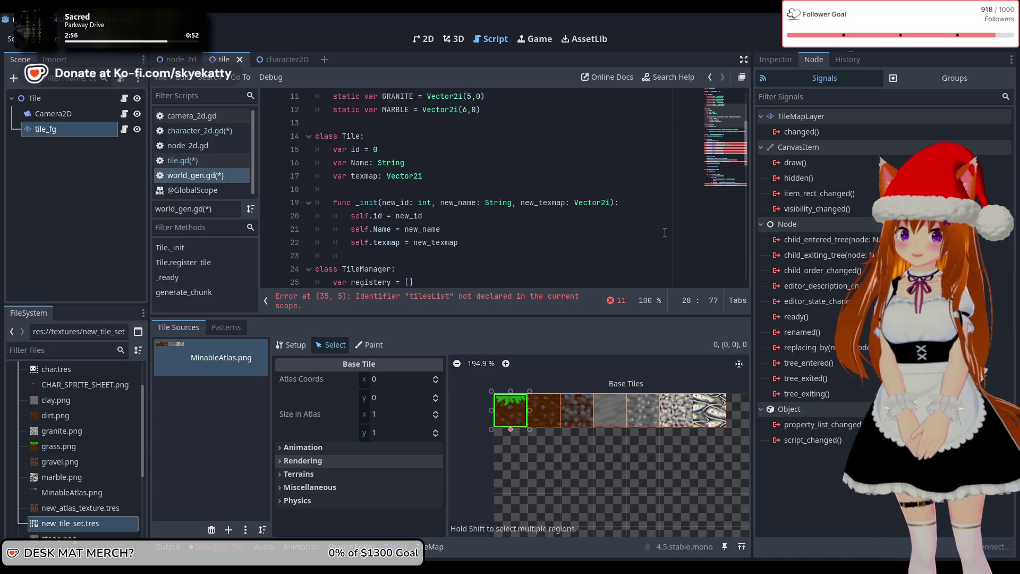
scroll(665, 232, "down", 2)
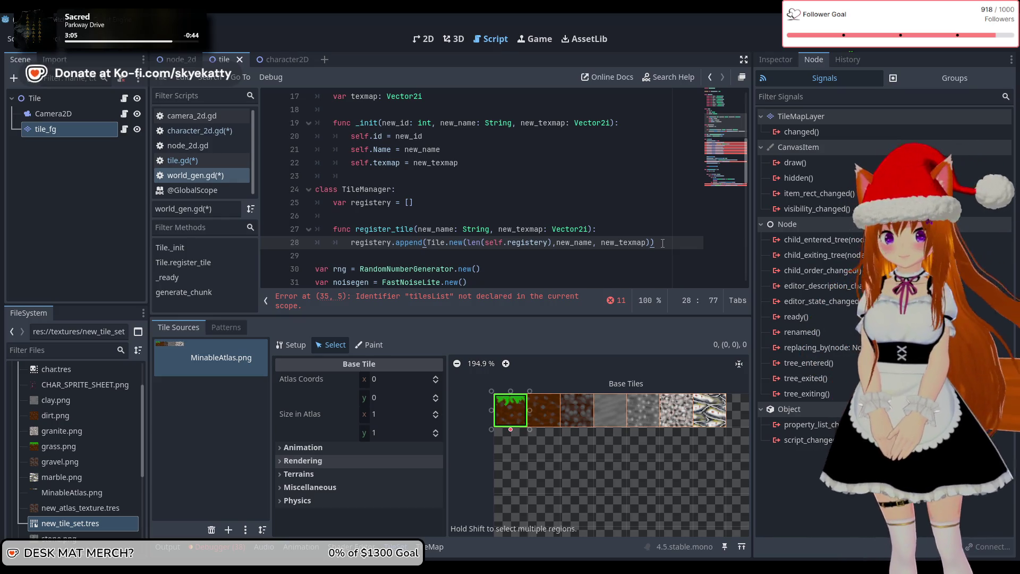
key("Return")
key("Return")
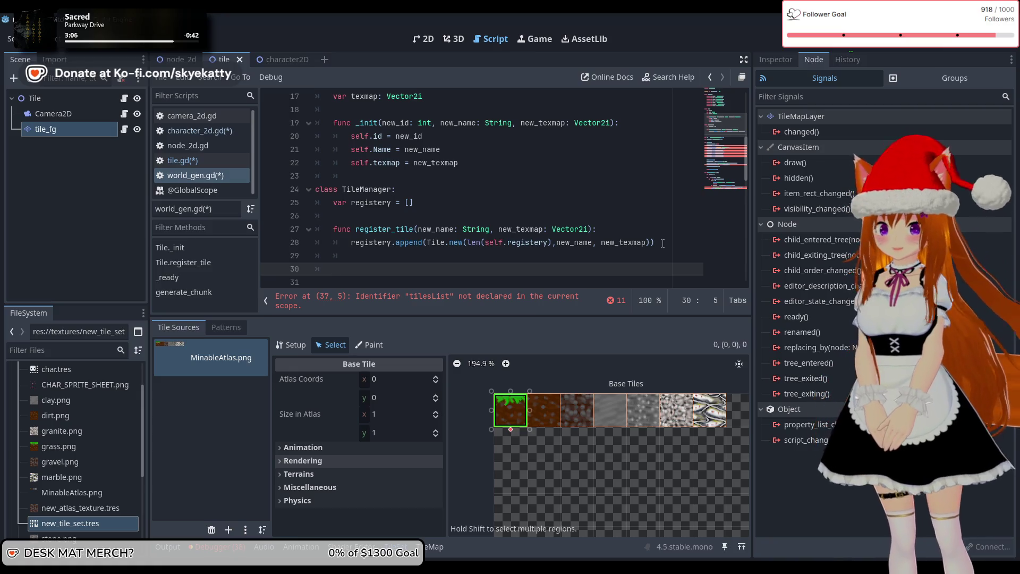
Write the signature func find_by_texmap(Vector2i): below register_tile and open its indented body.
type("func fin")
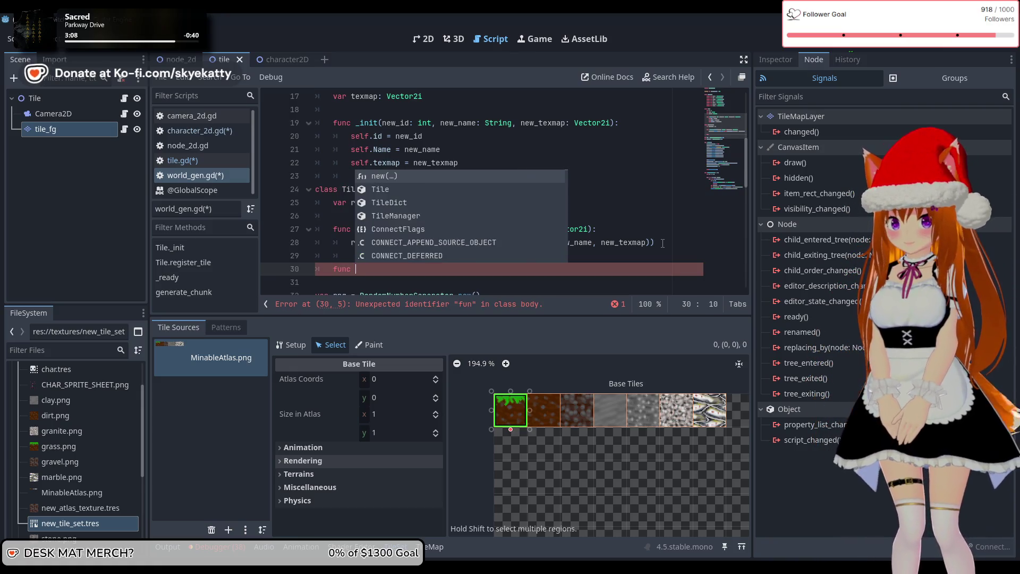
type("d")
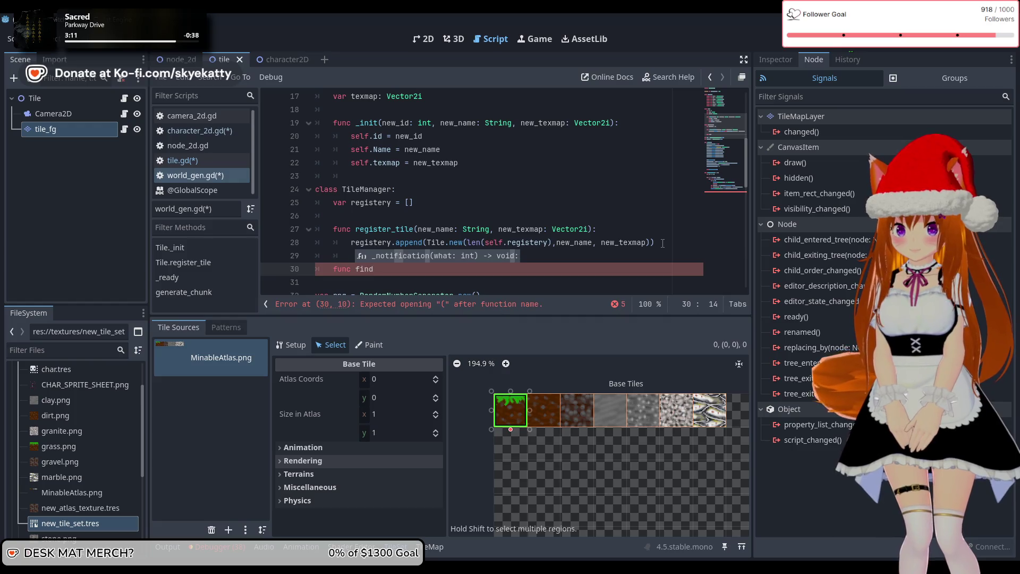
type("_tex")
key("BackSpace")
key("BackSpace")
key("BackSpace")
type("by+")
key("BackSpace")
type("_tex")
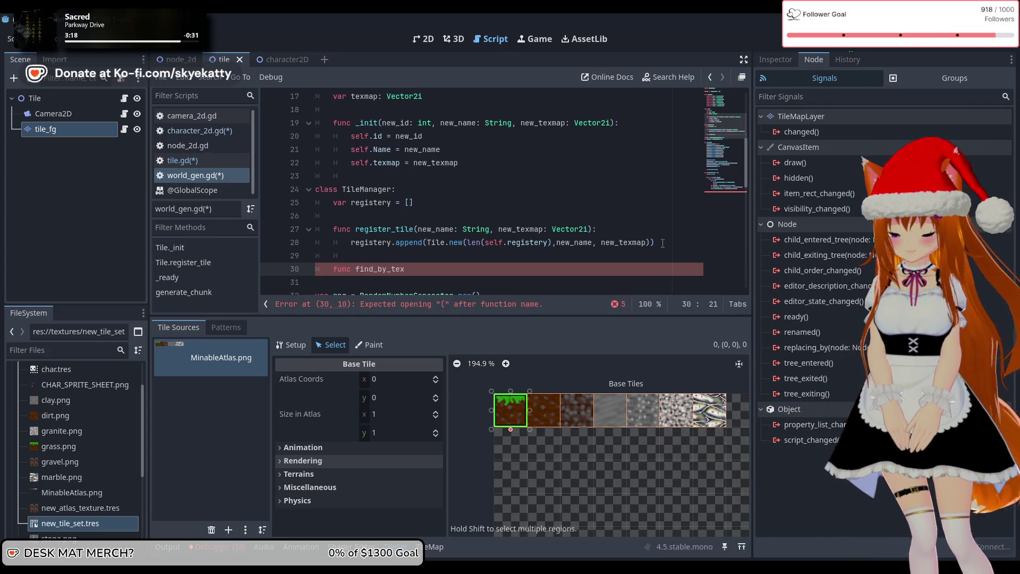
type("map(")
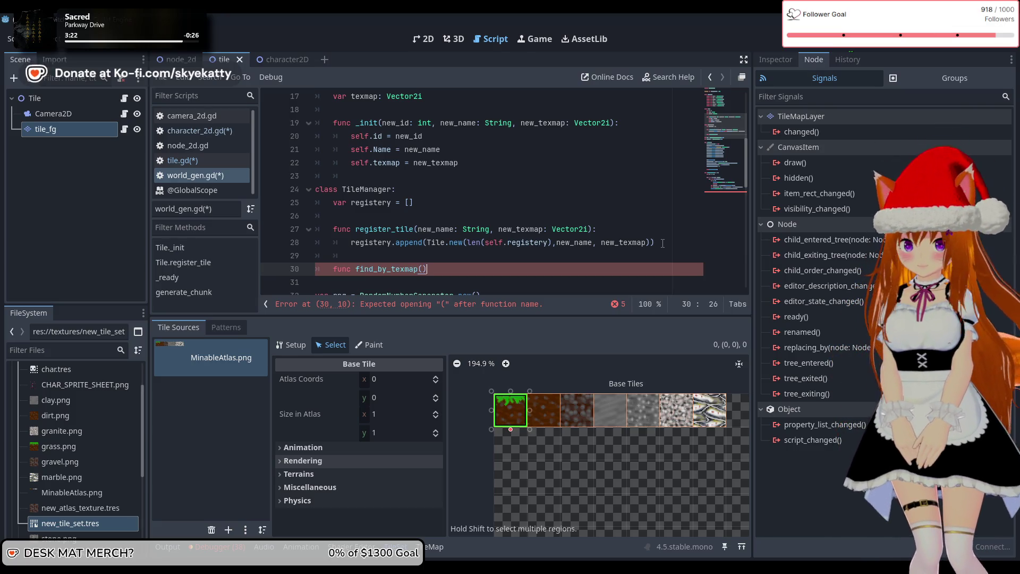
key("Left")
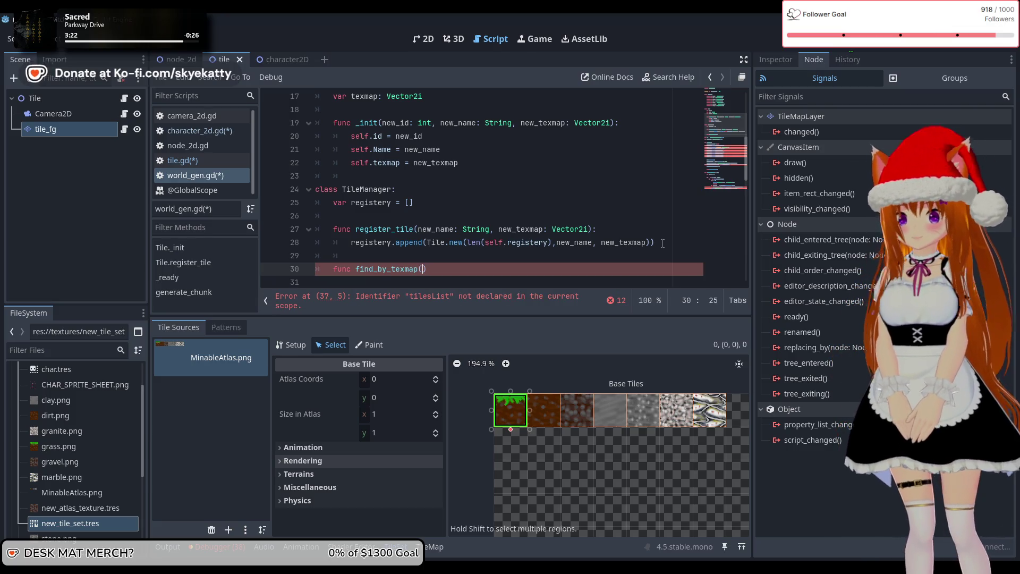
key("BackSpace")
type("c")
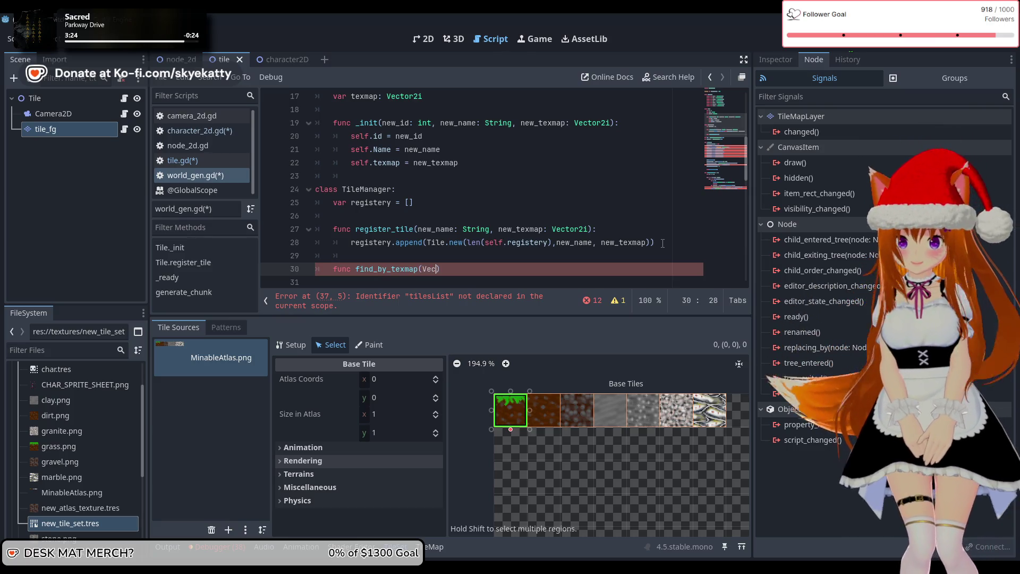
type("tor2i")
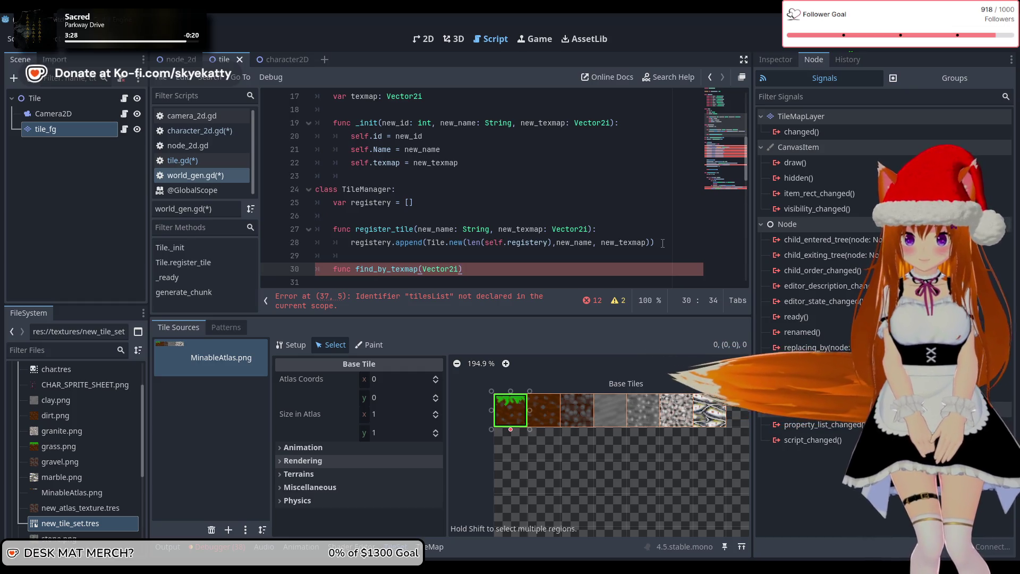
key("Right")
type(":")
key("Return")
scroll(550, 206, "down", 2)
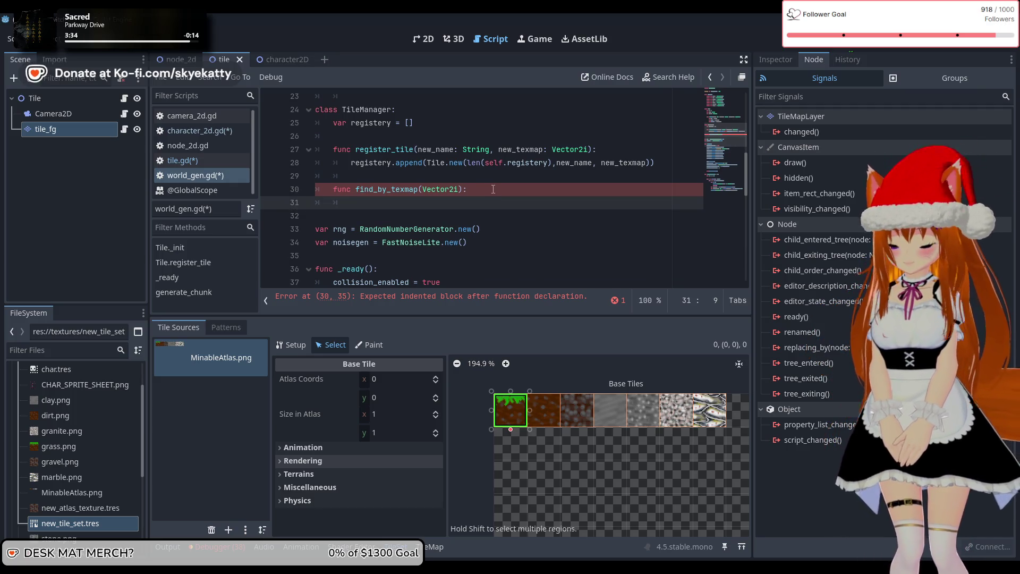
Loop over registery in find_by_texmap and begin an if check on i.texmap.
type("in ")
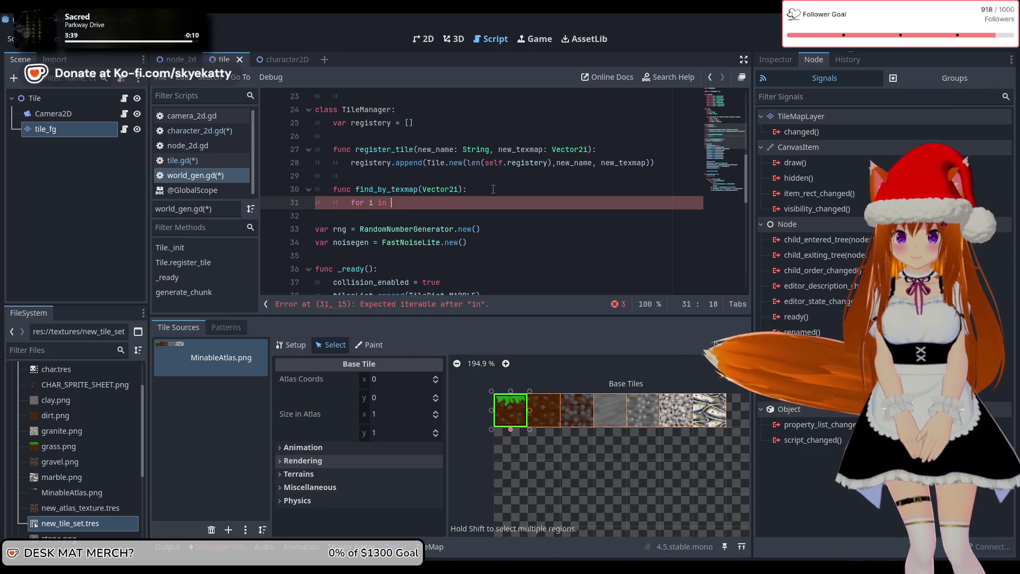
type("registery")
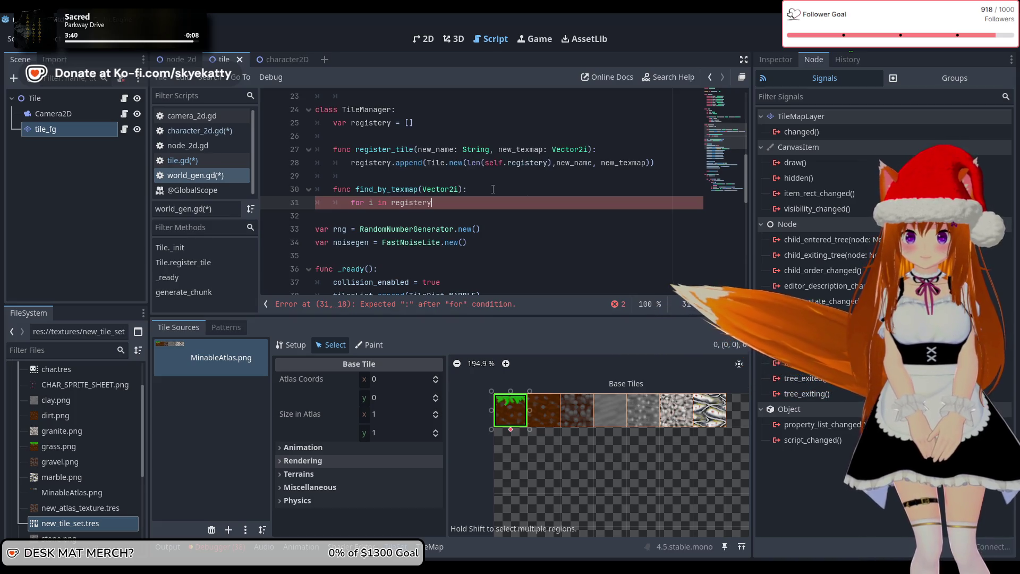
type(":")
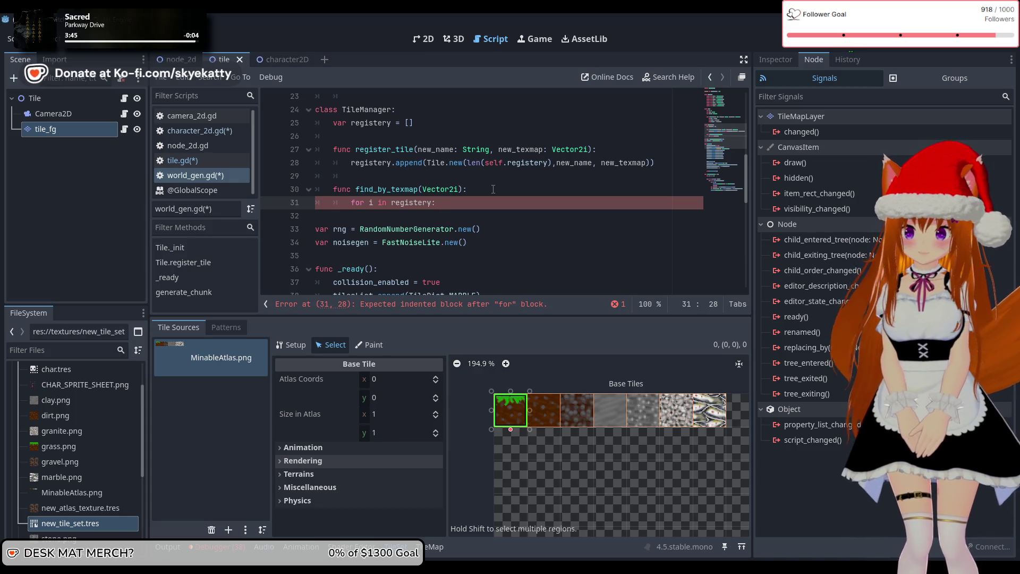
key("Return")
type("if i")
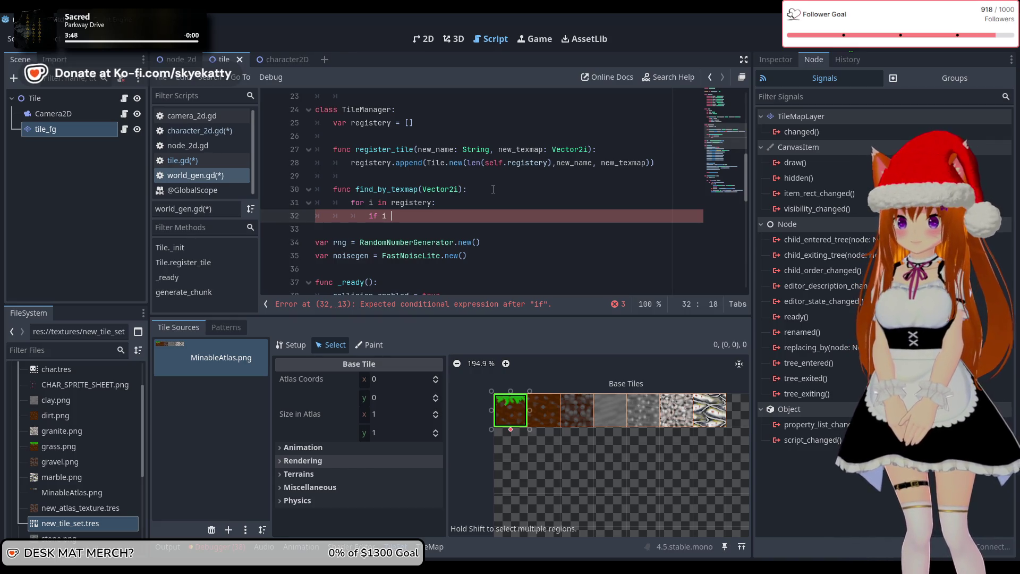
key("BackSpace")
type("i.tex")
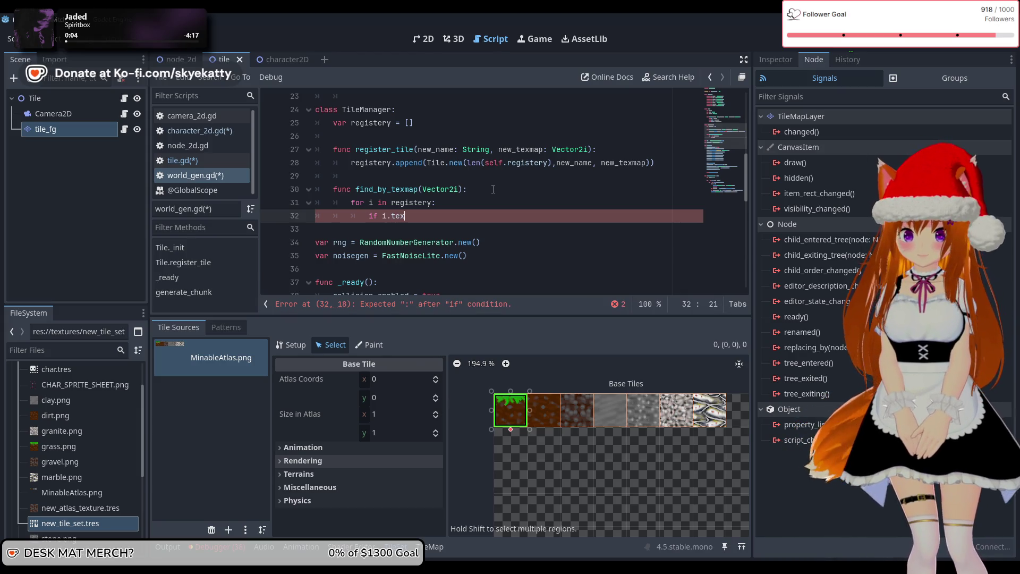
left_click(425, 189)
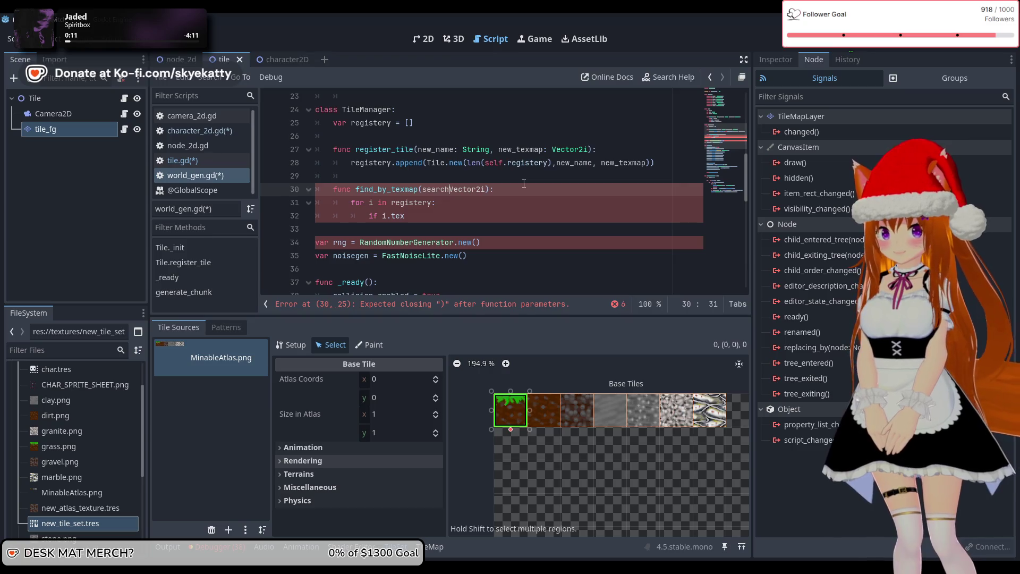
type(":")
left_click(463, 214)
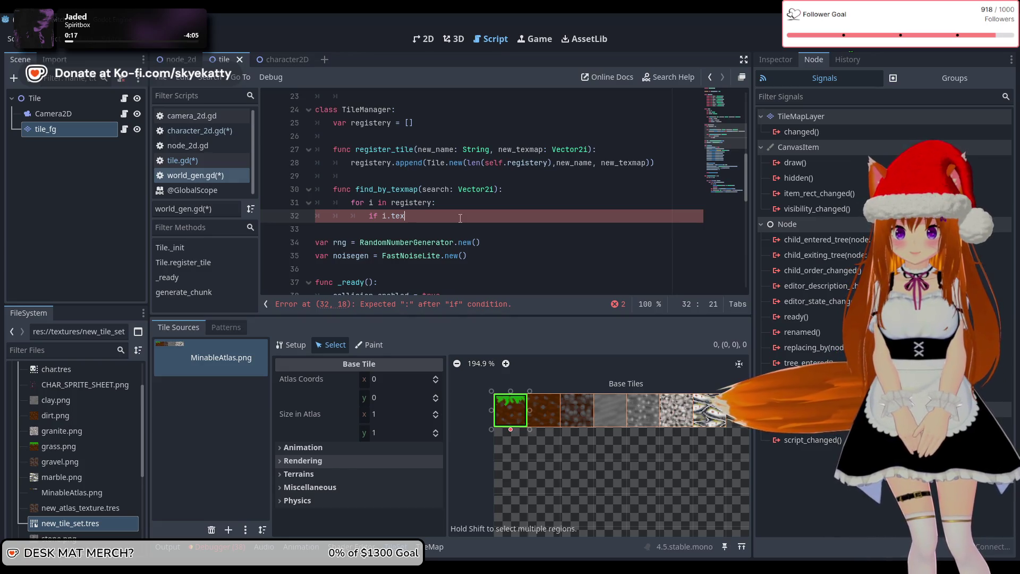
scroll(480, 194, "up", 3)
scroll(481, 194, "down", 3)
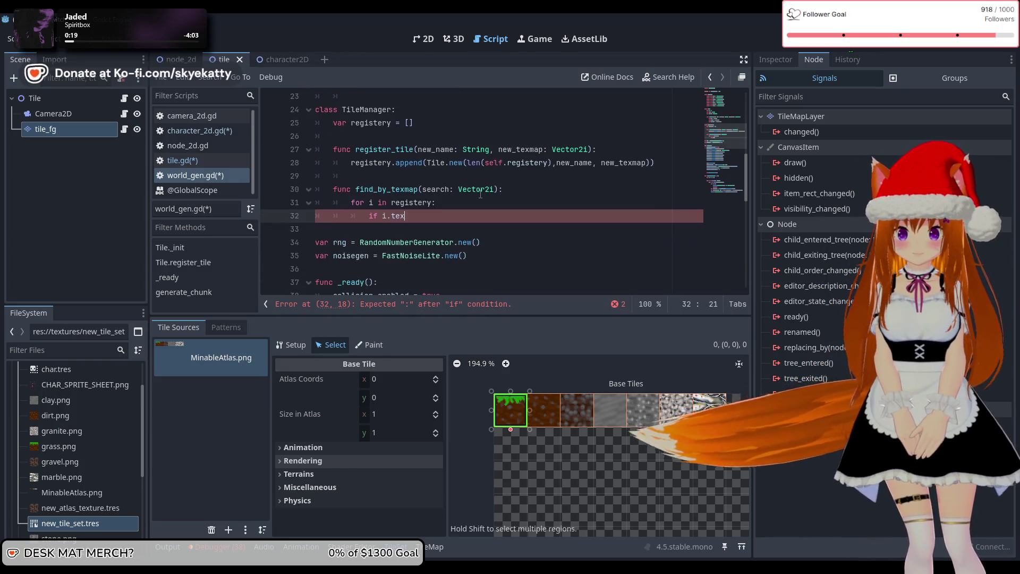
Complete the check as if i.texmap == search: and return i inside it.
type("map == ")
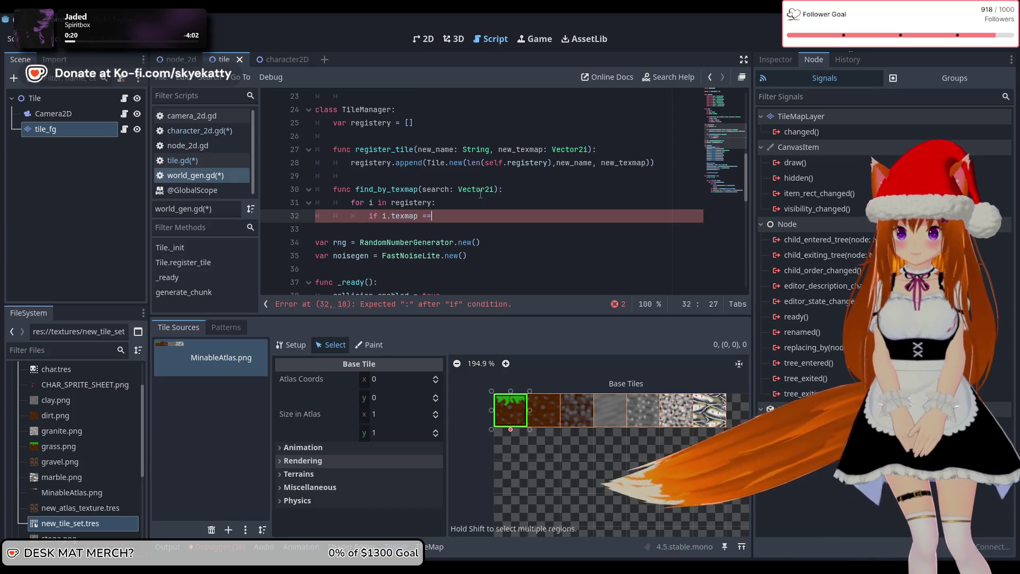
type("search")
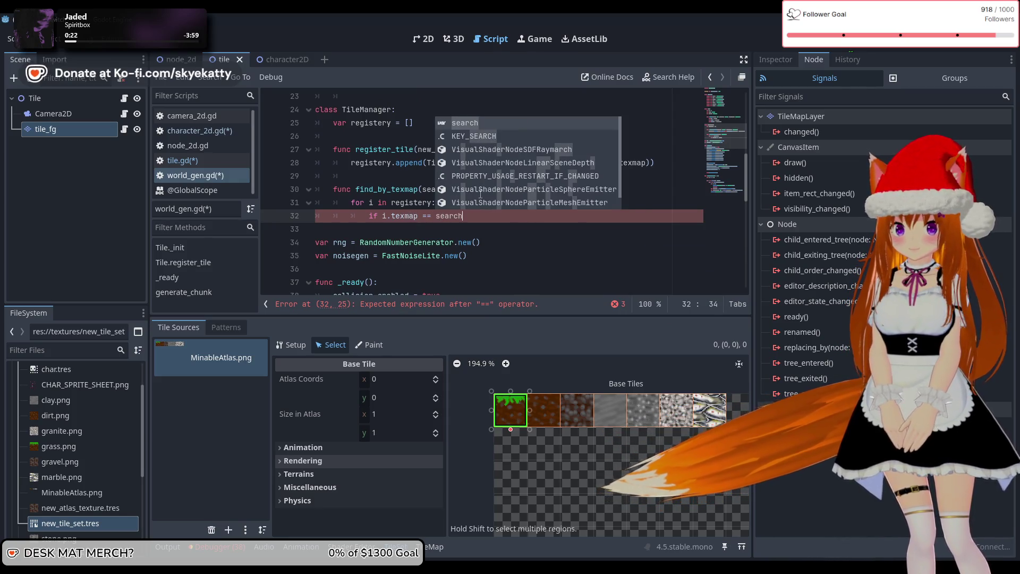
type(":")
key("Return")
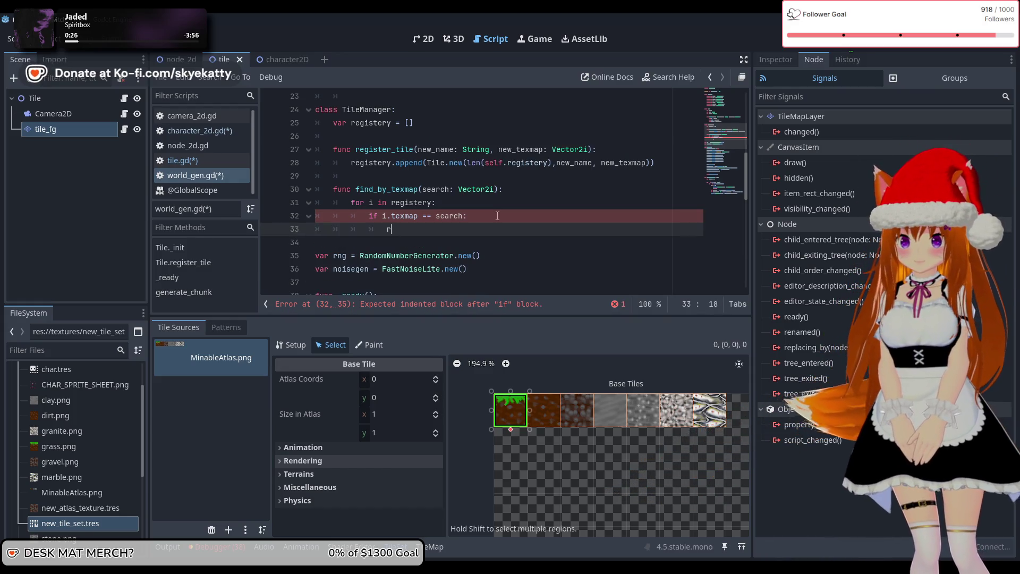
type("return i")
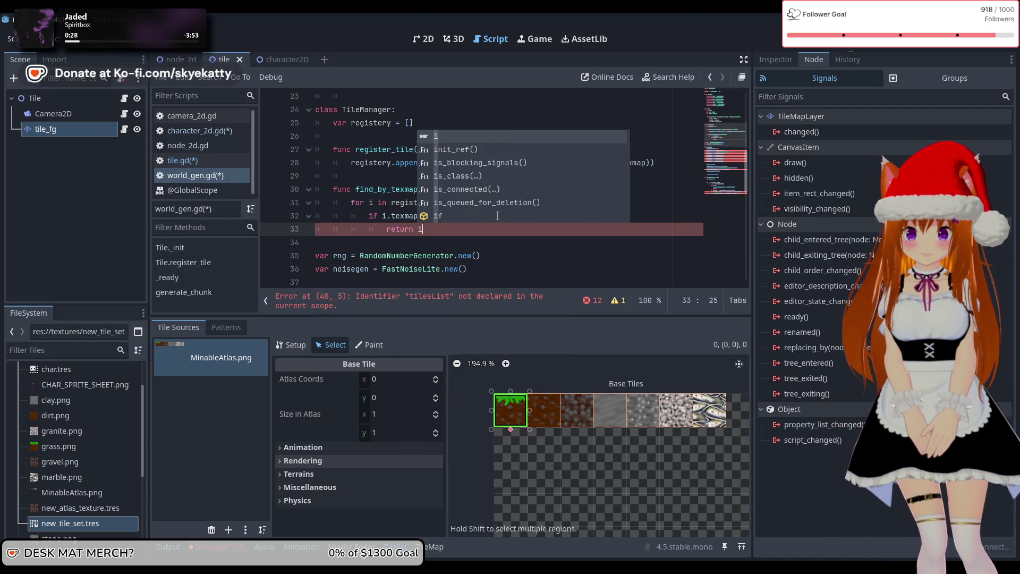
left_click(499, 251)
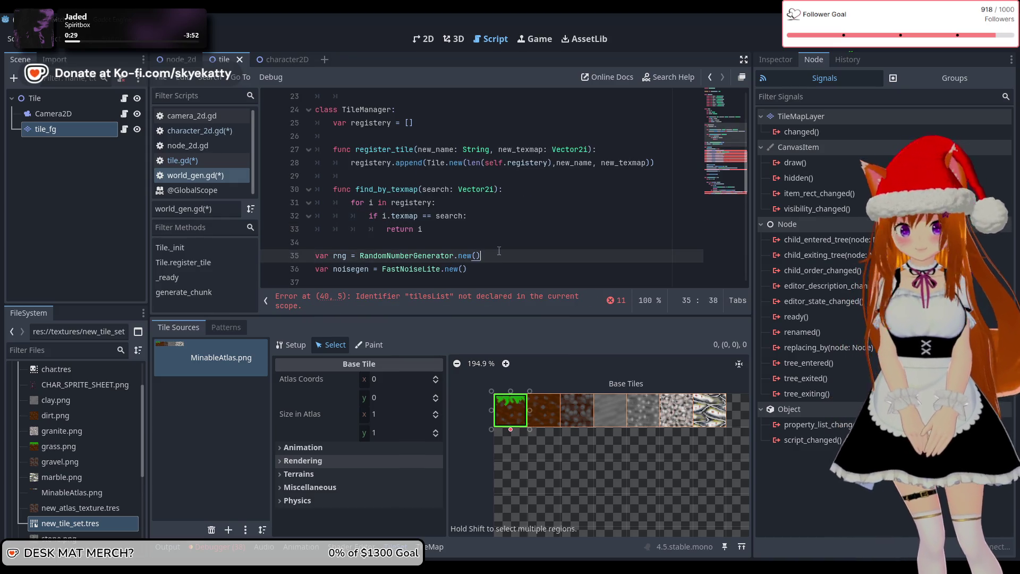
left_click(475, 229)
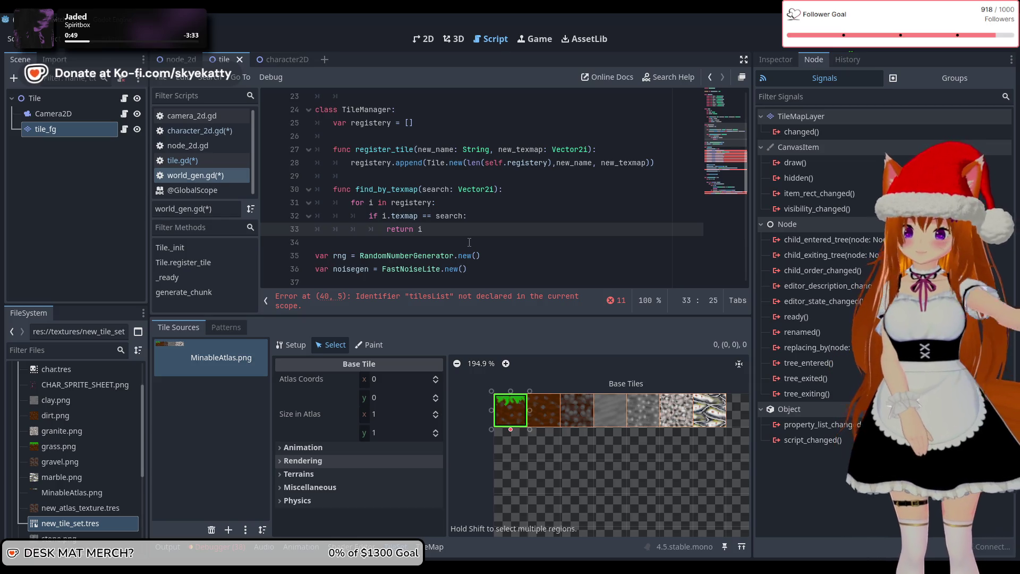
Make the match return i.id and add return -1 after the for loop.
key("Return")
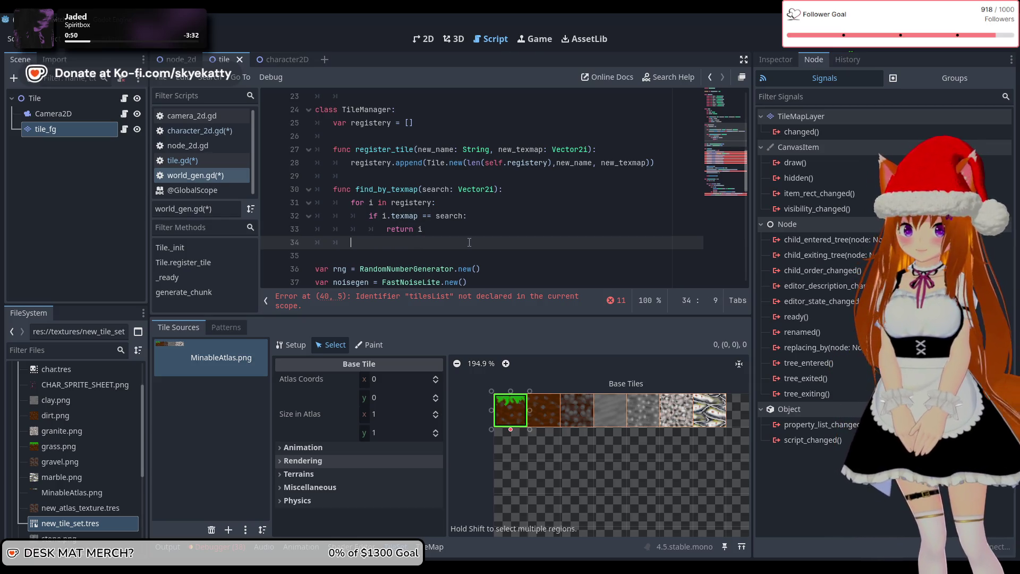
type("re")
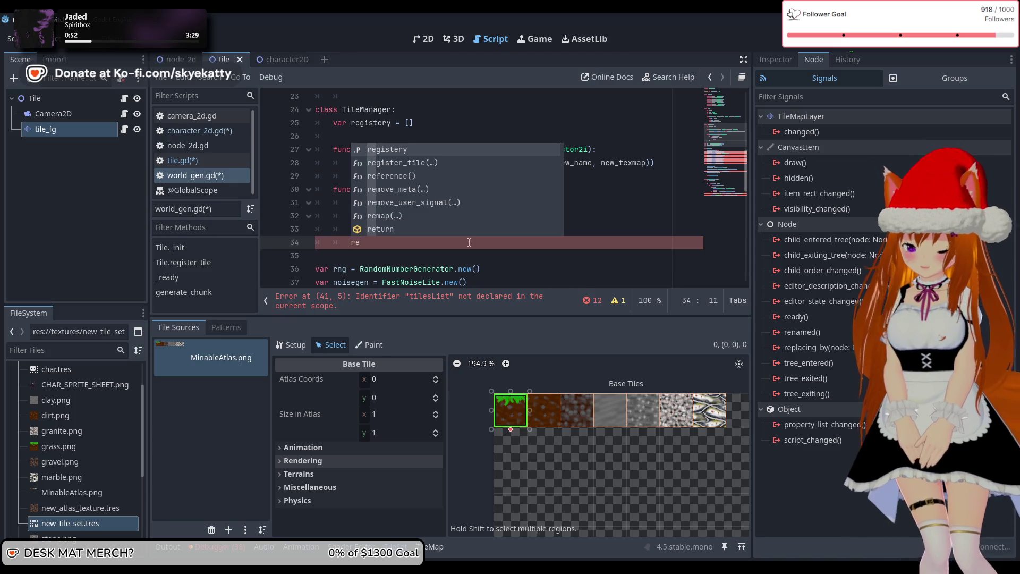
type("turn -1")
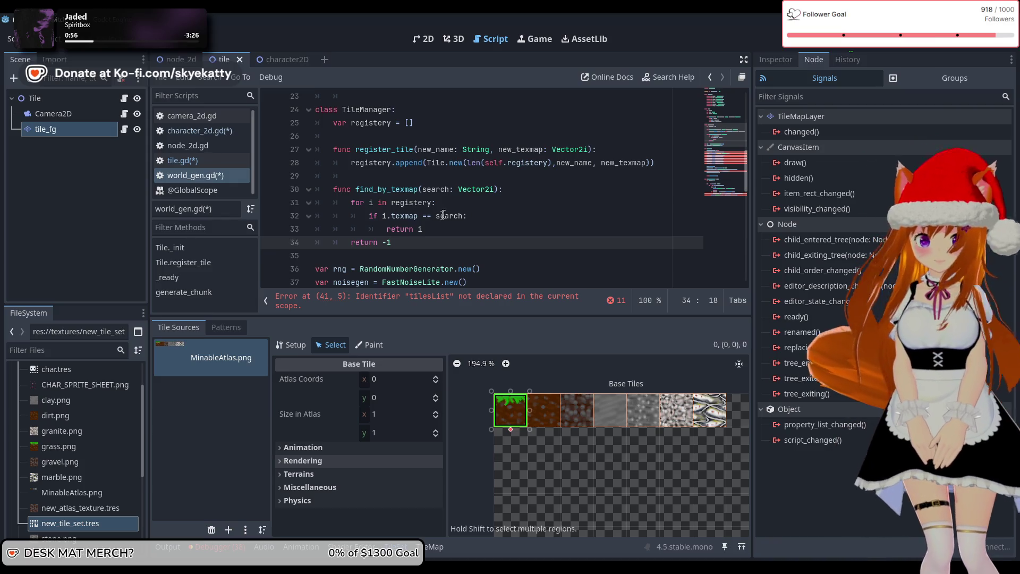
scroll(443, 214, "down", 3)
scroll(443, 214, "up", 2)
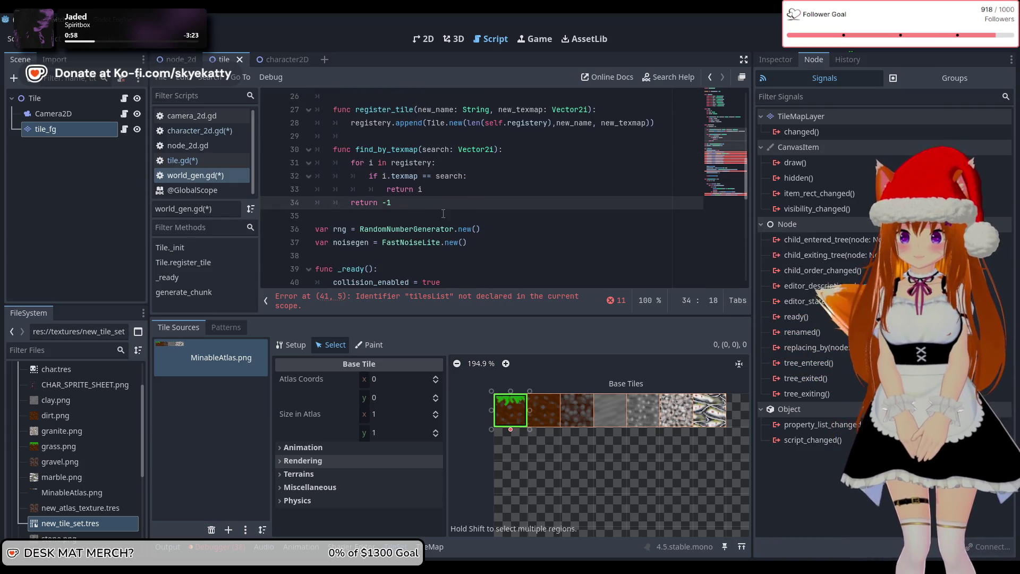
left_click(466, 189)
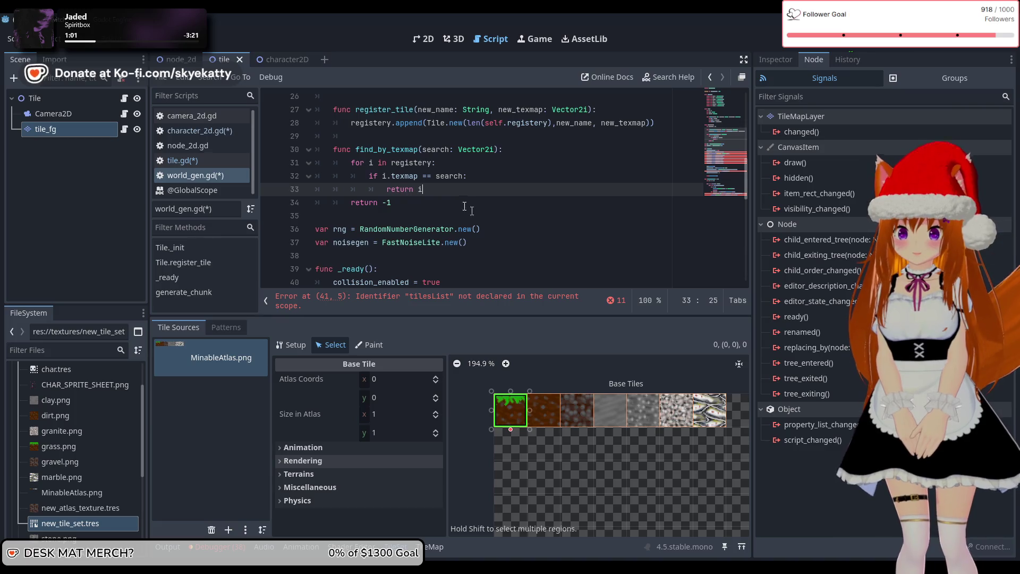
scroll(434, 189, "up", 1)
type(".id")
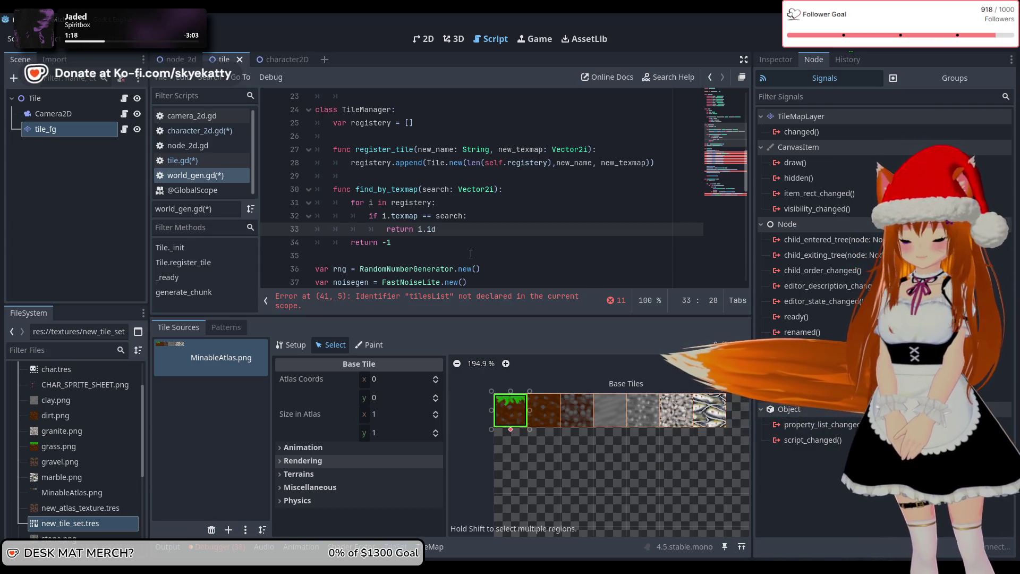
scroll(378, 133, "down", 1)
left_click(411, 204)
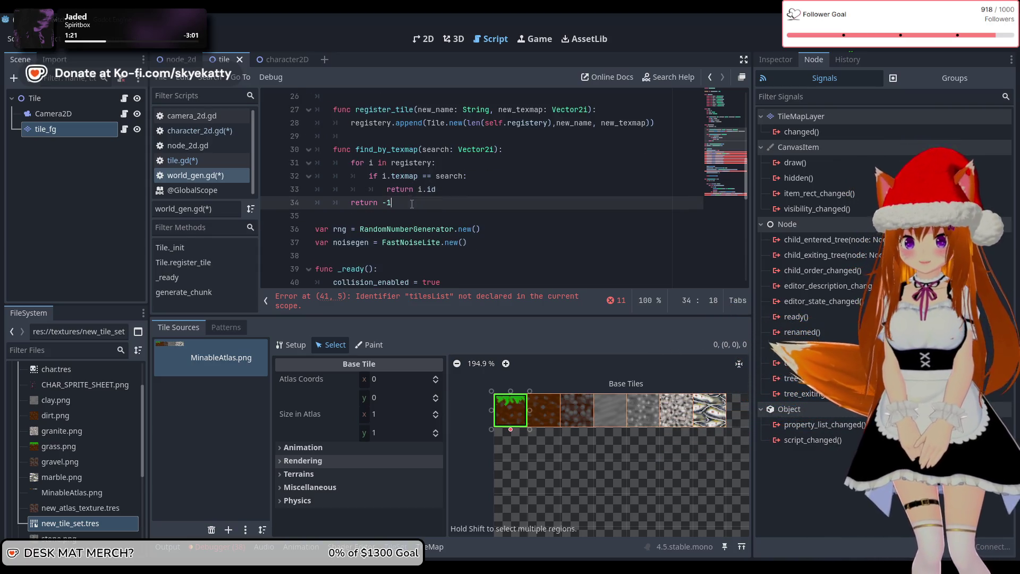
scroll(399, 251, "up", 2)
scroll(401, 250, "down", 2)
scroll(407, 245, "down", 2)
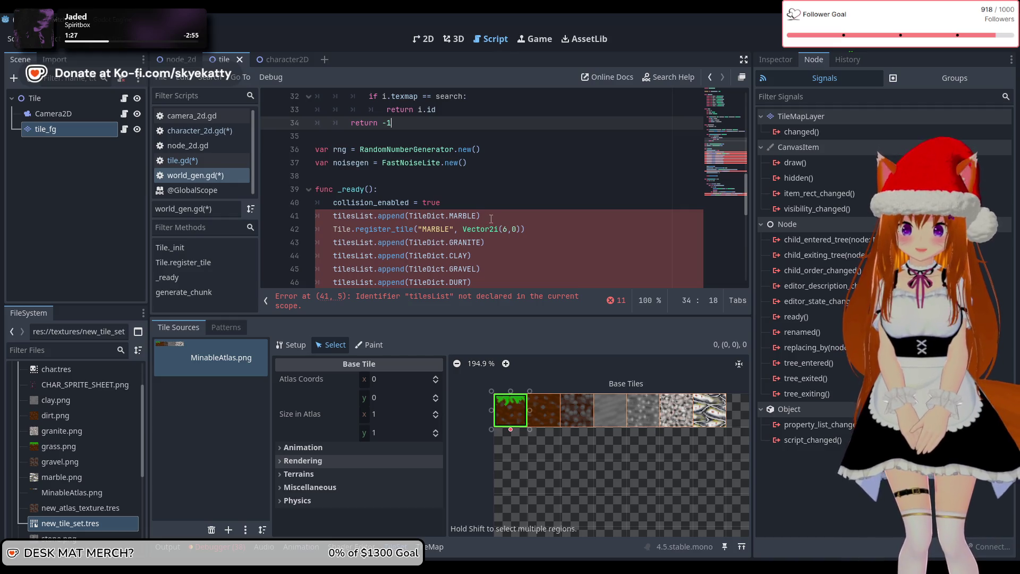
Delete the tilesList.append(TileDict.MARBLE) line from _ready.
scroll(523, 210, "up", 2)
scroll(510, 213, "down", 2)
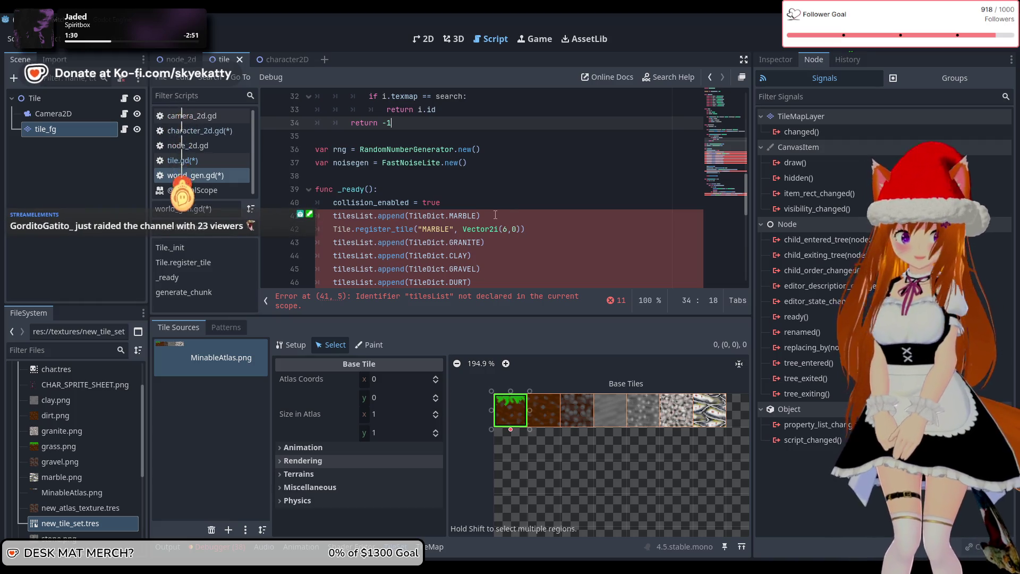
left_click_drag(495, 214, 317, 215)
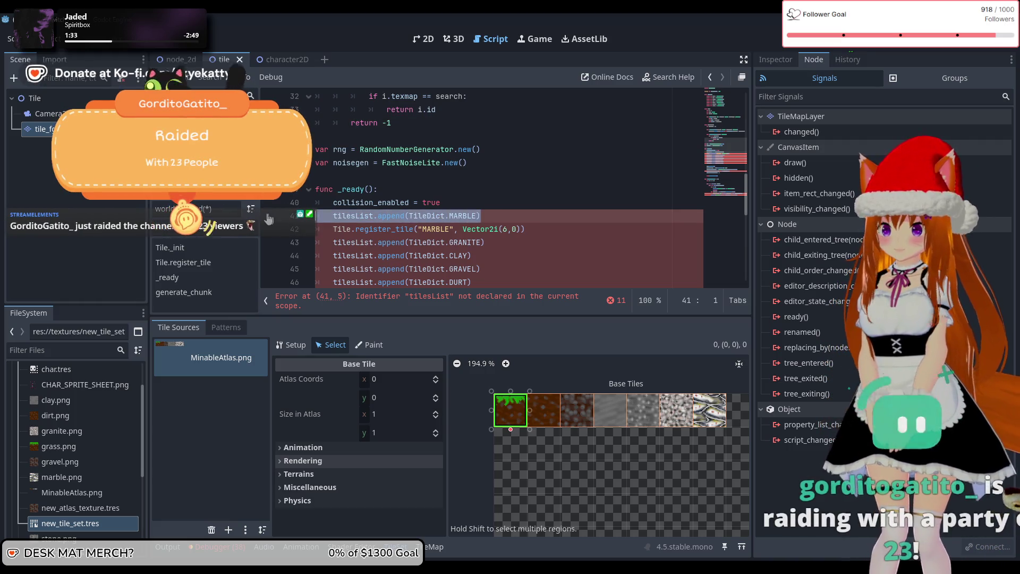
key("BackSpace")
key("BackSpace")
left_click(535, 216)
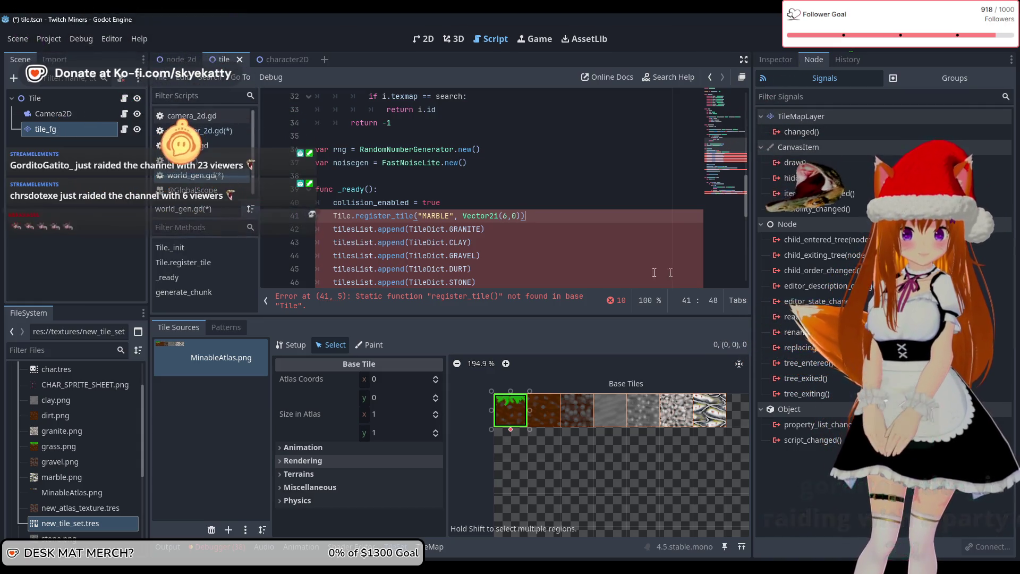
Add a blank line after the GRANITE append and change Tile.register_tile to TileManager.register_tile.
left_click(501, 232)
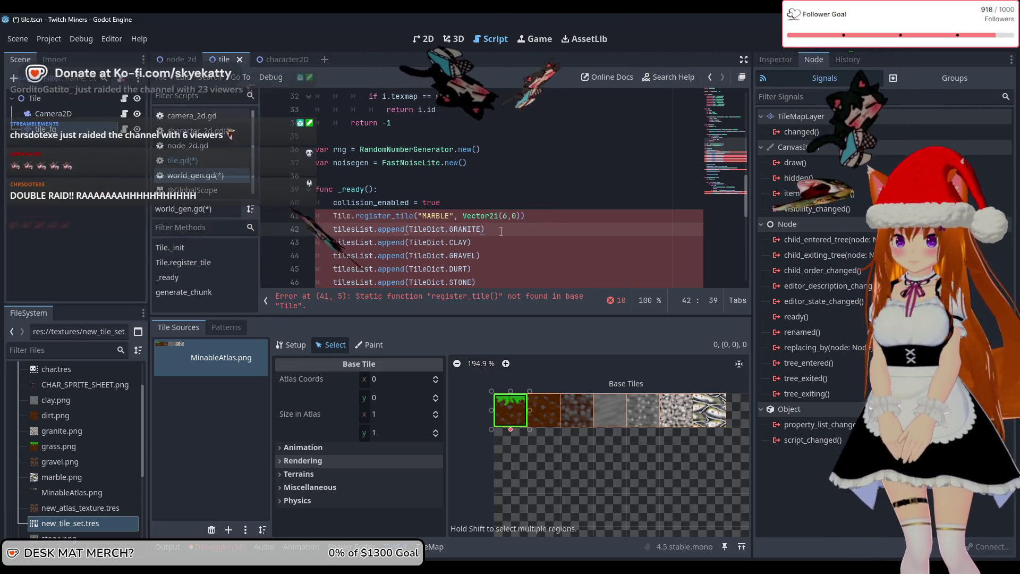
key("Return")
key("Up")
key("Up")
key("ctrl+Right")
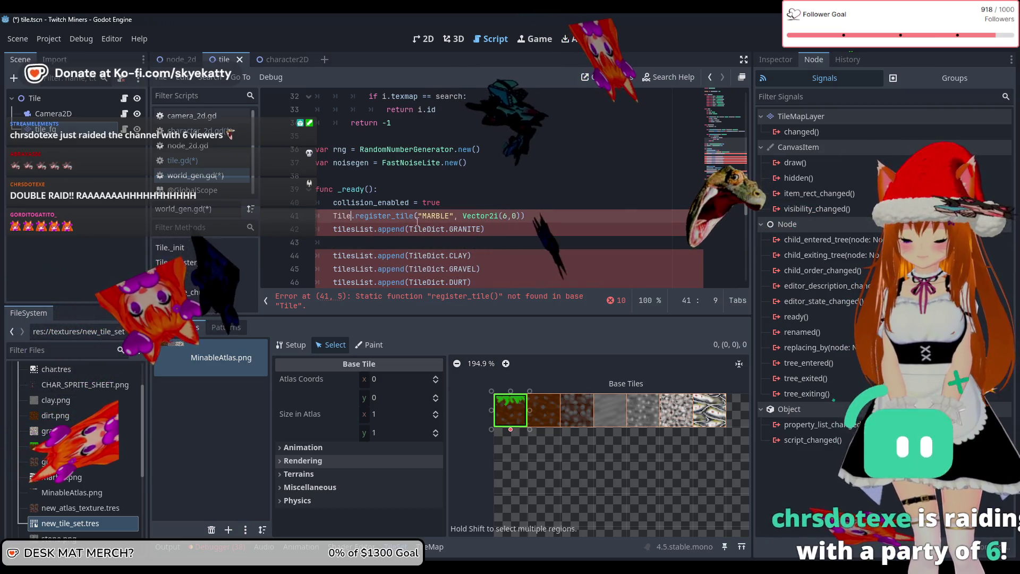
type("Manager")
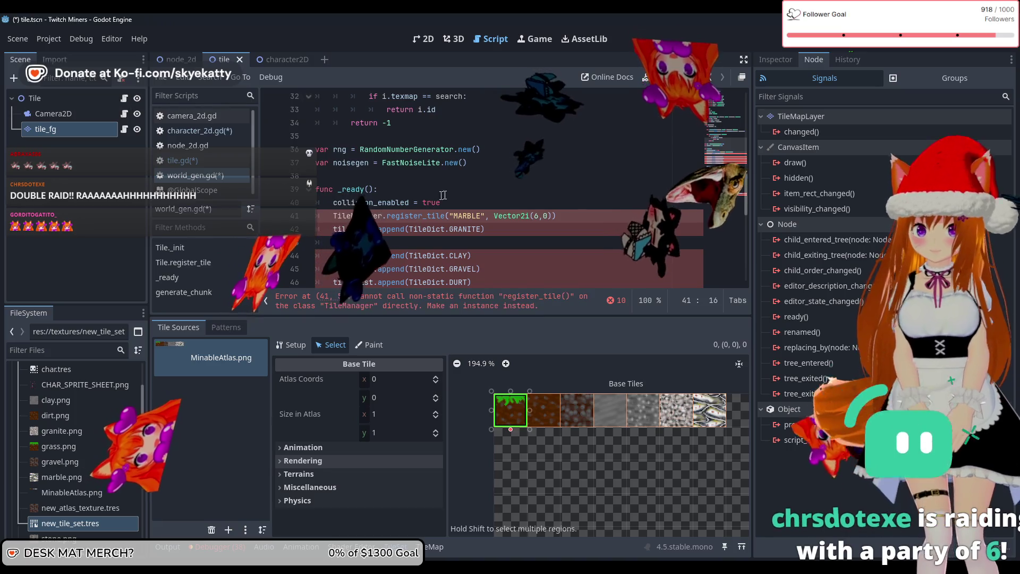
scroll(493, 207, "up", 2)
scroll(493, 207, "up", 4)
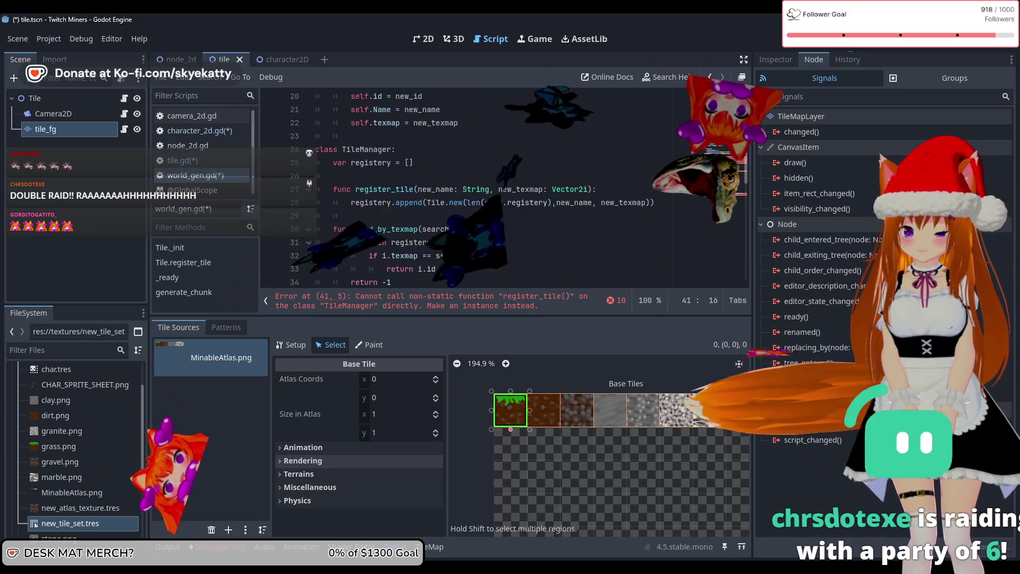
scroll(490, 206, "down", 5)
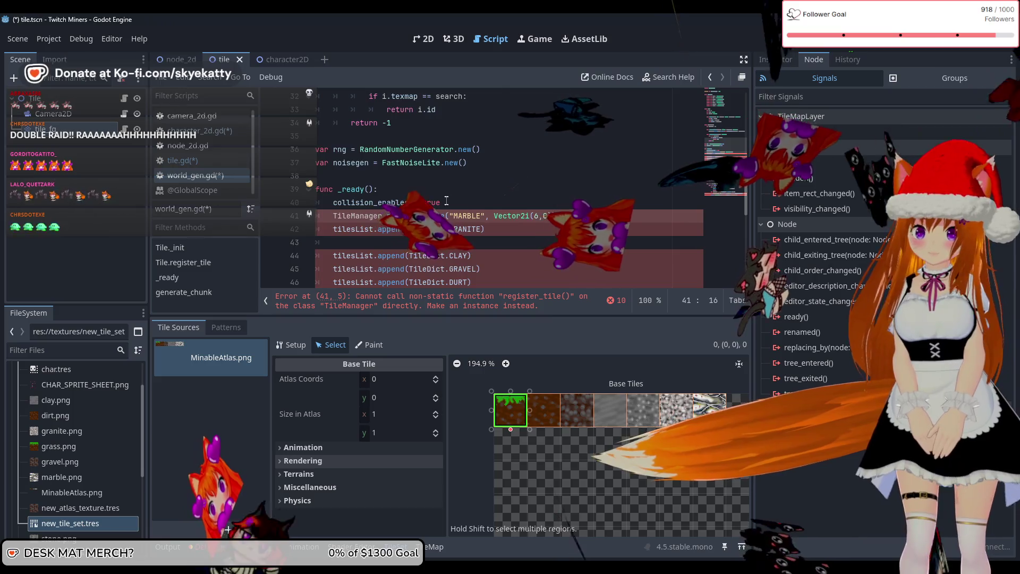
scroll(489, 204, "up", 4)
scroll(428, 180, "down", 3)
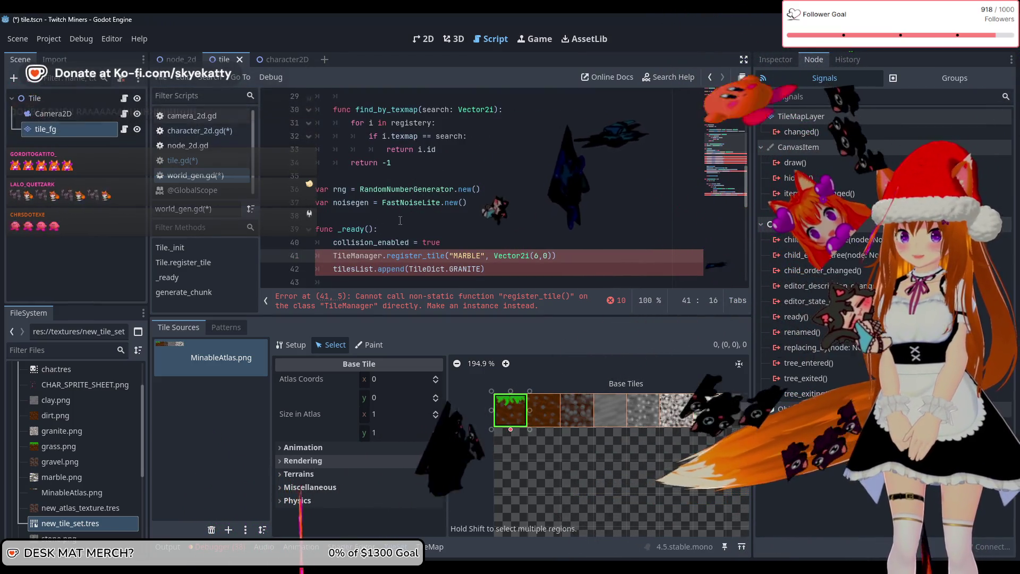
Insert an underscore before the class name so line 24 reads class _TileManager:.
scroll(399, 222, "up", 2)
scroll(403, 217, "down", 2)
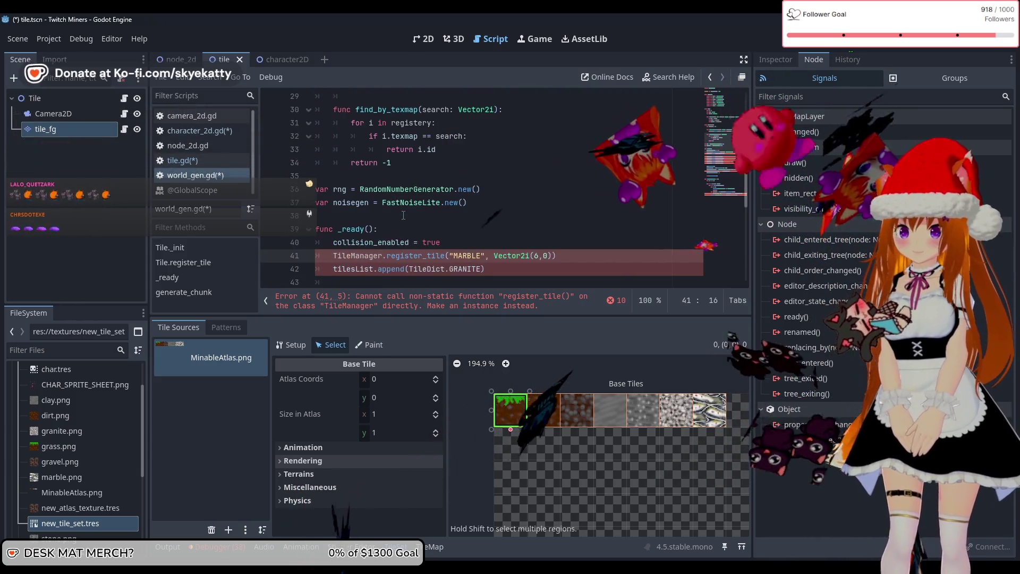
scroll(404, 216, "up", 4)
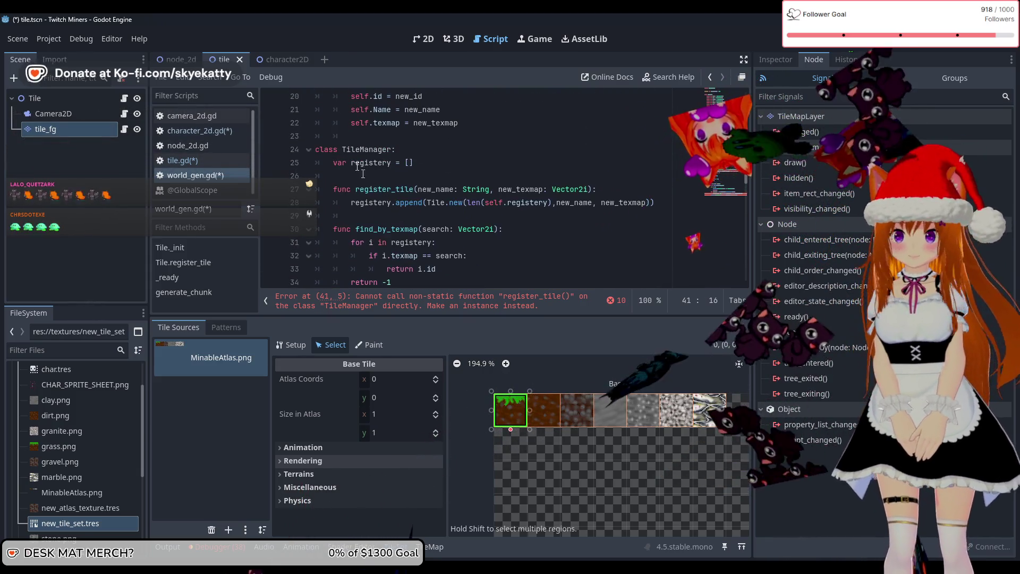
left_click(343, 148)
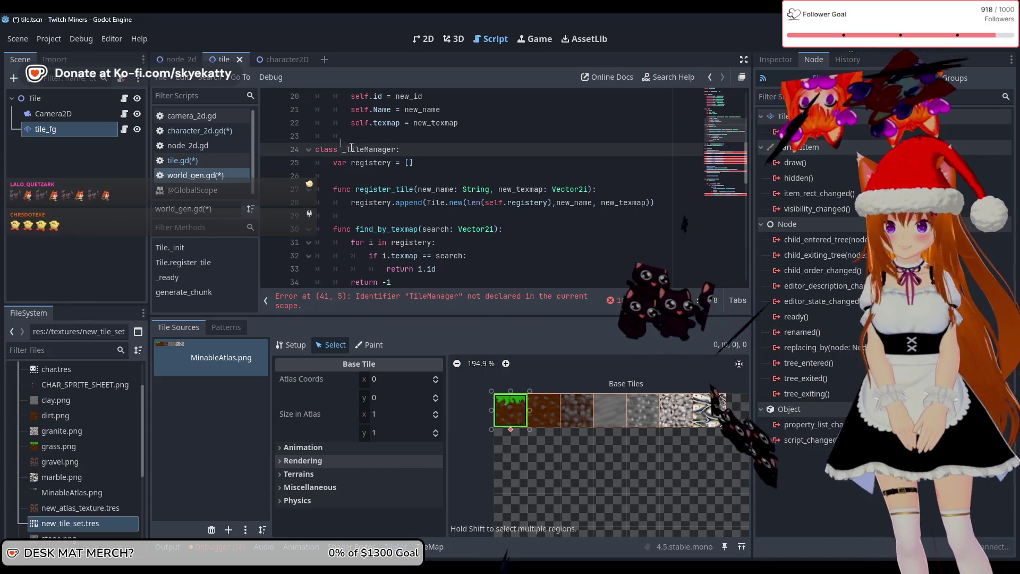
scroll(382, 217, "down", 3)
scroll(388, 222, "up", 3)
scroll(387, 222, "down", 3)
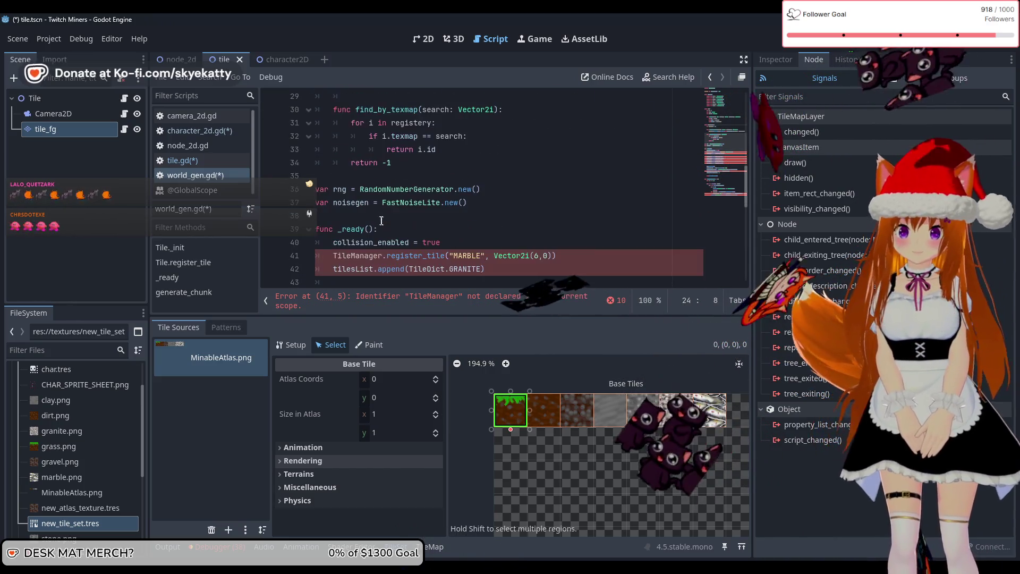
left_click(383, 180)
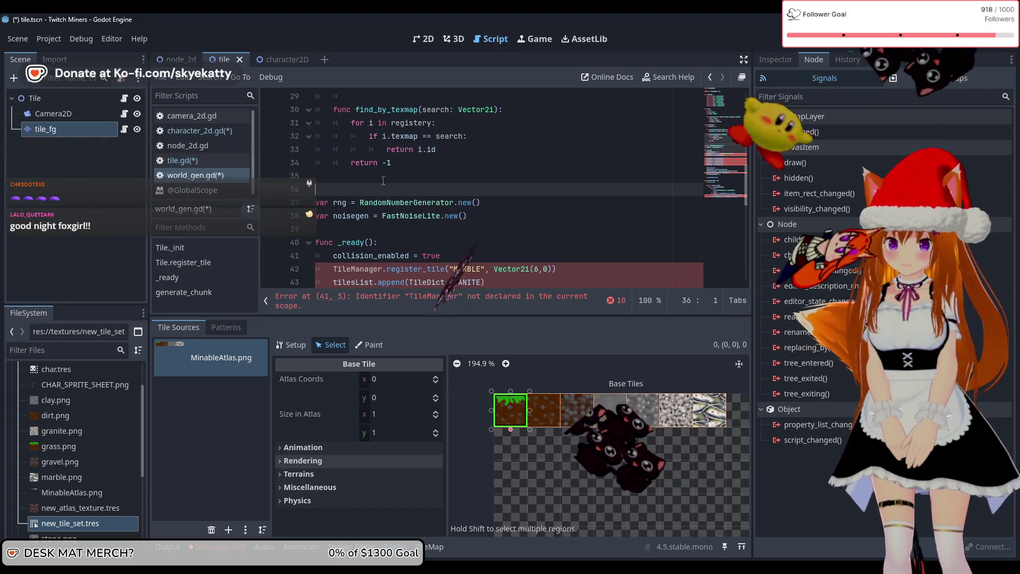
Declare var TileManager: _TileManager above var rng, using the type autocomplete.
key("Return")
type("var mainlan")
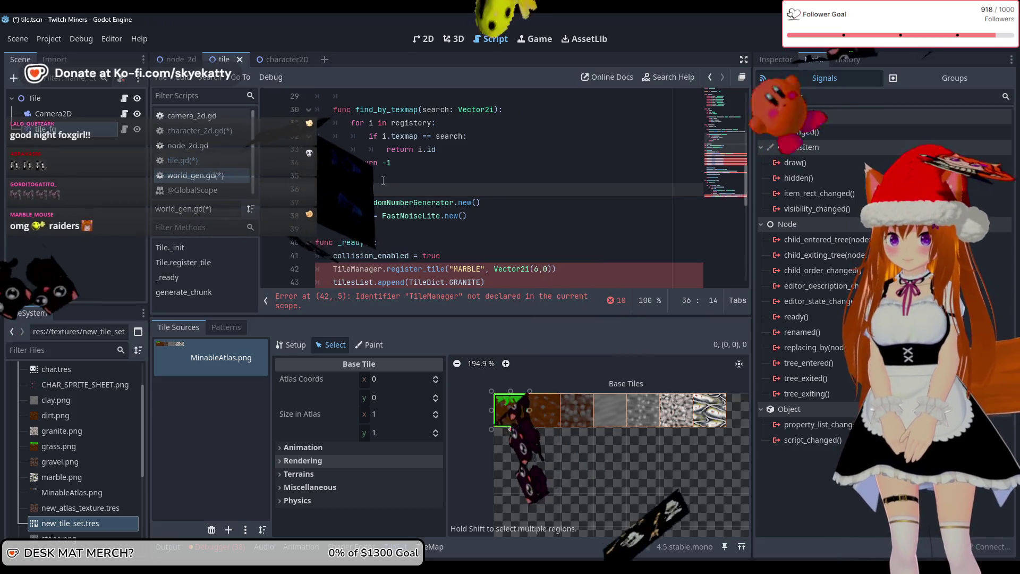
type("ager")
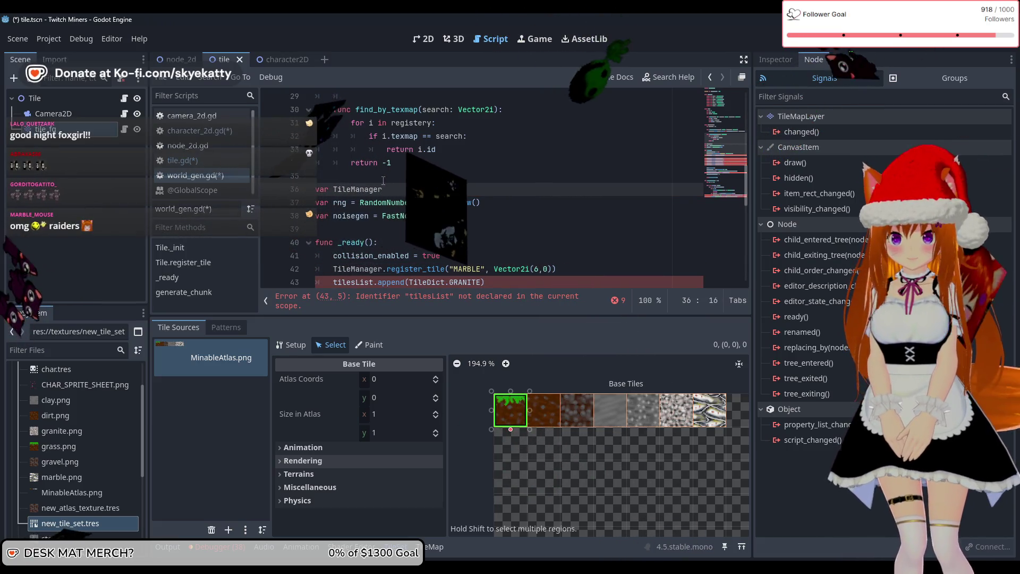
type(": ")
type("Til")
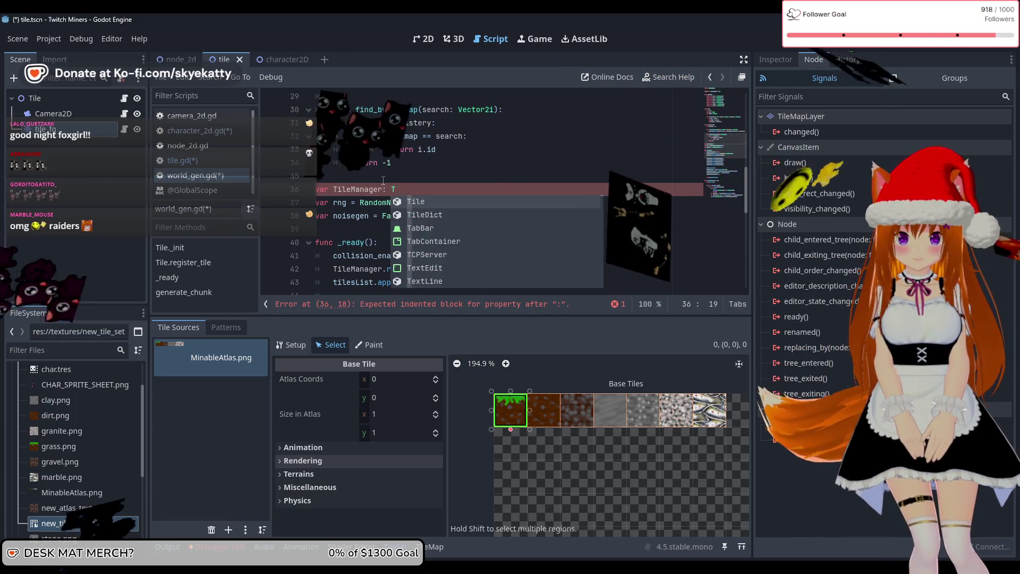
key("BackSpace")
type("leMane")
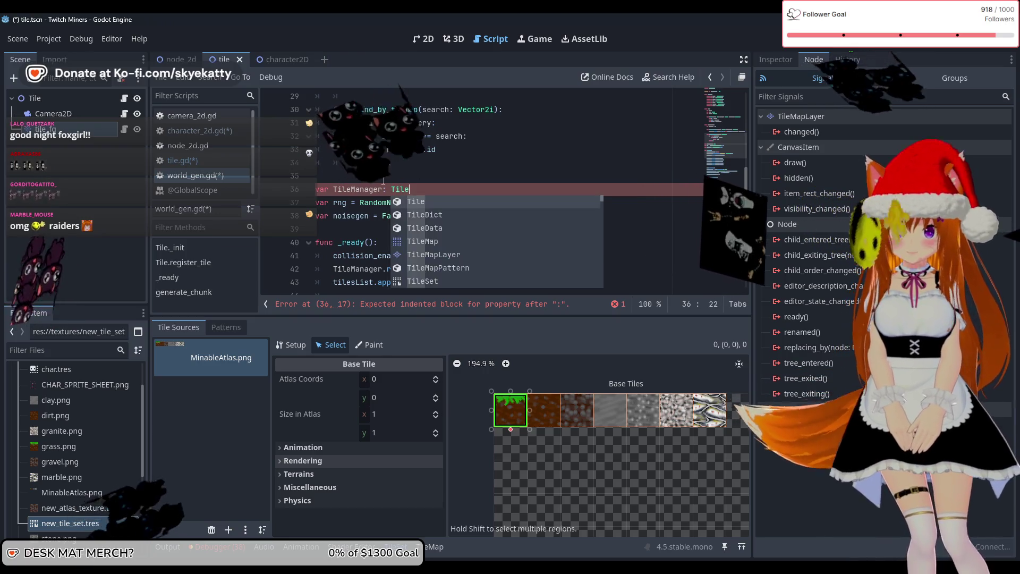
key("Return")
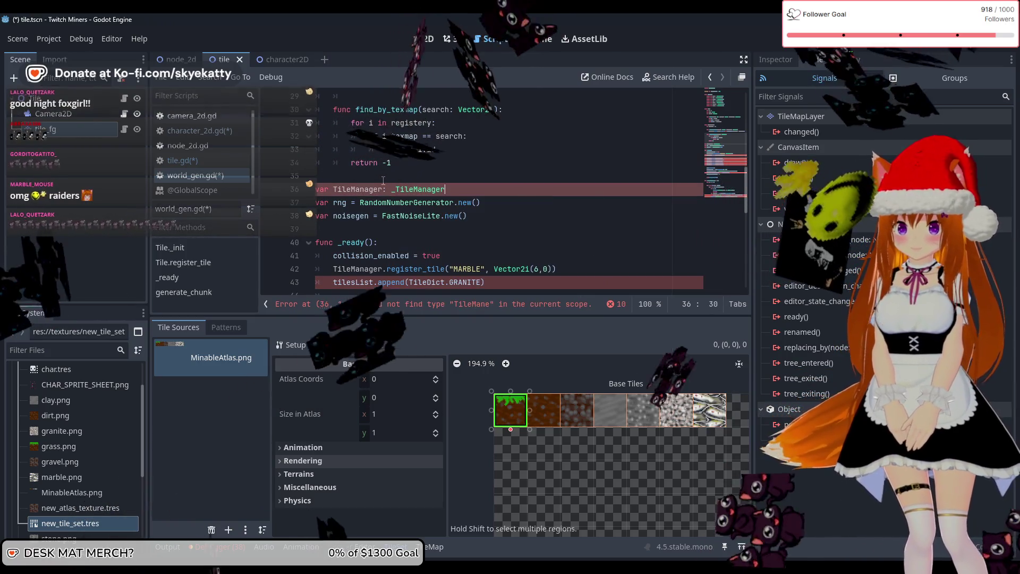
Add a new empty first line inside func _ready().
scroll(412, 167, "down", 2)
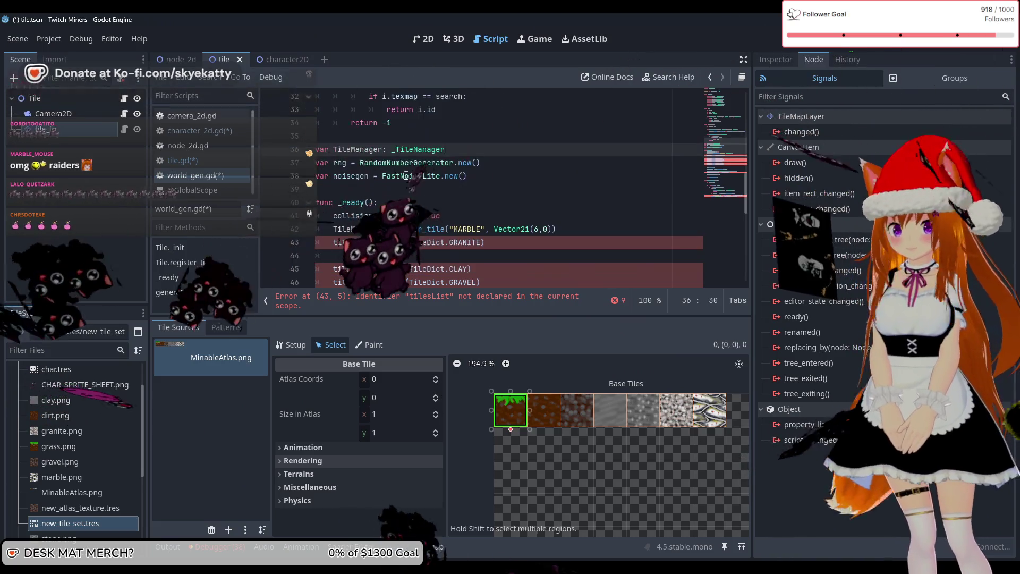
left_click(412, 167)
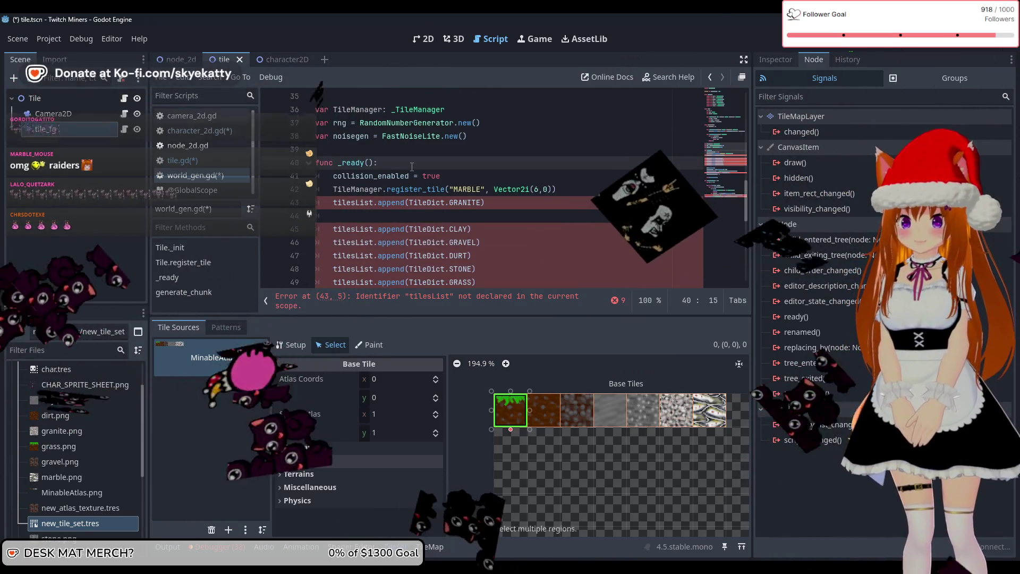
key("Return")
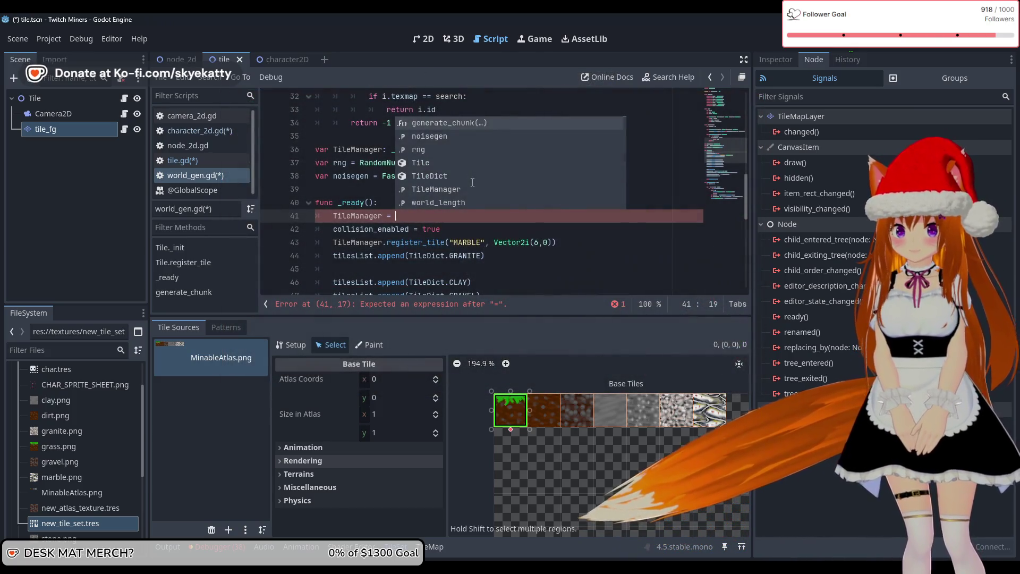
Complete line 41 as 'TileManager = _TileManager.new()' using the _TileManager completion.
type("_TileMan")
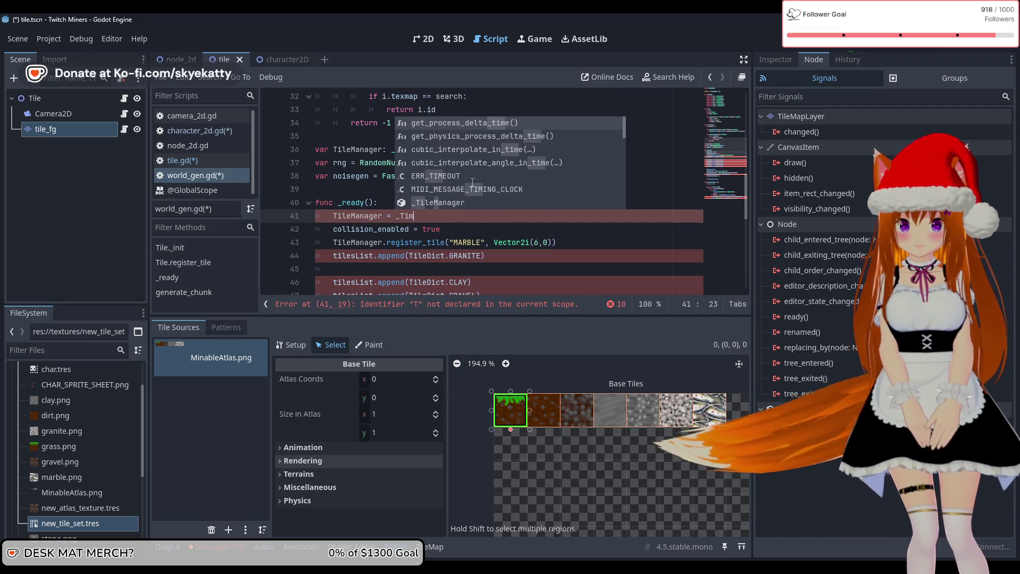
key("Return")
key("Return")
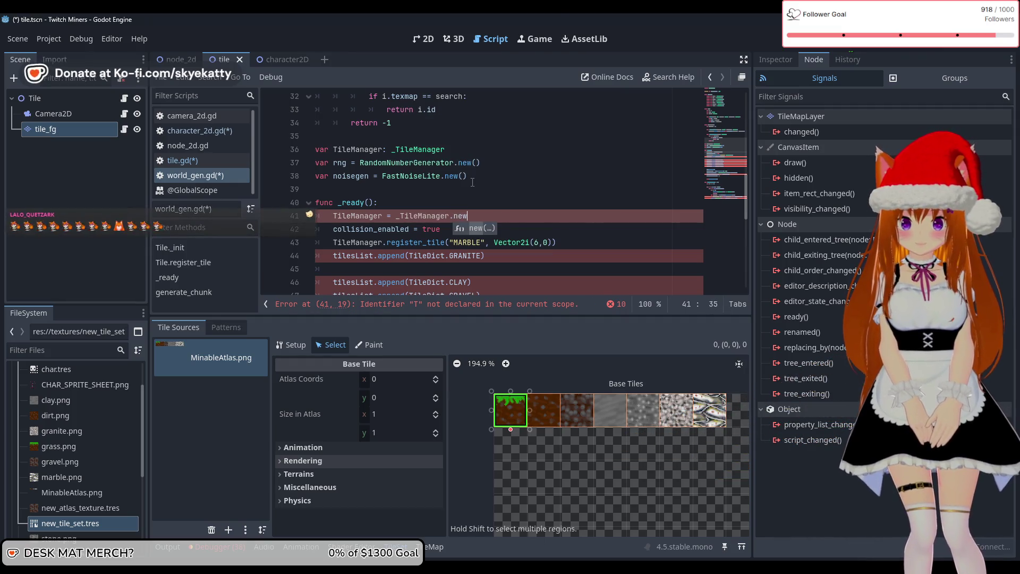
type("()")
left_click(472, 186)
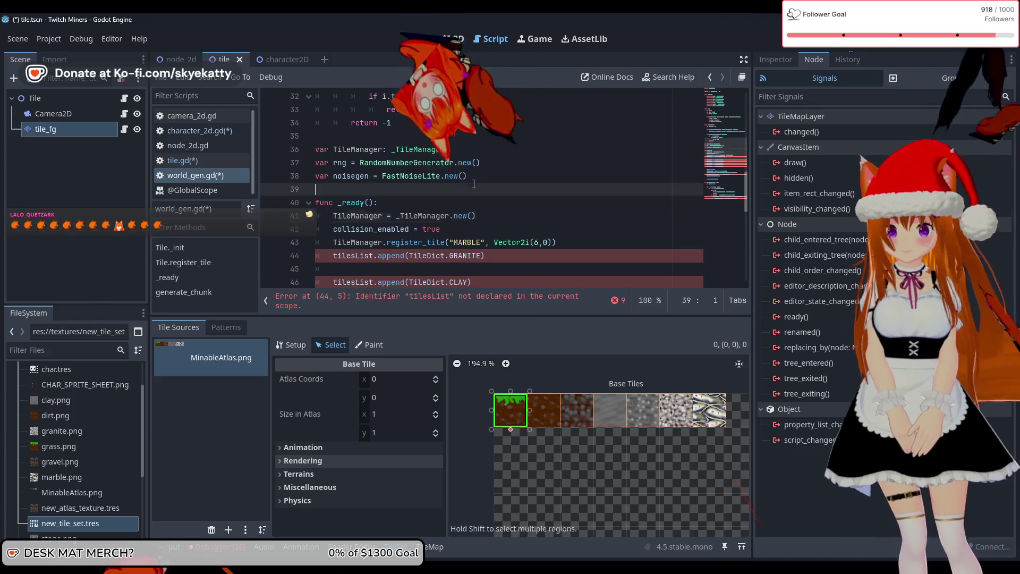
scroll(471, 176, "up", 4)
scroll(471, 166, "down", 1)
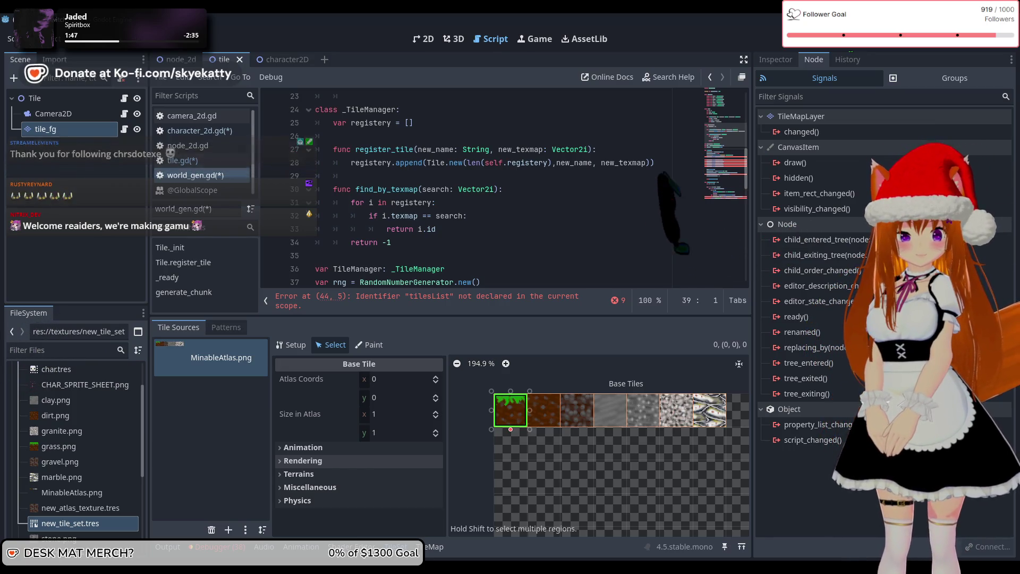
Review the _ready code and put the caret on empty line 45 below GRANITE.
scroll(425, 194, "down", 2)
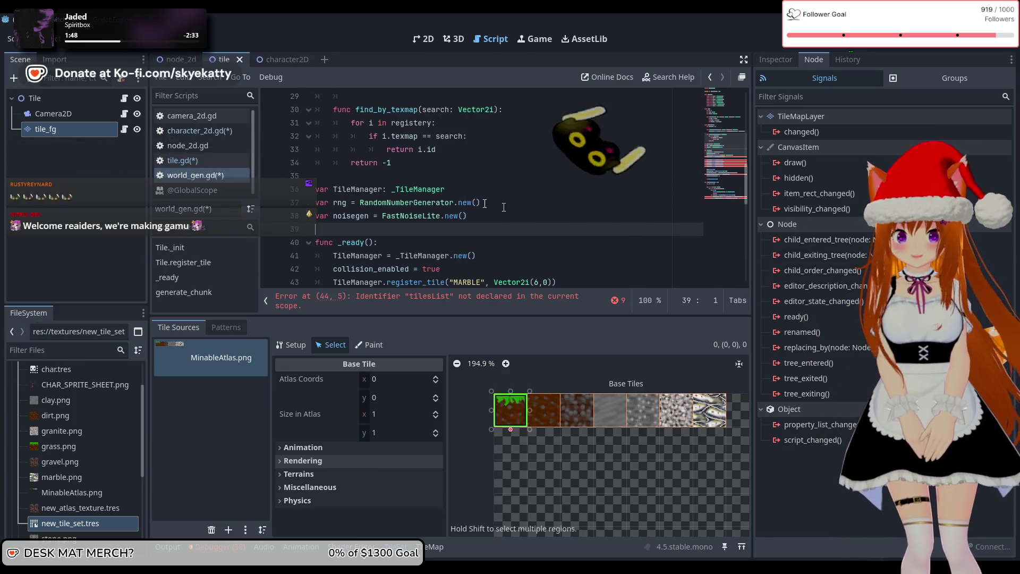
scroll(429, 202, "down", 1)
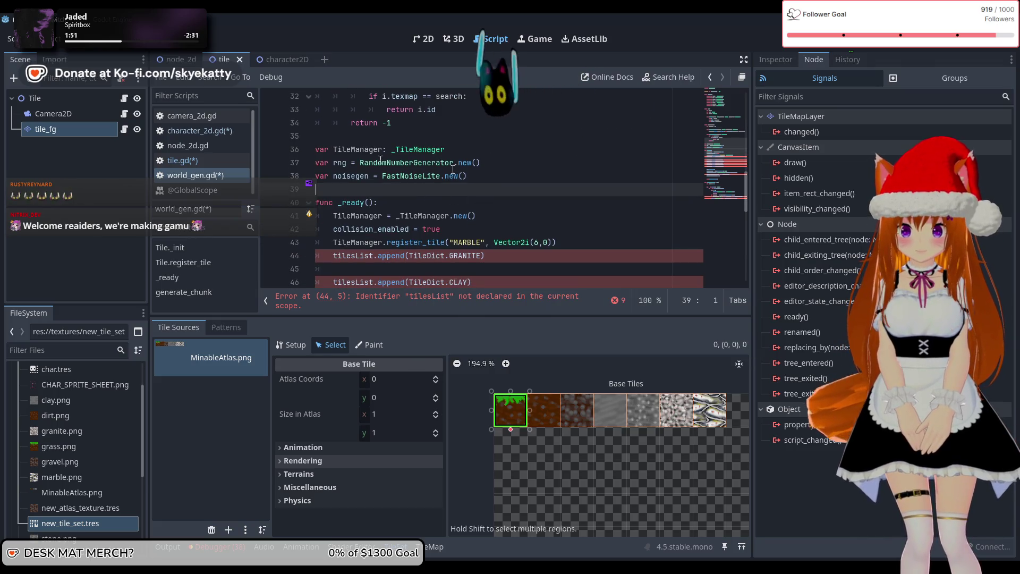
scroll(462, 174, "down", 1)
scroll(454, 181, "down", 2)
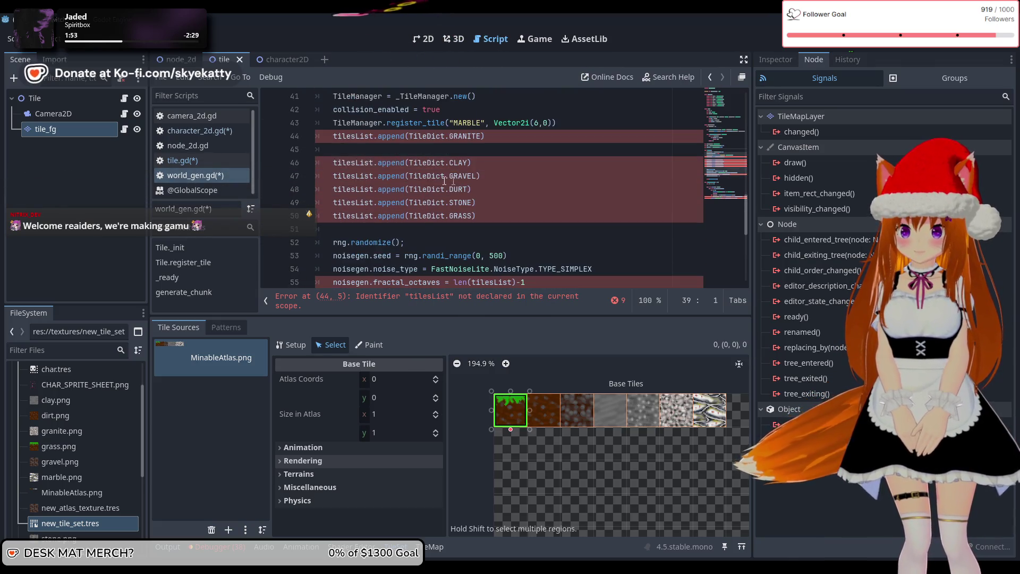
scroll(353, 164, "up", 1)
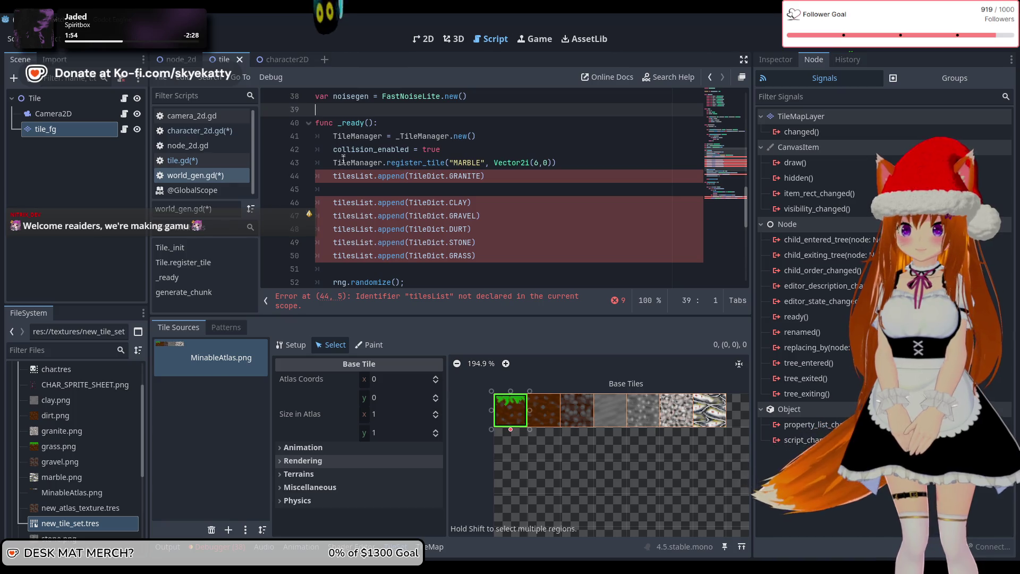
left_click(478, 138)
key("Down")
key("Down")
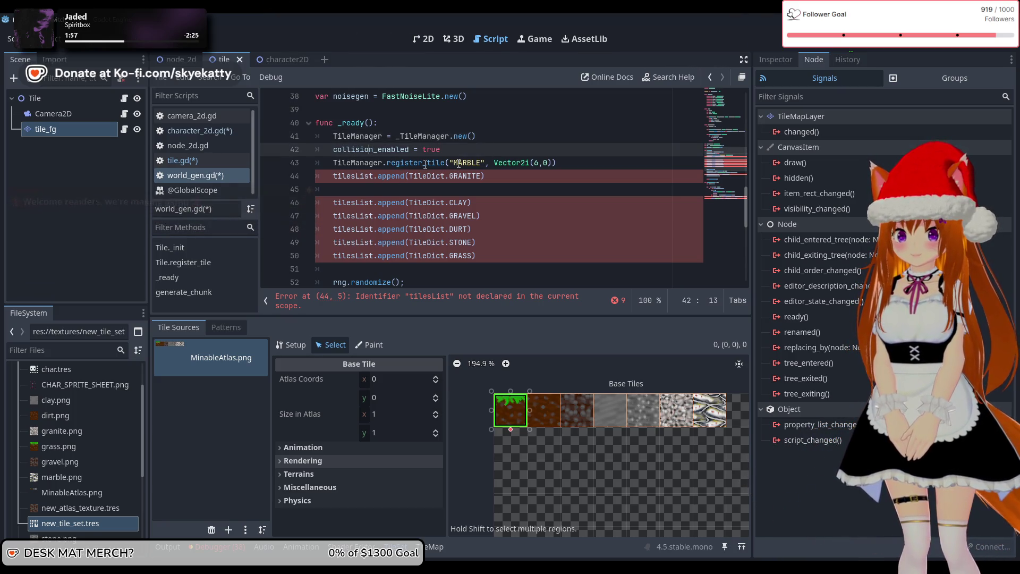
left_click(570, 166)
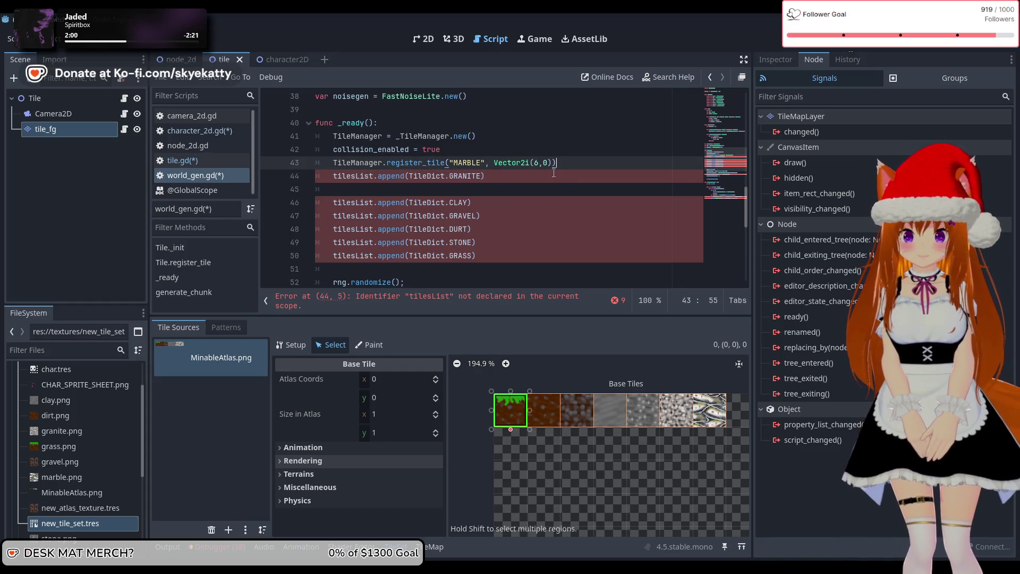
left_click(491, 184)
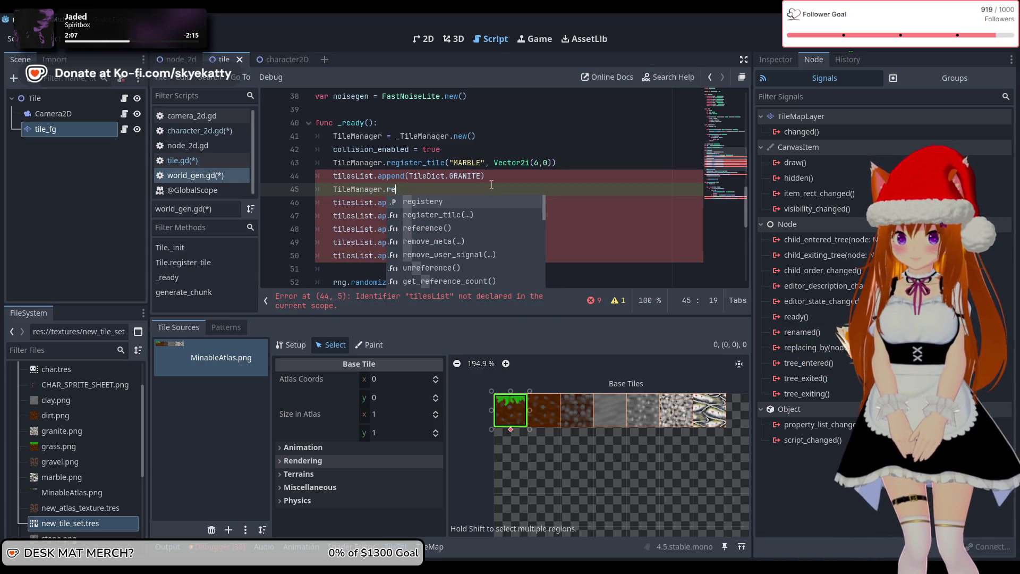
Register GRANITE via register_tile at Vector2i(5,0) and delete its old tilesList line.
key("Down")
key("Return")
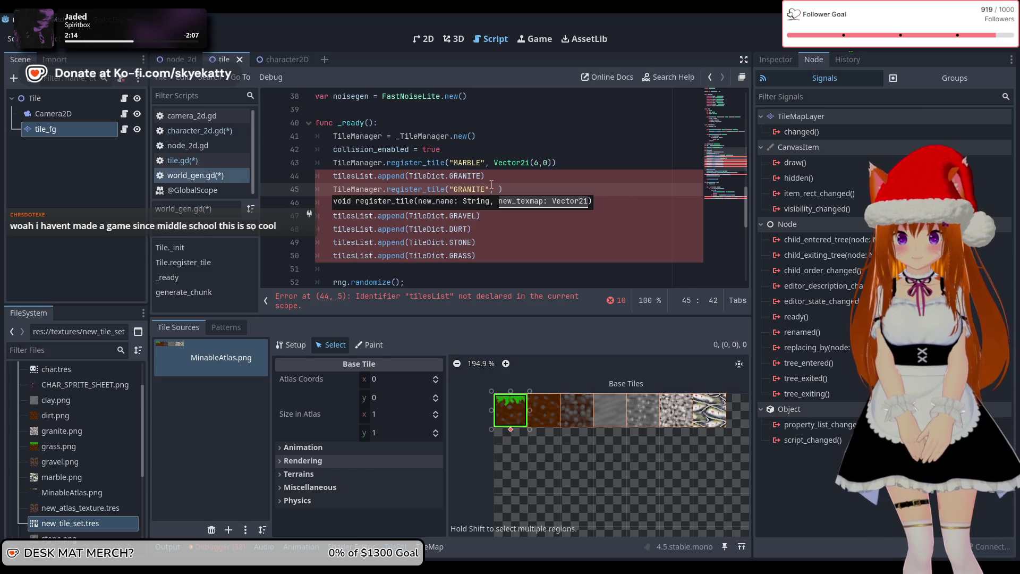
scroll(491, 185, "up", 12)
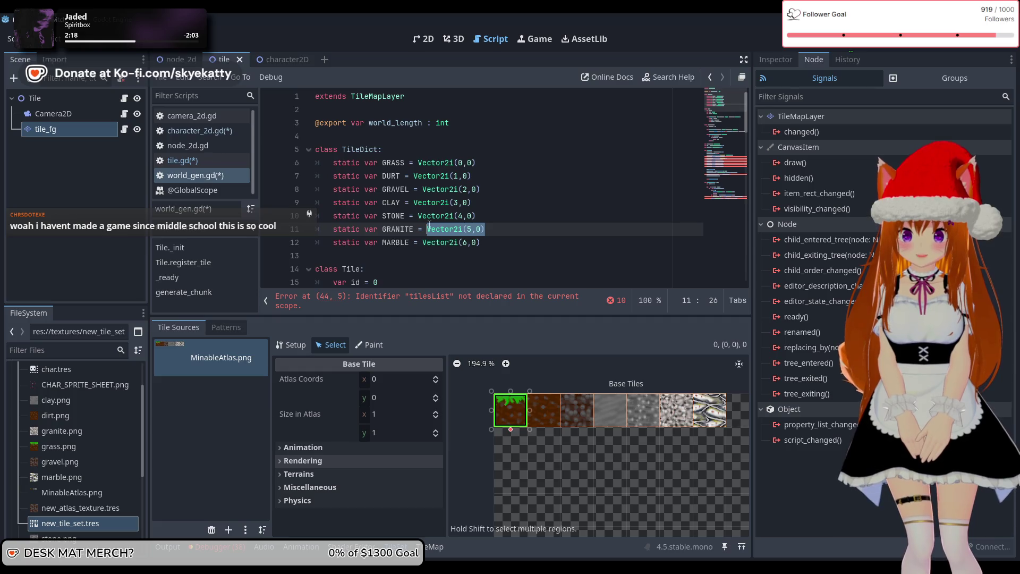
scroll(429, 226, "down", 12)
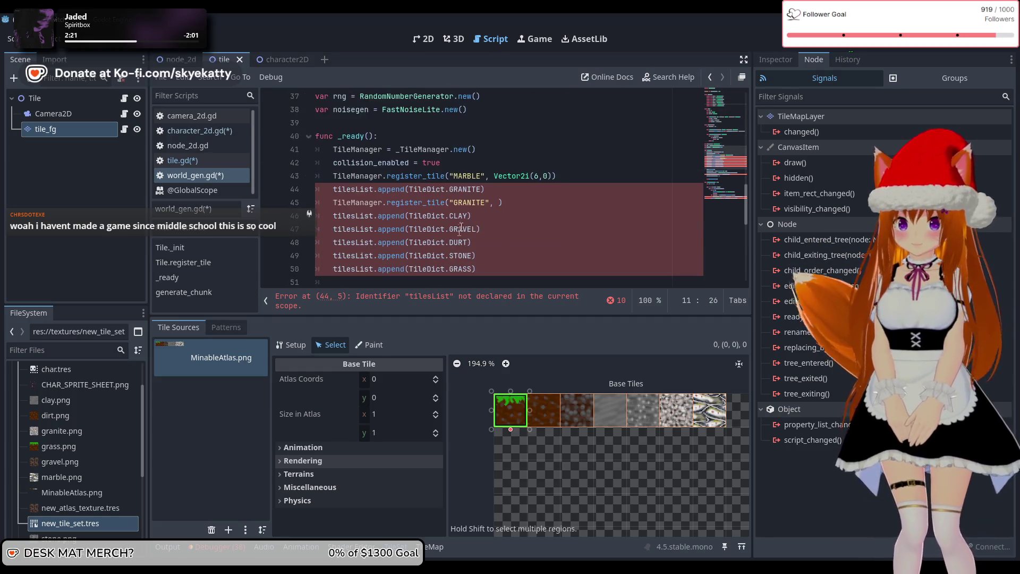
left_click(498, 203)
mouse_move(491, 189)
left_mouse_down()
mouse_move(283, 175)
mouse_move(253, 186)
left_mouse_up()
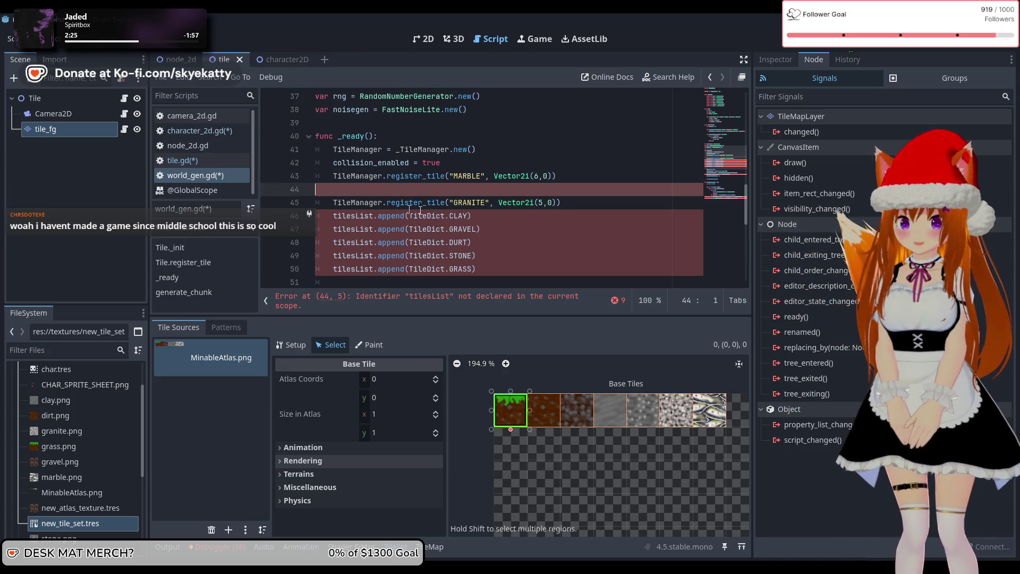
key("BackSpace")
left_click(526, 211)
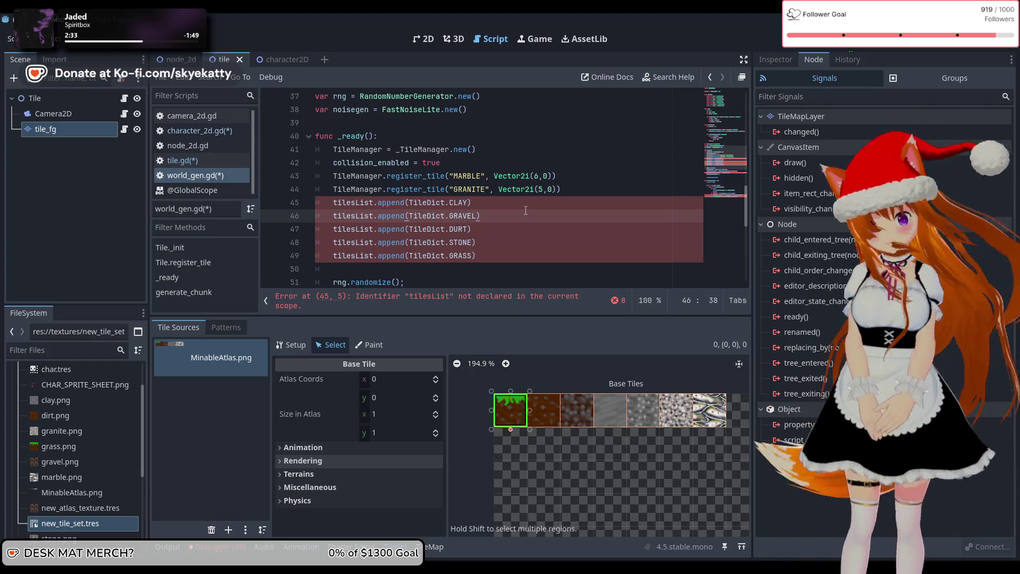
Start a new TileManager.register_tile() call on a line below CLAY.
left_click(527, 203)
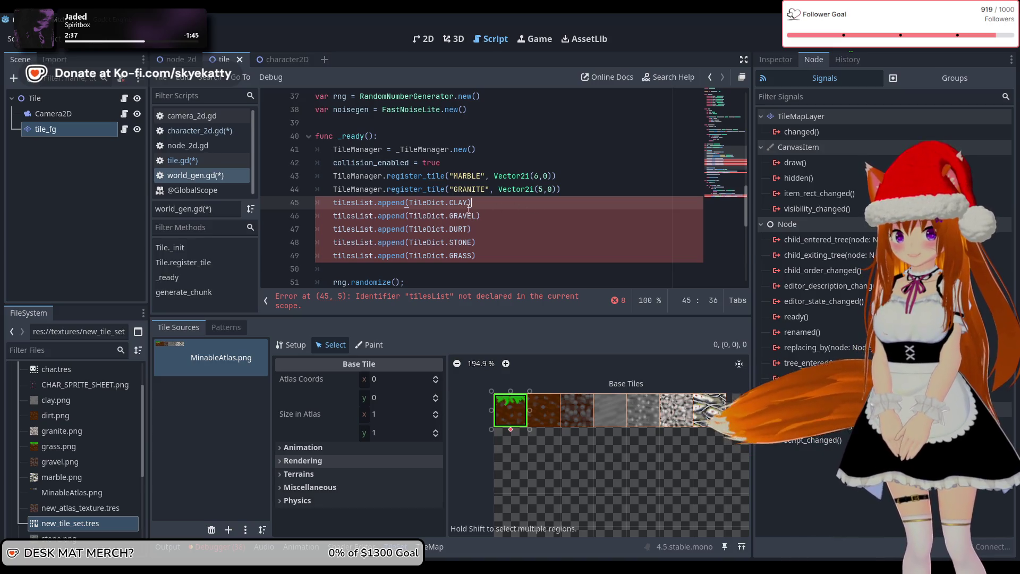
left_click(595, 190)
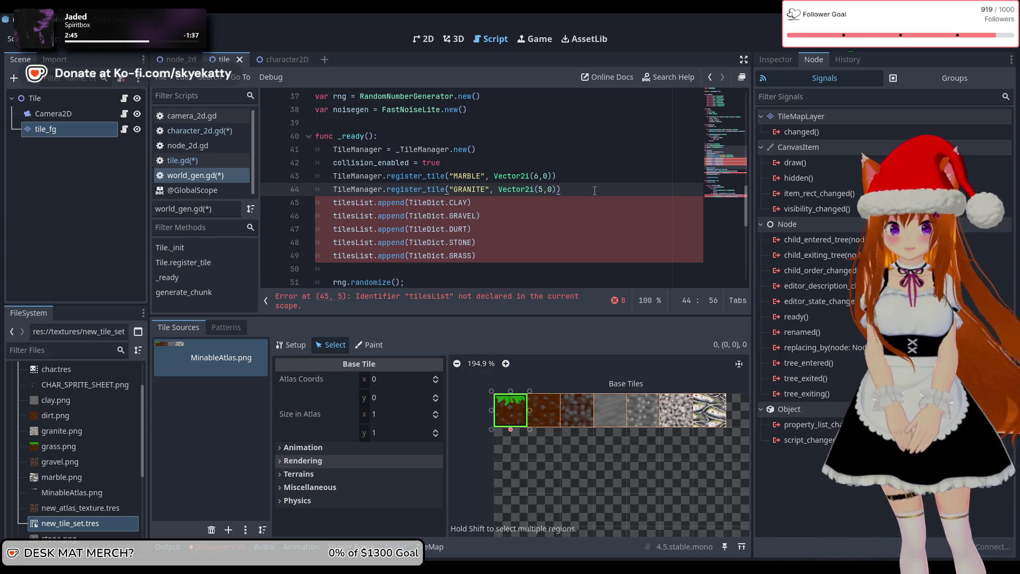
scroll(595, 190, "up", 5)
scroll(594, 190, "down", 5)
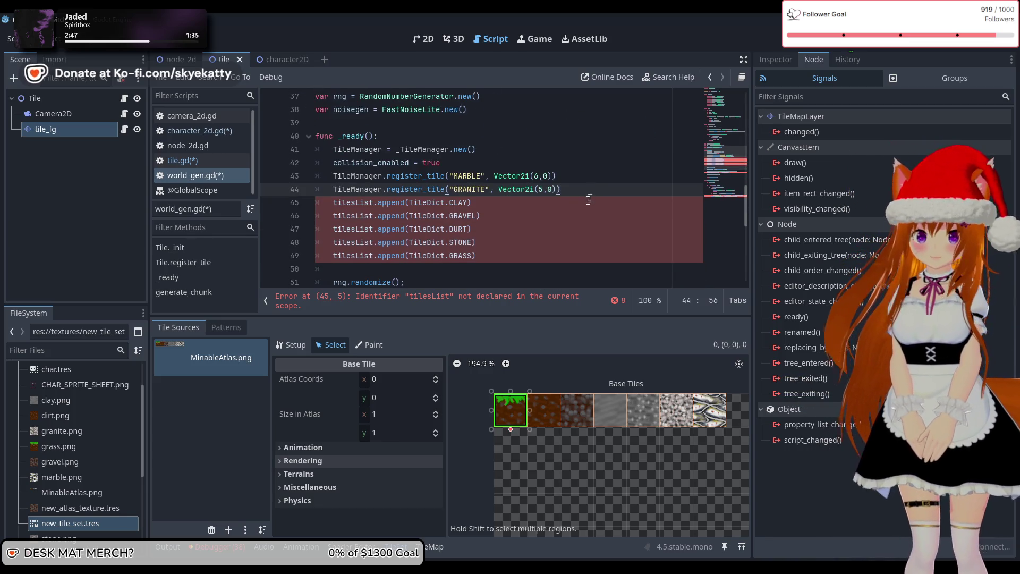
left_click(531, 200)
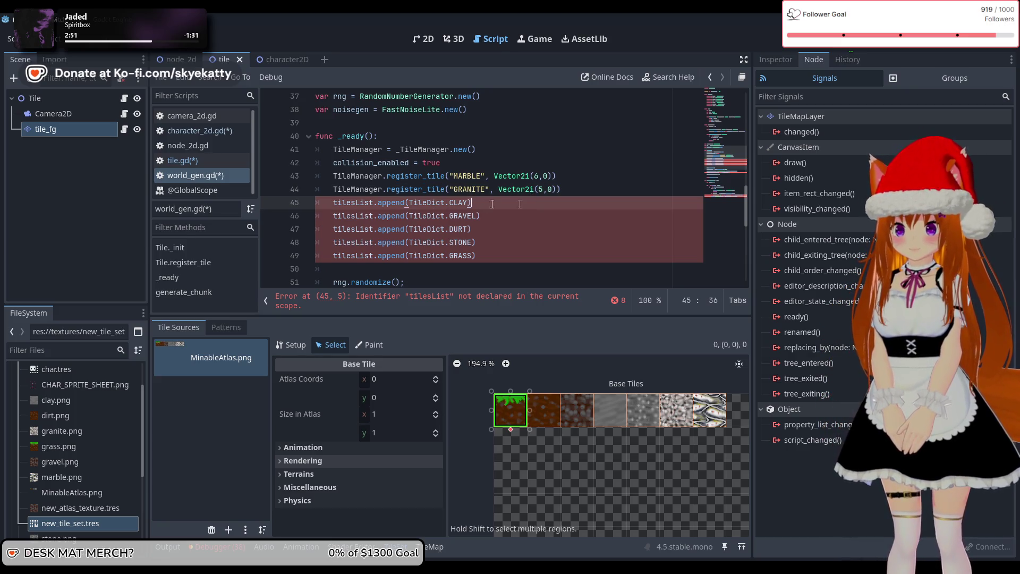
key("Return")
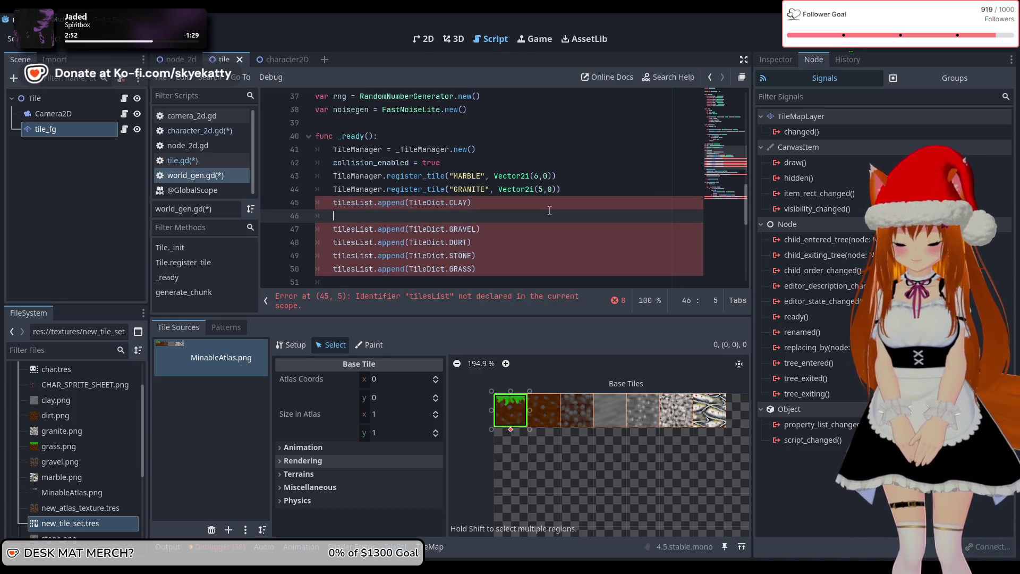
type("TileManager.re")
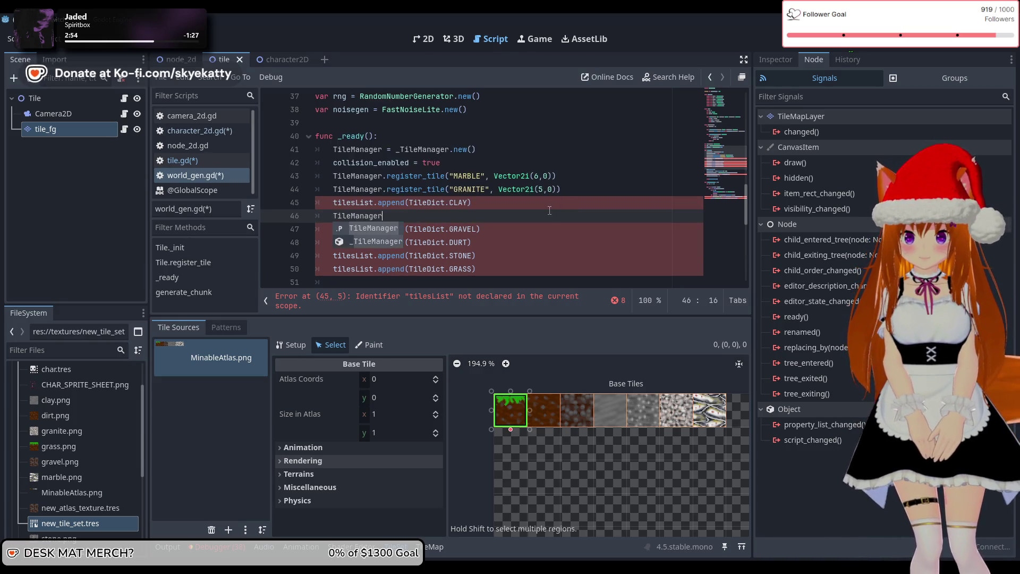
key("Down")
key("Return")
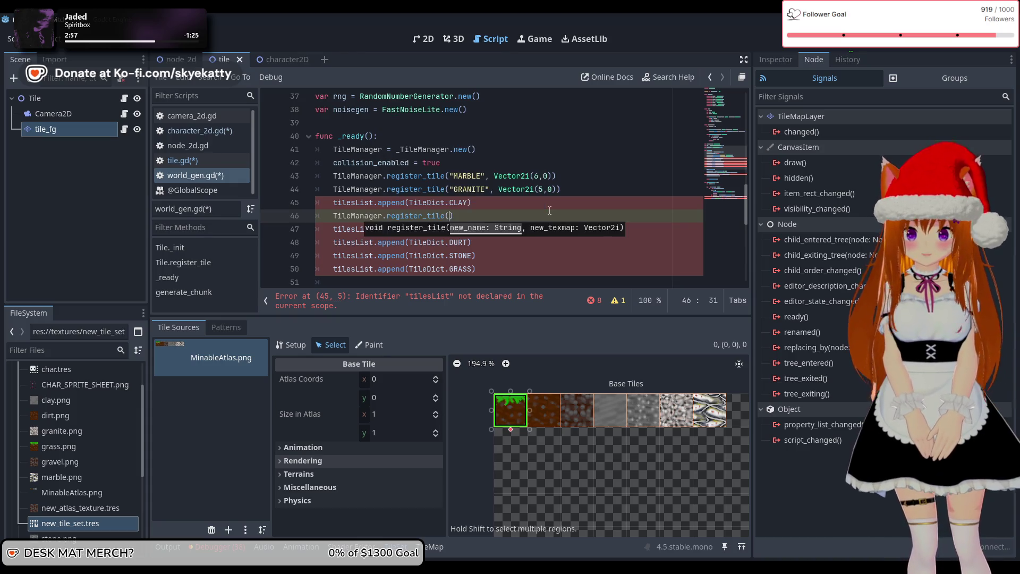
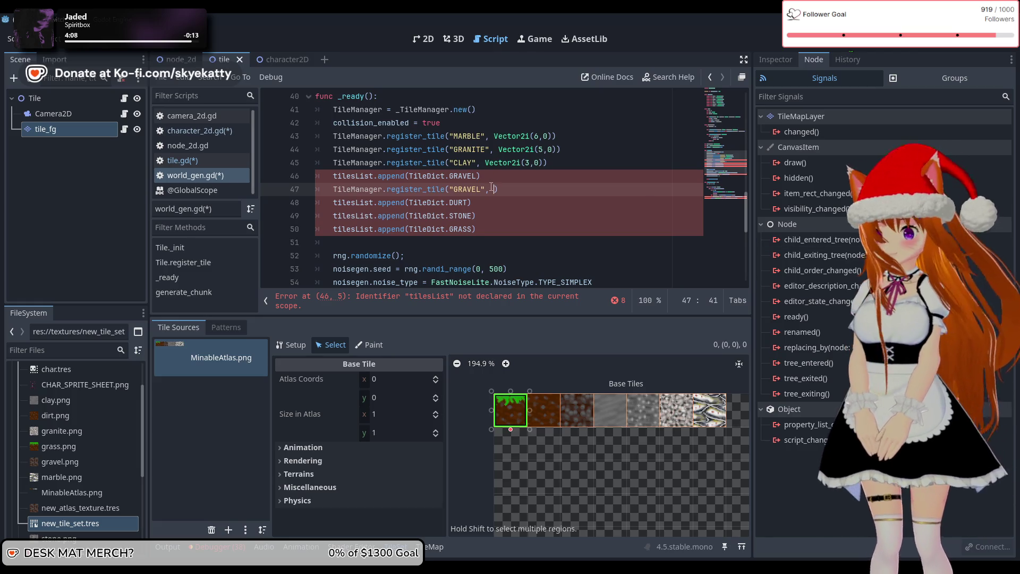
Copy GRAVEL's Vector2i(2,0) into the register_tile("GRAVEL", ) call.
scroll(527, 178, "up", 13)
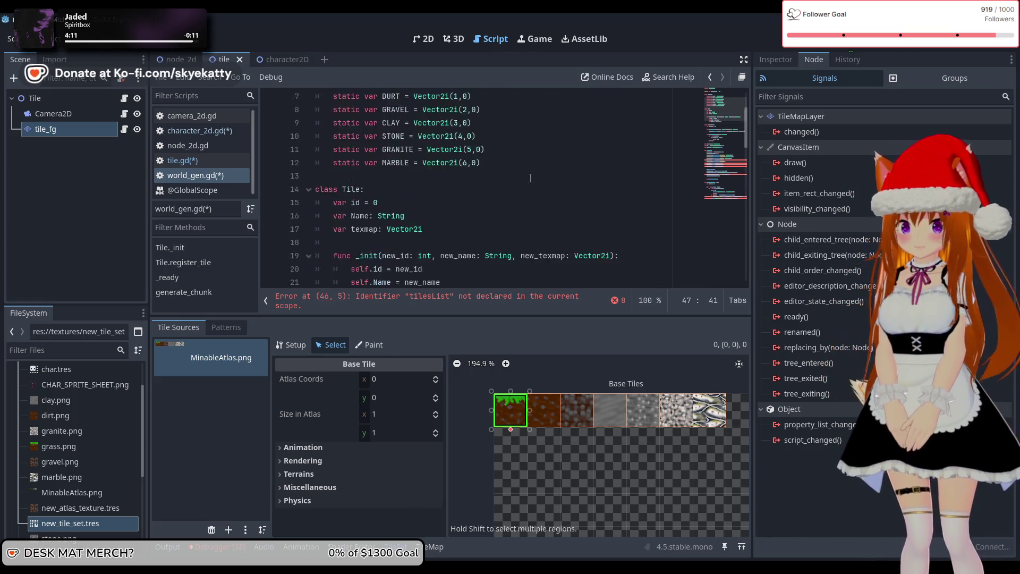
left_click_drag(493, 191, 423, 189)
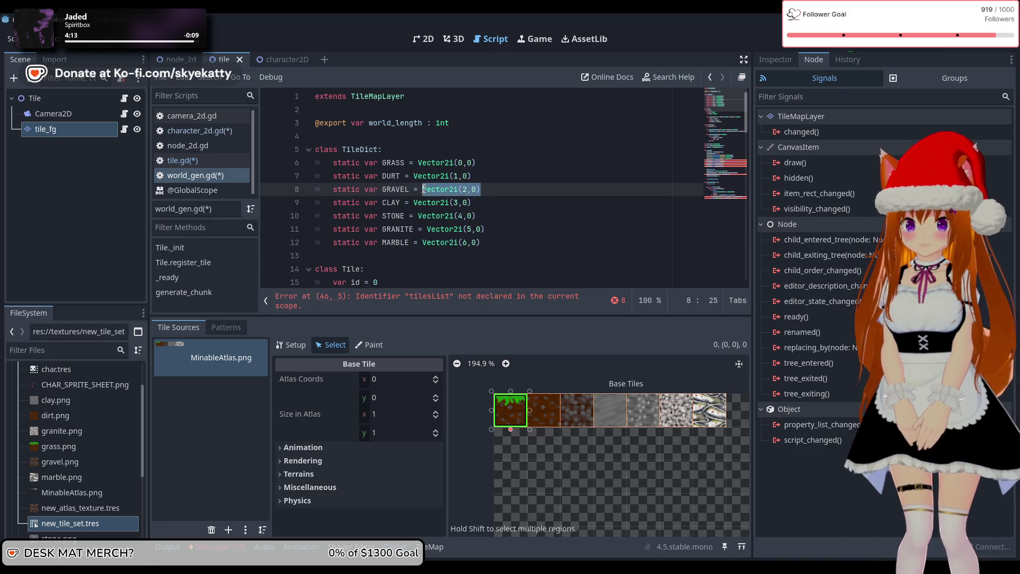
scroll(463, 215, "down", 13)
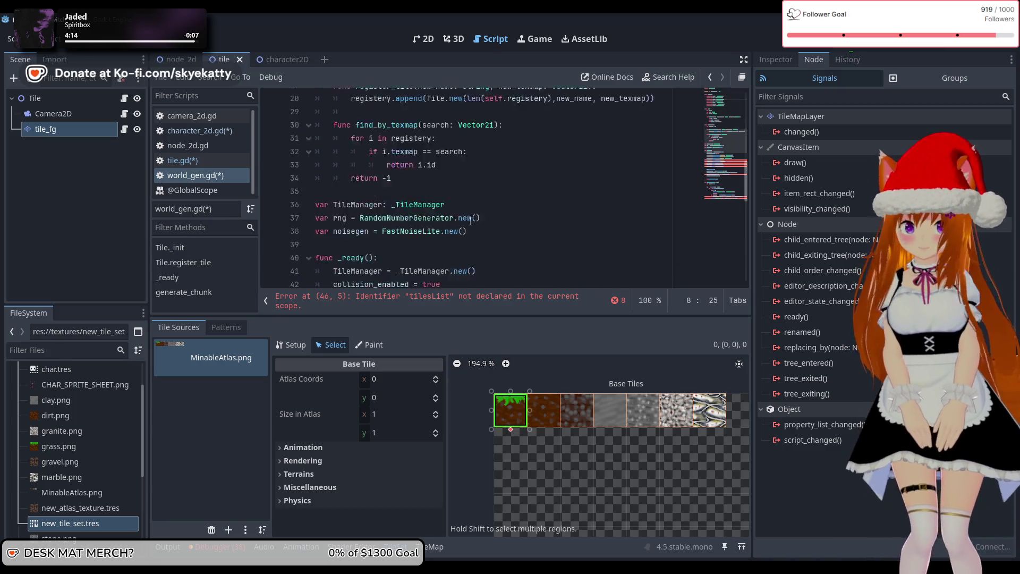
left_click(488, 191)
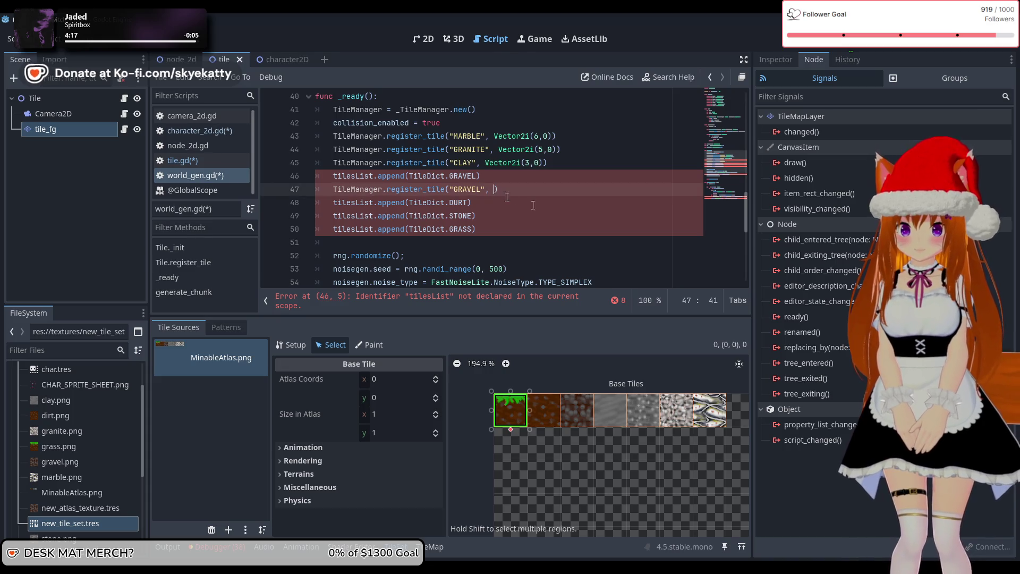
Delete the old tilesList.append(TileDict.GRAVEL) line.
left_click(418, 179)
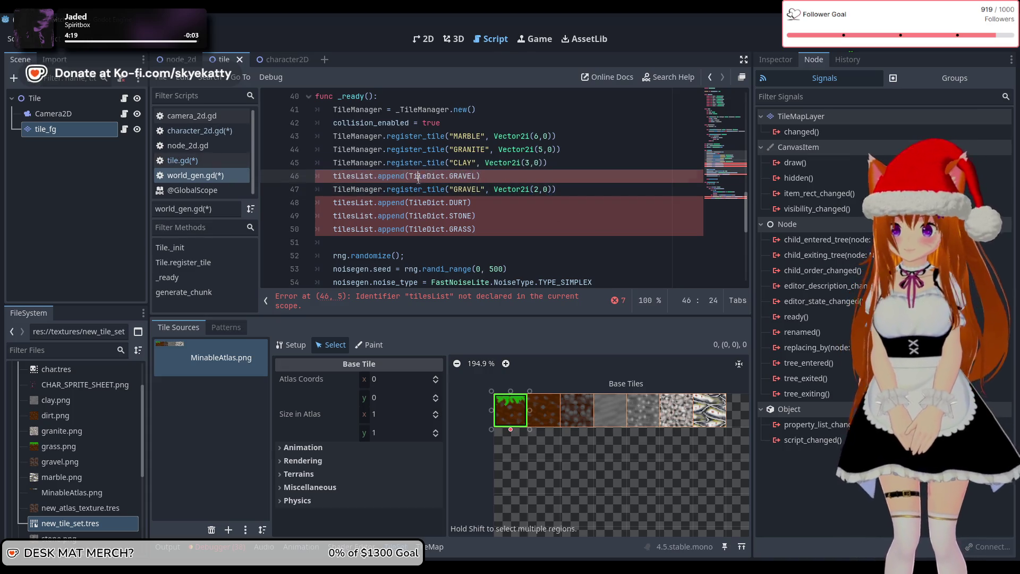
left_click_drag(492, 177, 297, 179)
key("BackSpace")
key("BackSpace")
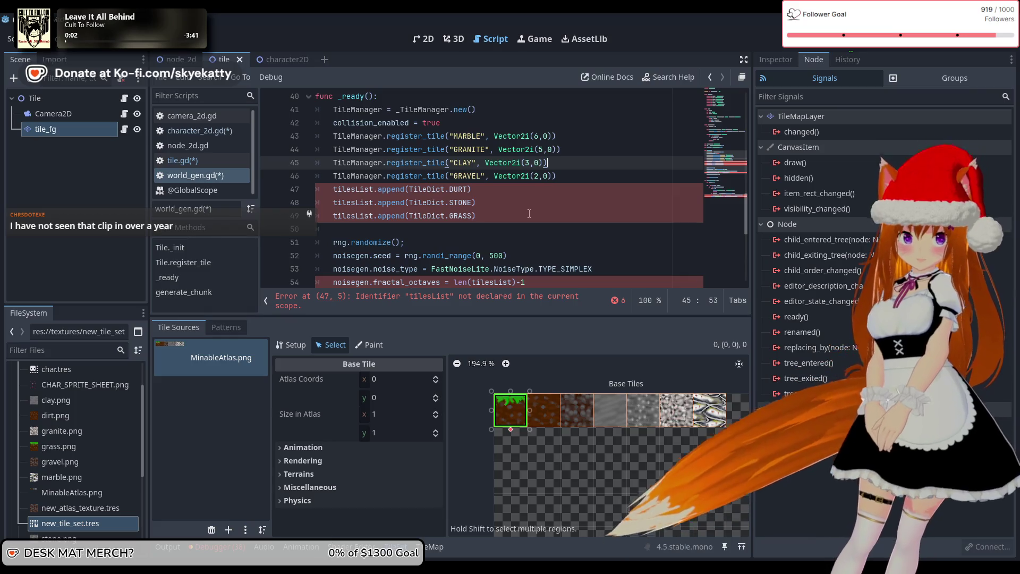
key("Down")
key("Down")
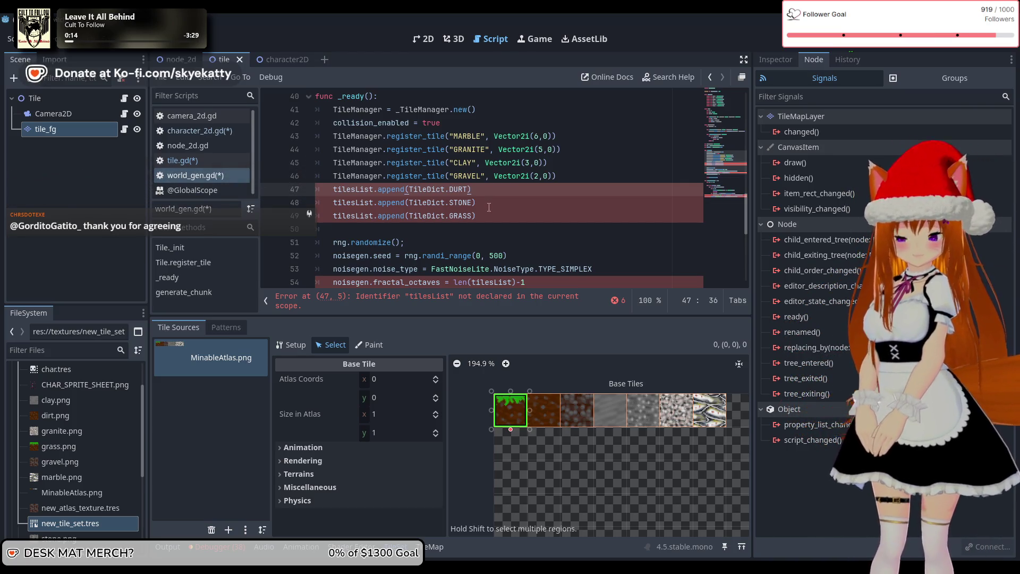
Start a TileManager.register_tile("DURT", ) call below the DURT append line.
key("Return")
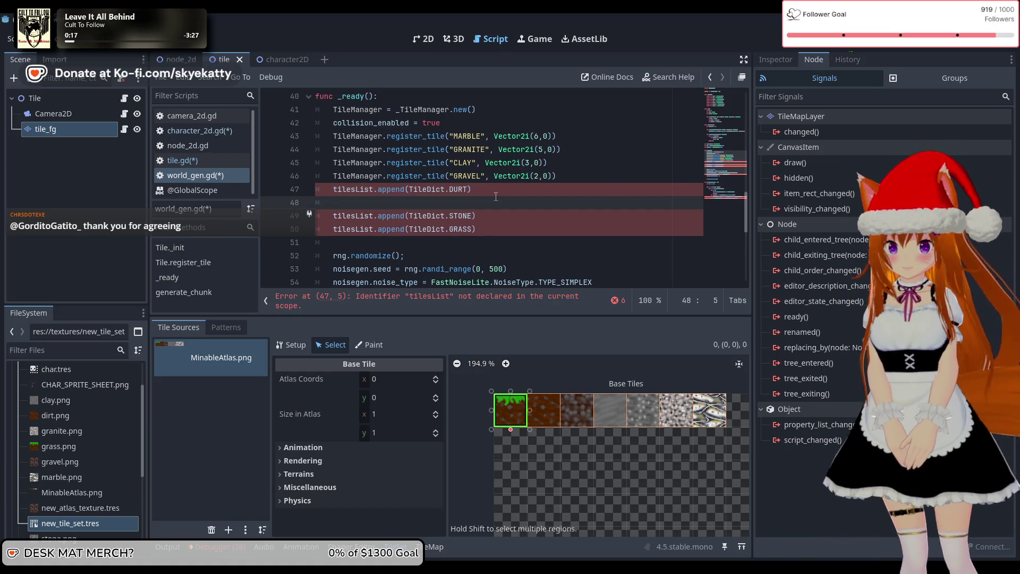
type("TileMa")
key("Return")
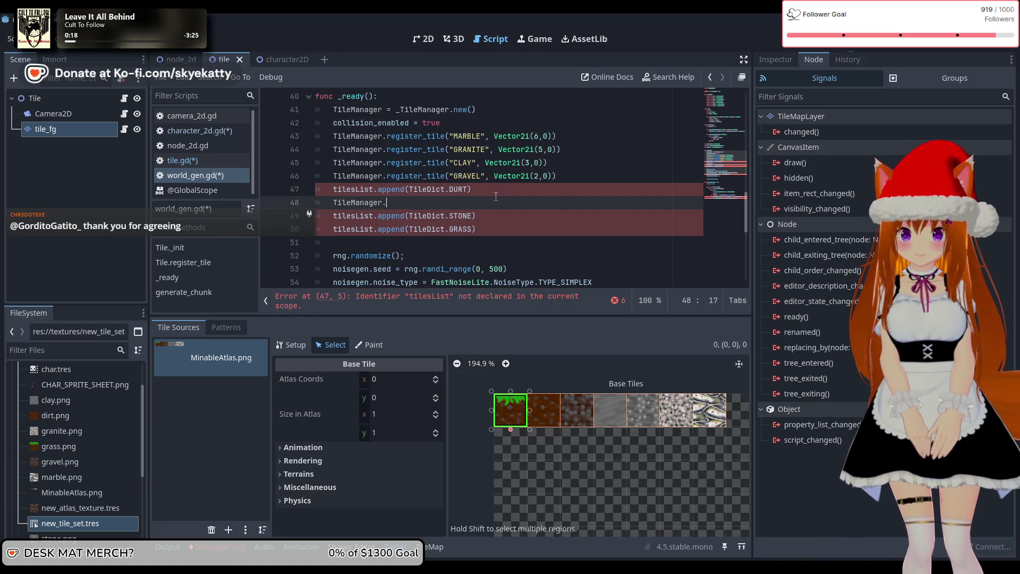
type(".reg")
key("Down")
key("Return")
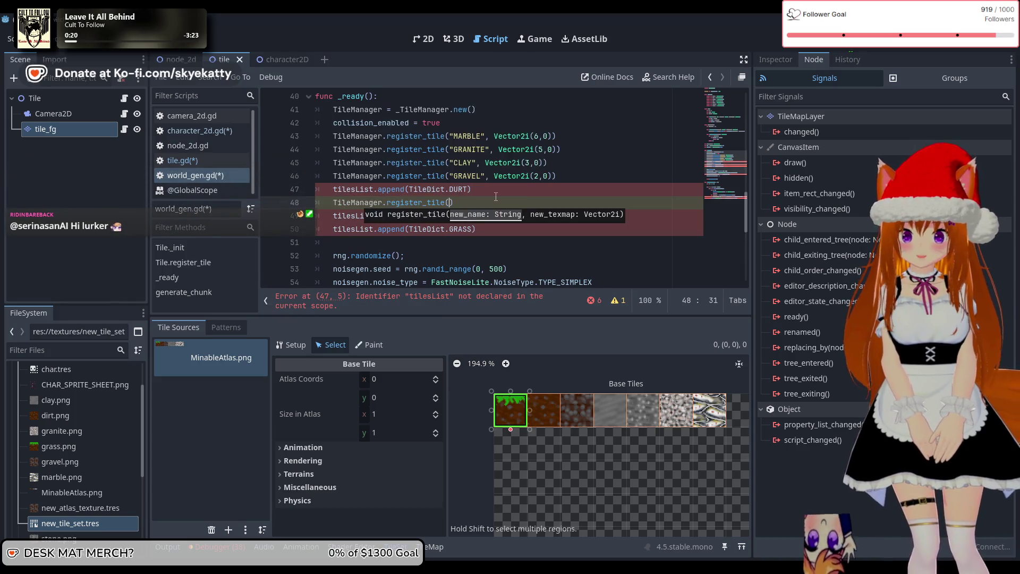
type("\"DURT")
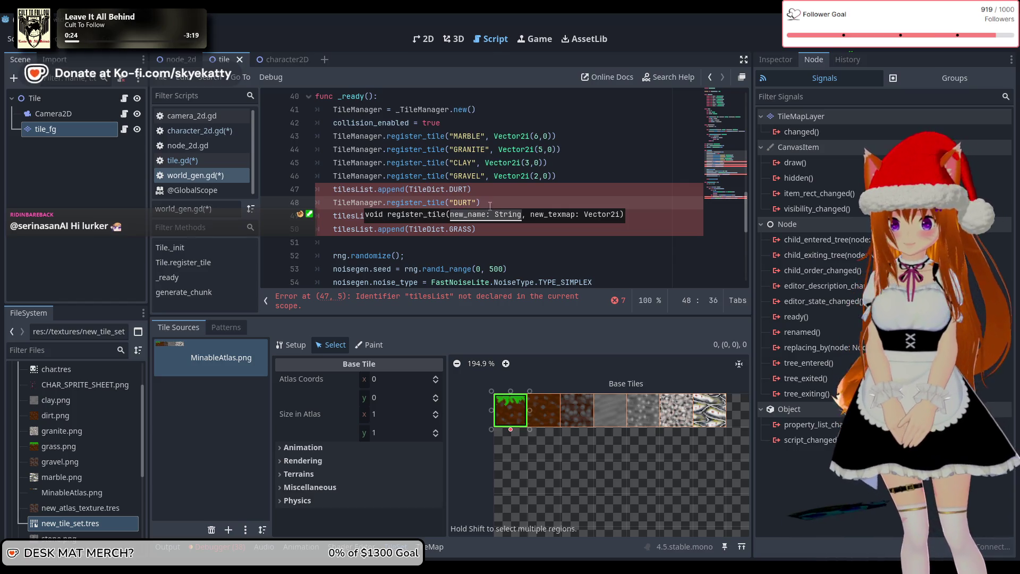
key("End")
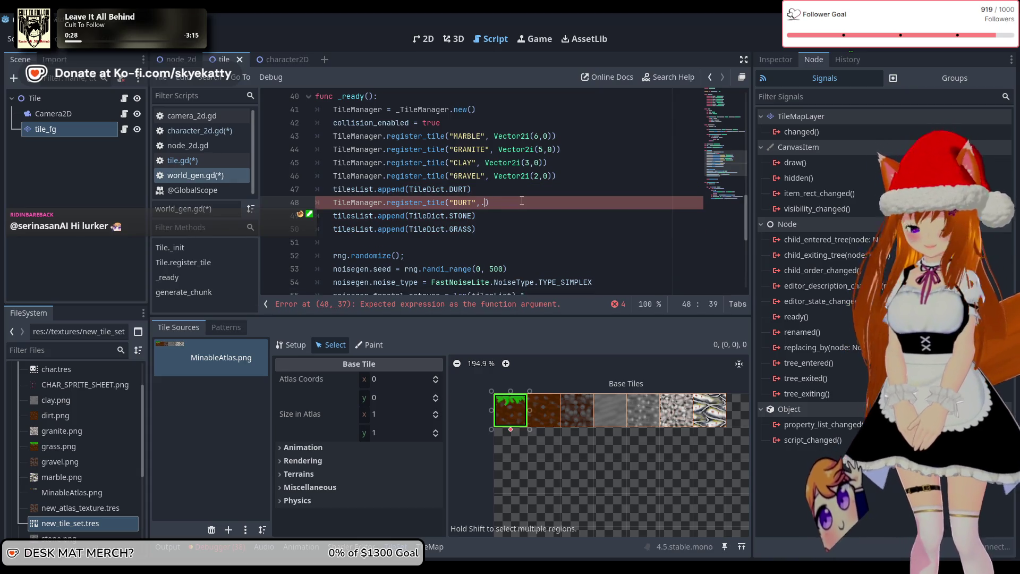
Copy DURT's Vector2i(1,0) from TileDict and paste it into the DURT register_tile call.
scroll(523, 186, "up", 13)
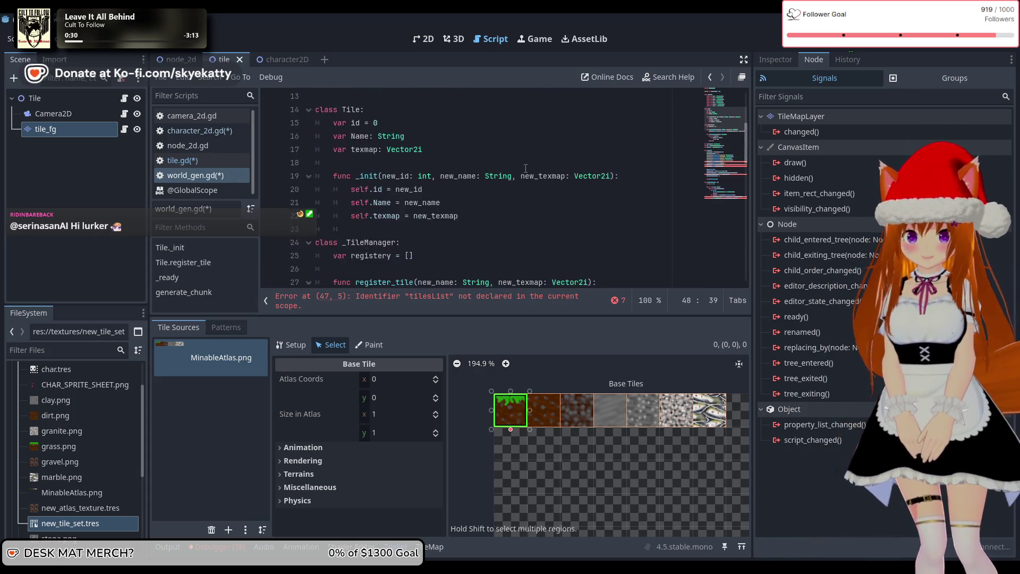
left_click_drag(472, 176, 413, 177)
key("ctrl+c")
scroll(427, 187, "down", 16)
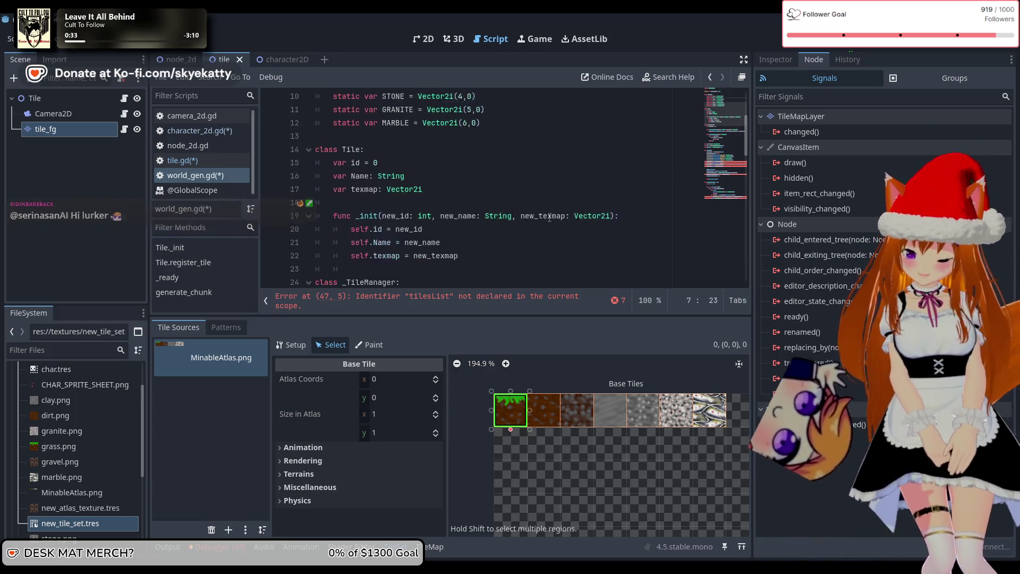
scroll(476, 179, "up", 3)
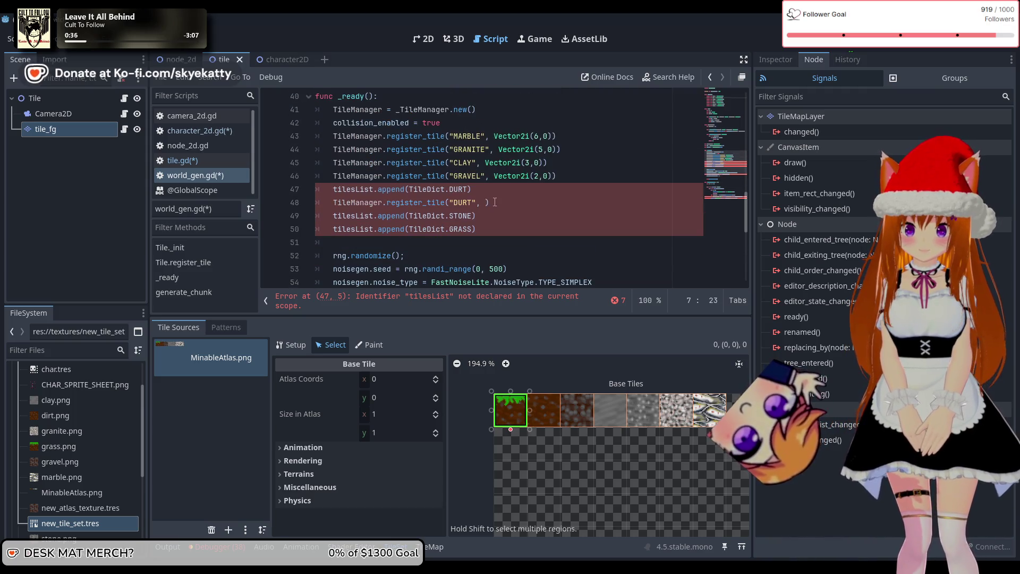
left_click(486, 201)
key("ctrl+v")
Delete the old tilesList.append(TileDict.DURT) line.
left_click(491, 195)
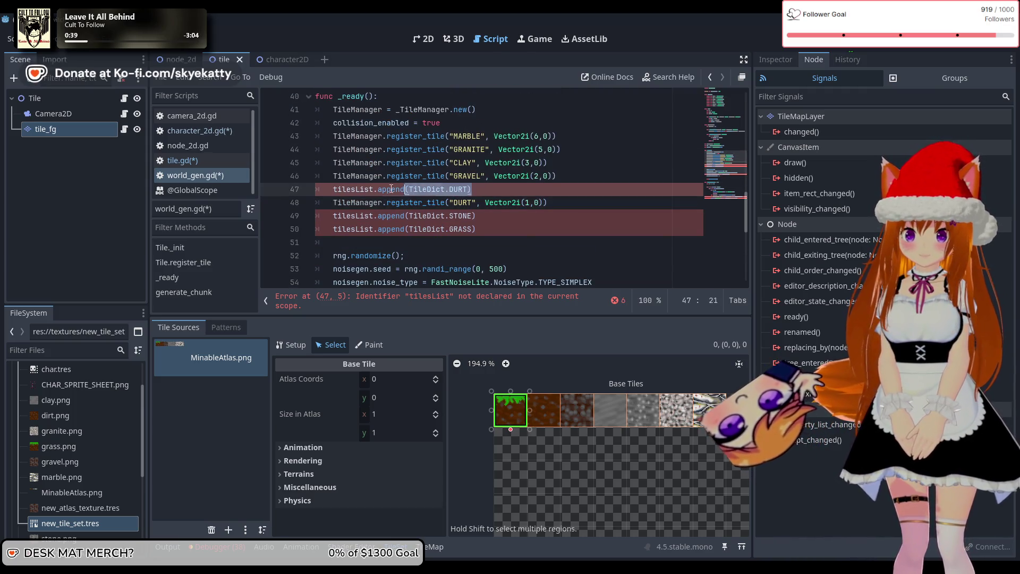
key("shift+Home")
key("BackSpace")
key("BackSpace")
left_click(561, 206)
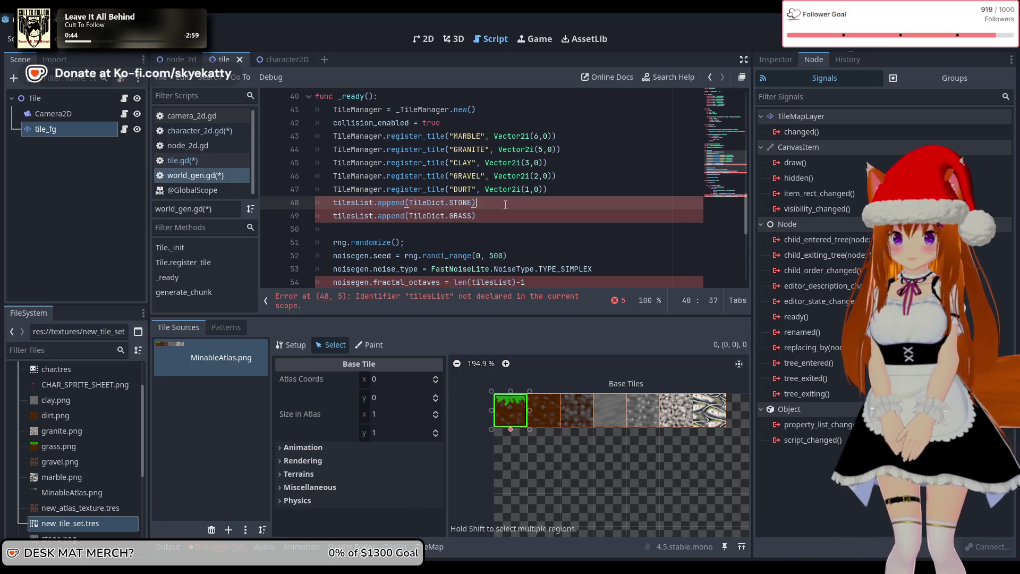
key("Return")
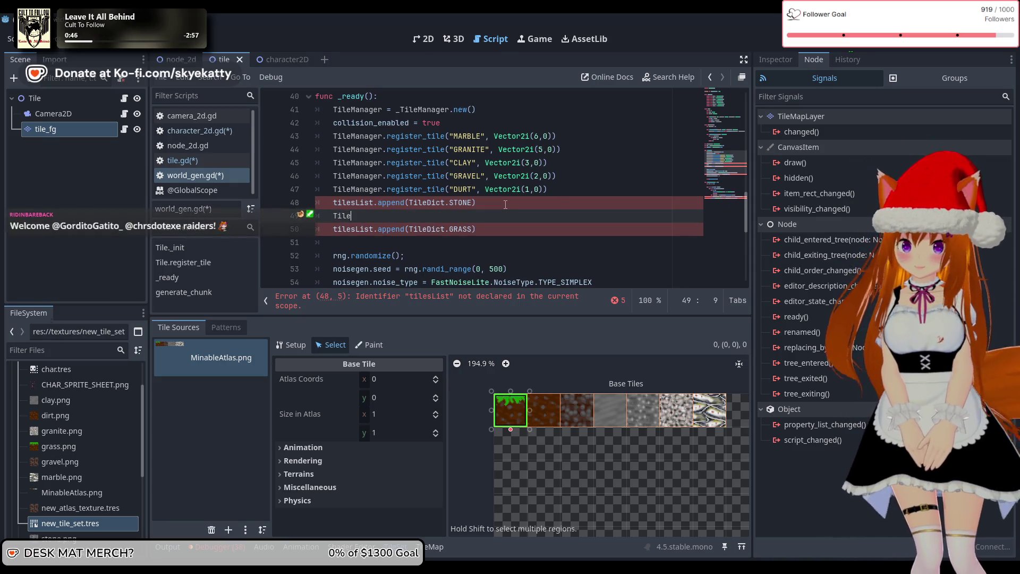
Add TileManager.register_tile("STONE", Vector2i(4,0)) using the coordinates copied from TileDict.STONE.
type("ileManager.re")
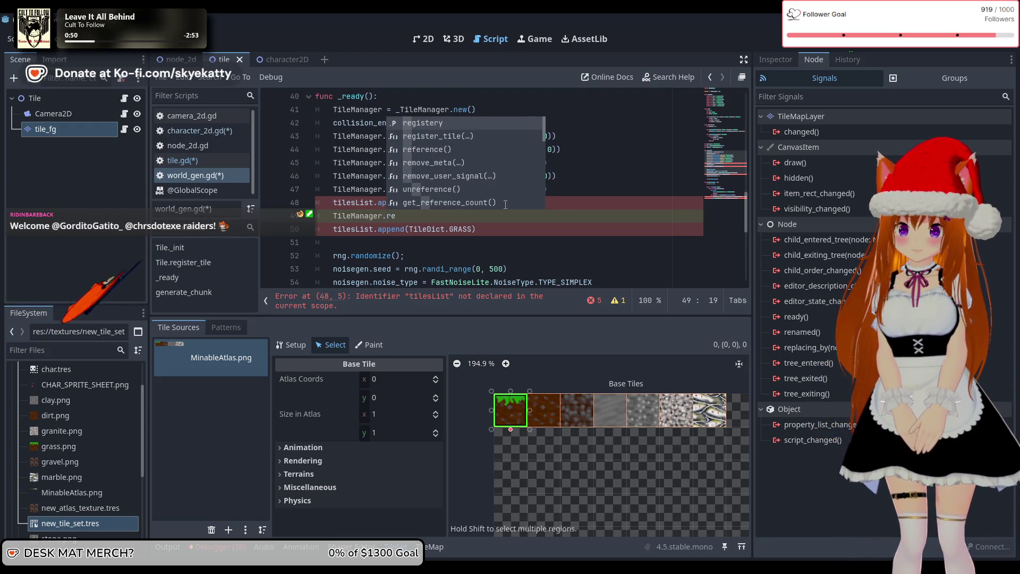
key("Down")
key("Return")
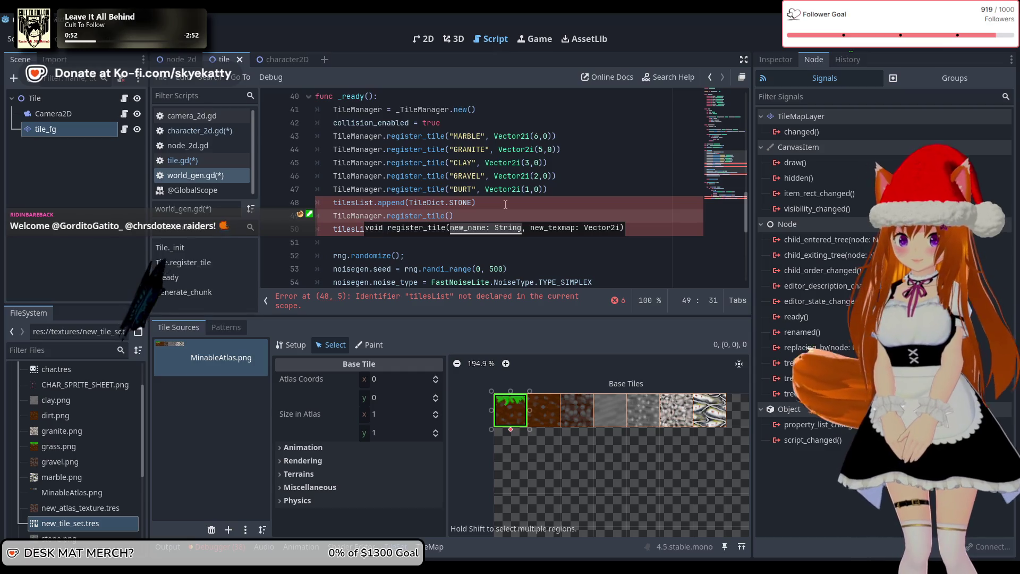
type("\"STONE\",")
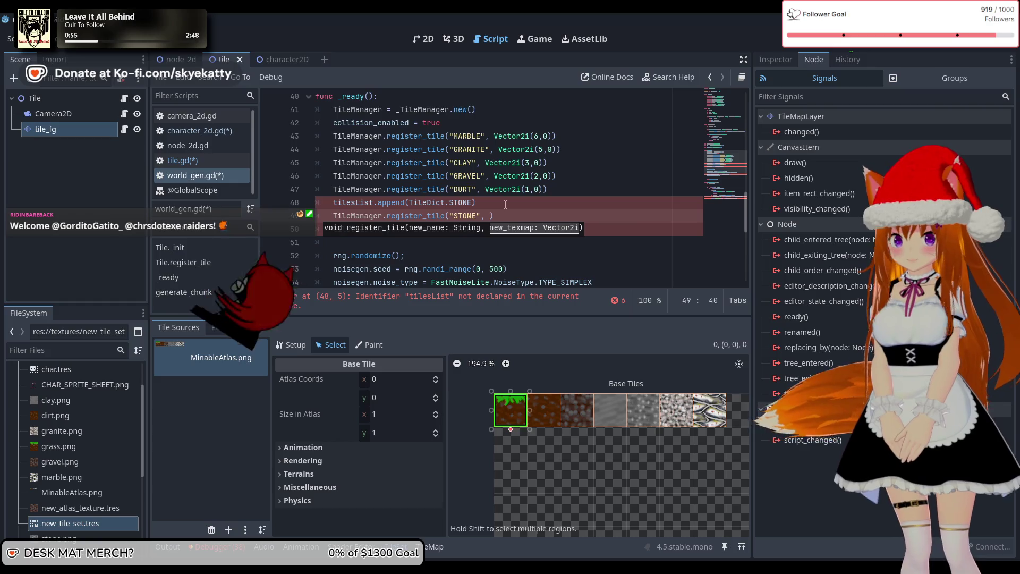
scroll(457, 175, "up", 9)
scroll(434, 161, "up", 4)
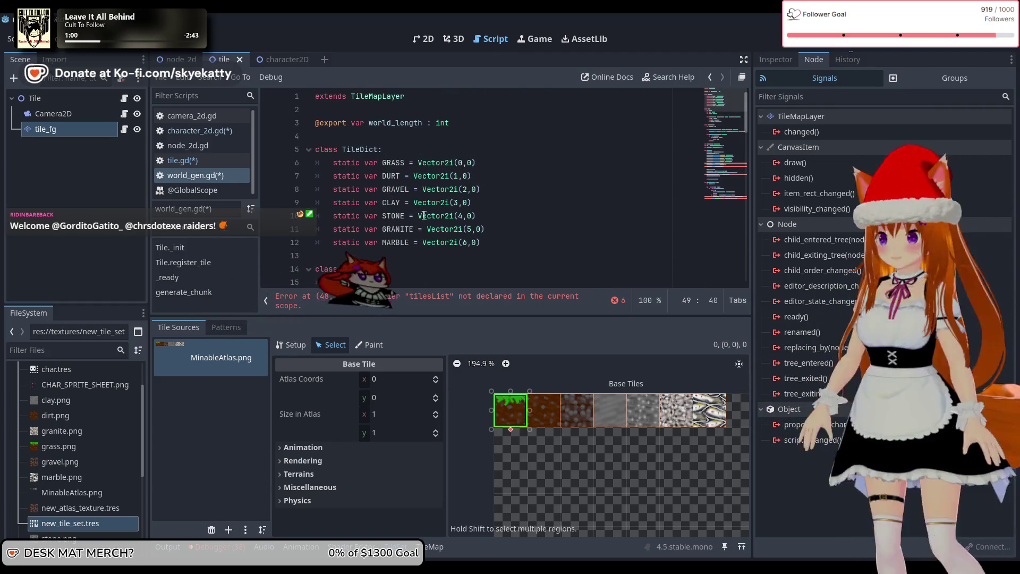
left_click_drag(418, 217, 481, 218)
key("ctrl+c")
scroll(480, 218, "down", 14)
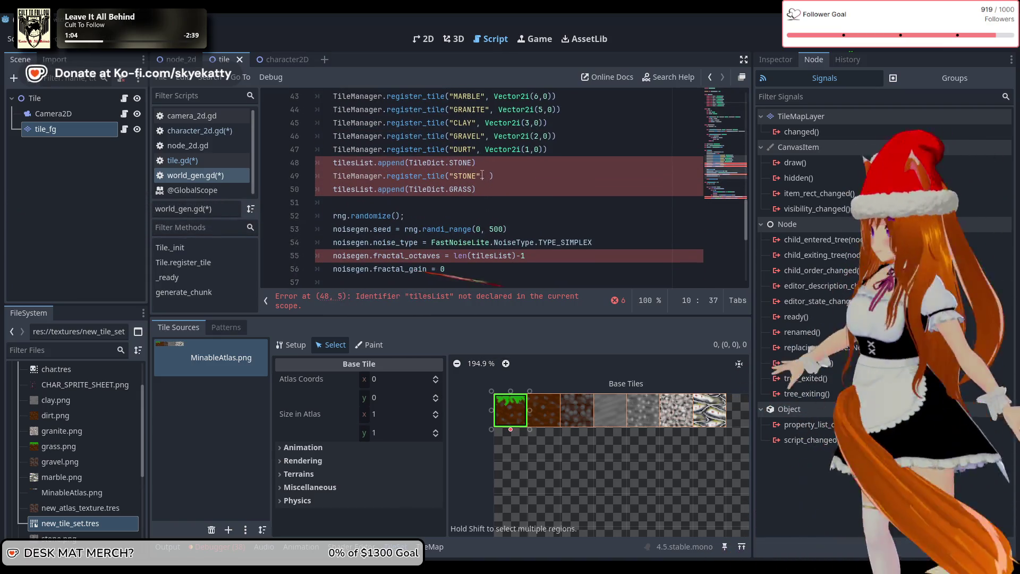
left_click(485, 174)
key("ctrl+v")
Delete the old tilesList.append(TileDict.STONE) line.
triple_click(480, 166)
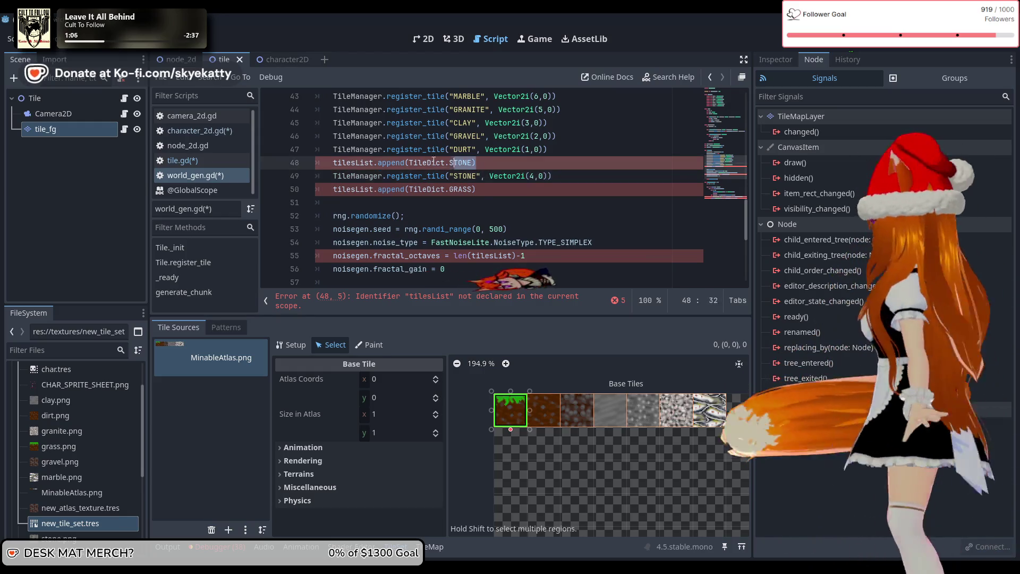
key("BackSpace")
key("BackSpace")
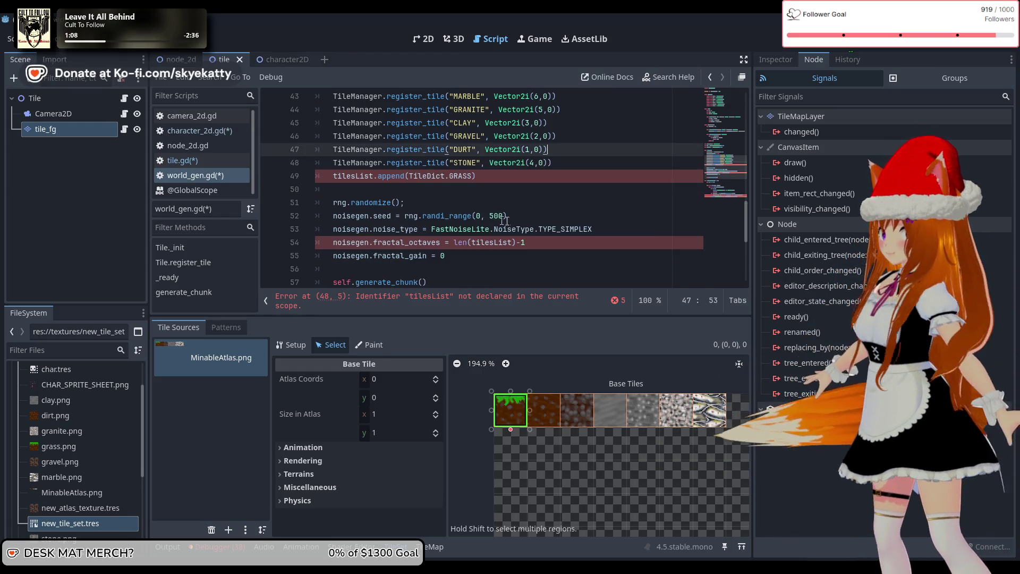
scroll(507, 196, "up", 4)
scroll(507, 196, "down", 4)
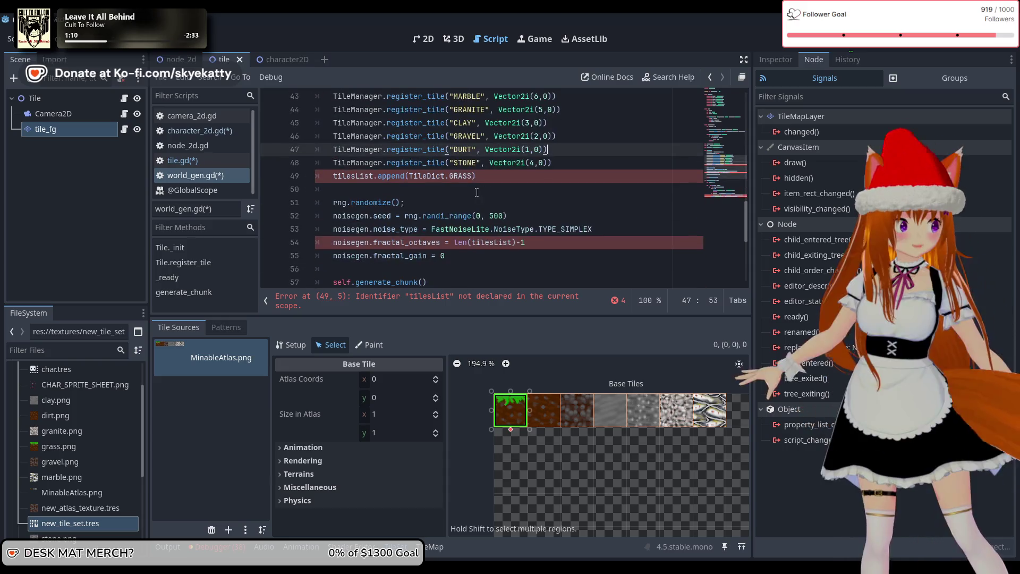
scroll(494, 188, "up", 12)
scroll(488, 183, "up", 2)
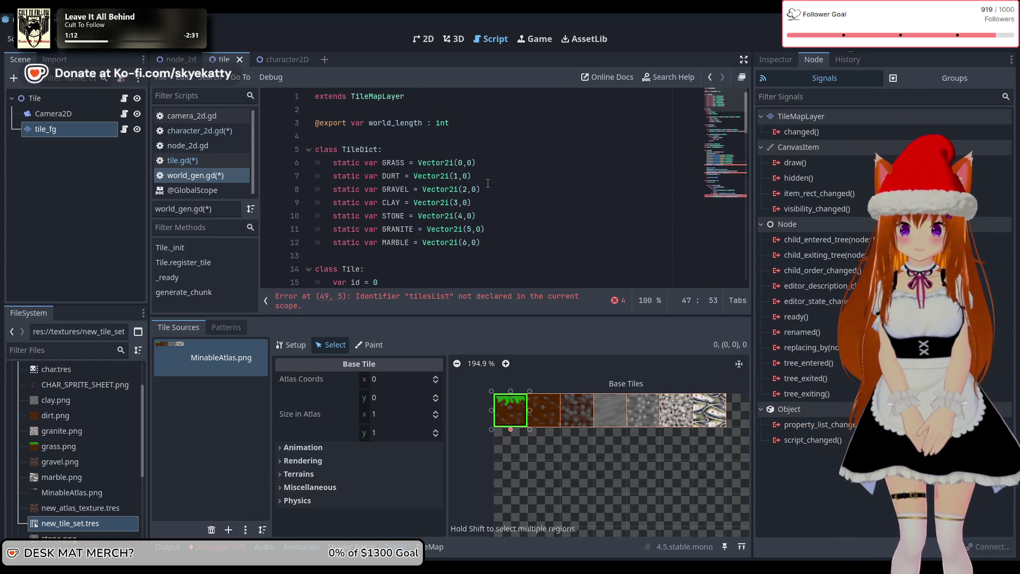
left_click(460, 163)
Copy GRASS's Vector2i(0,0) and open new lines below the STONE registration.
left_click_drag(460, 163, 418, 163)
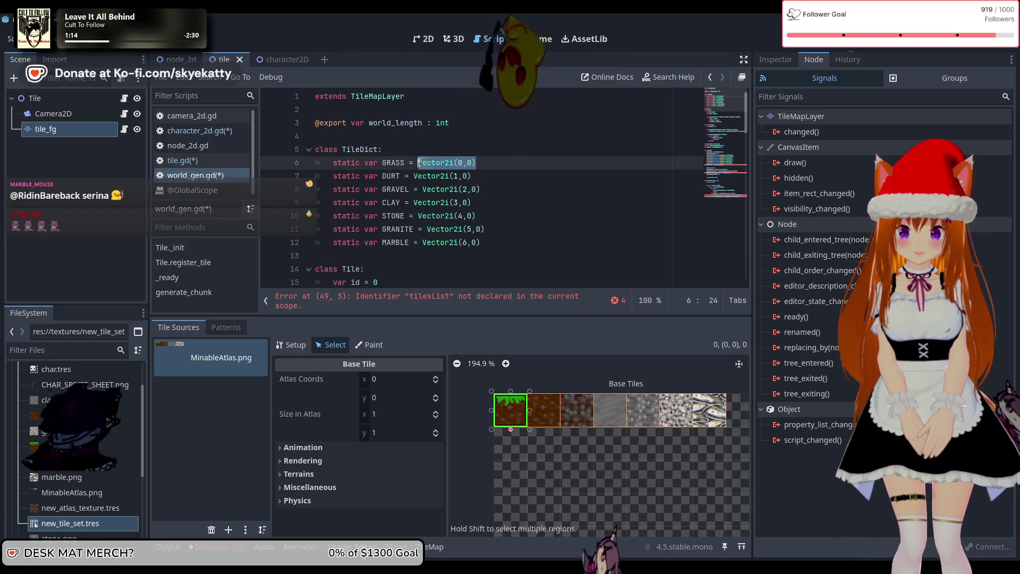
scroll(519, 217, "down", 4)
scroll(518, 217, "down", 10)
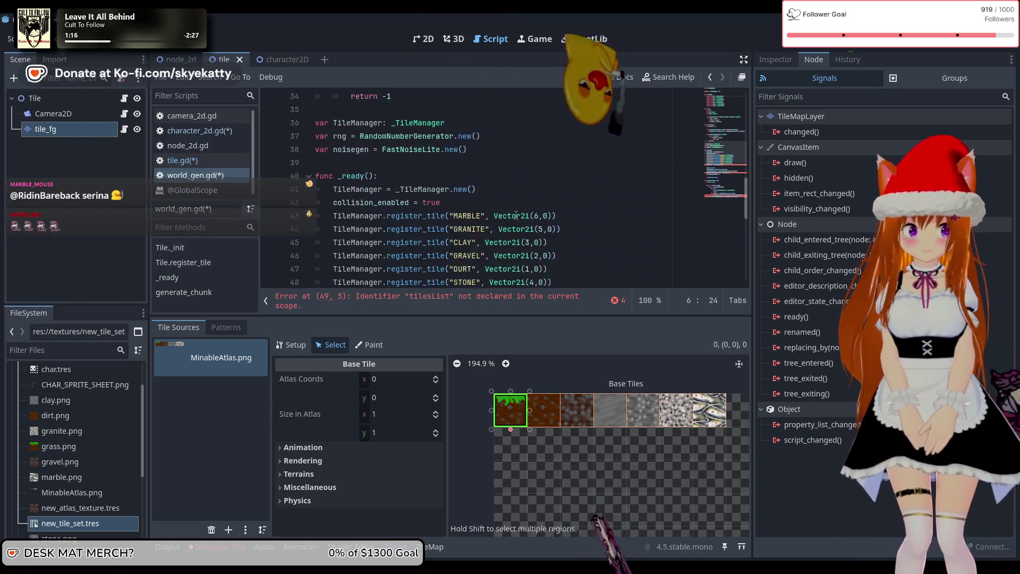
left_click(536, 175)
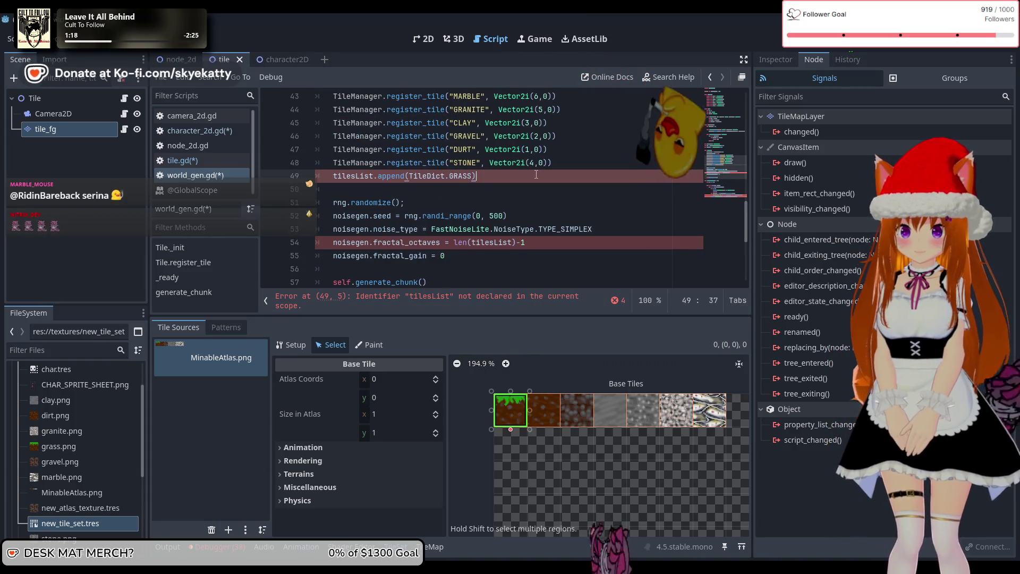
key("Return")
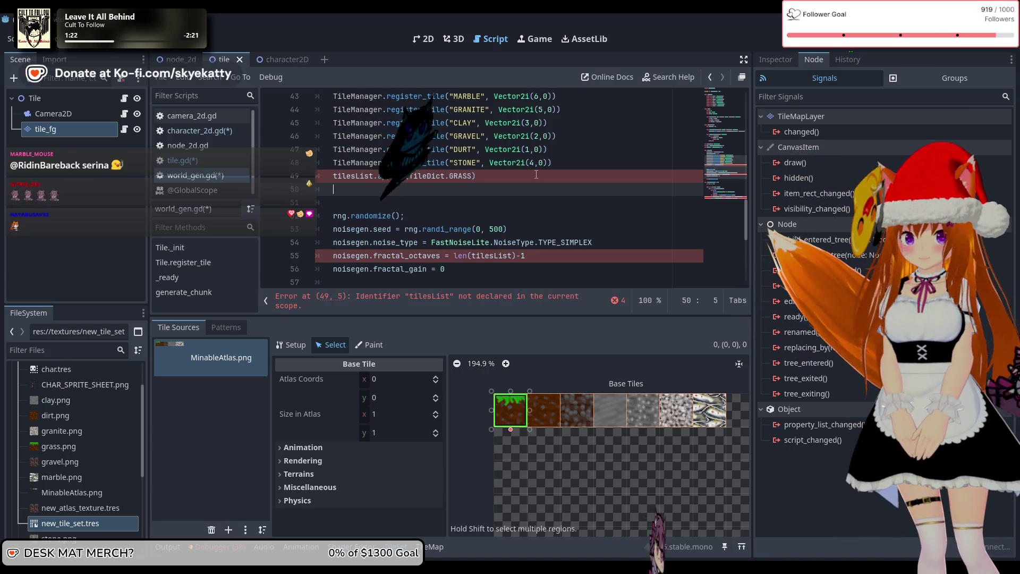
key("Return")
type("Vector2i(0,0)")
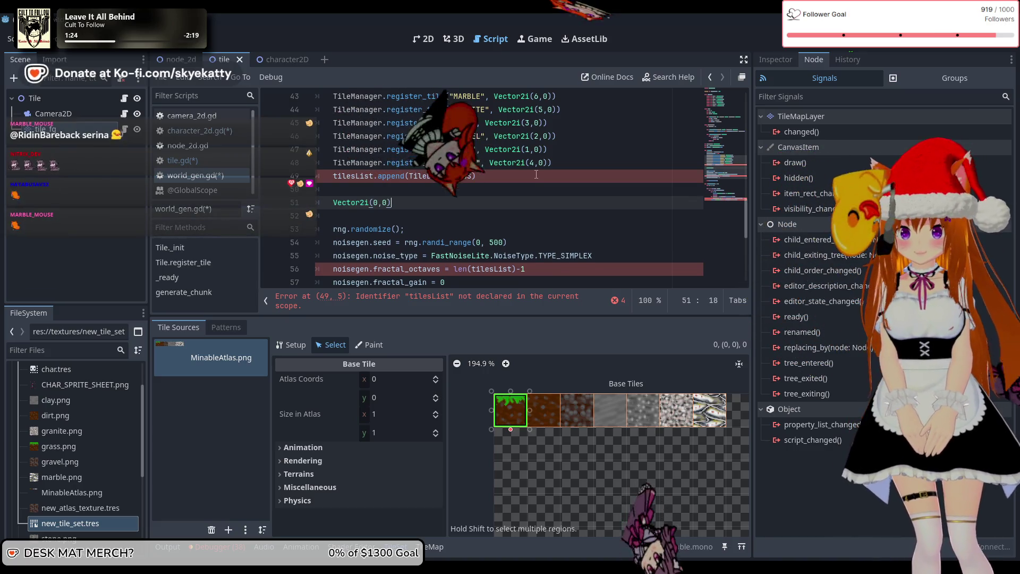
type("(0,")
key("BackSpace")
key("BackSpace")
key("BackSpace")
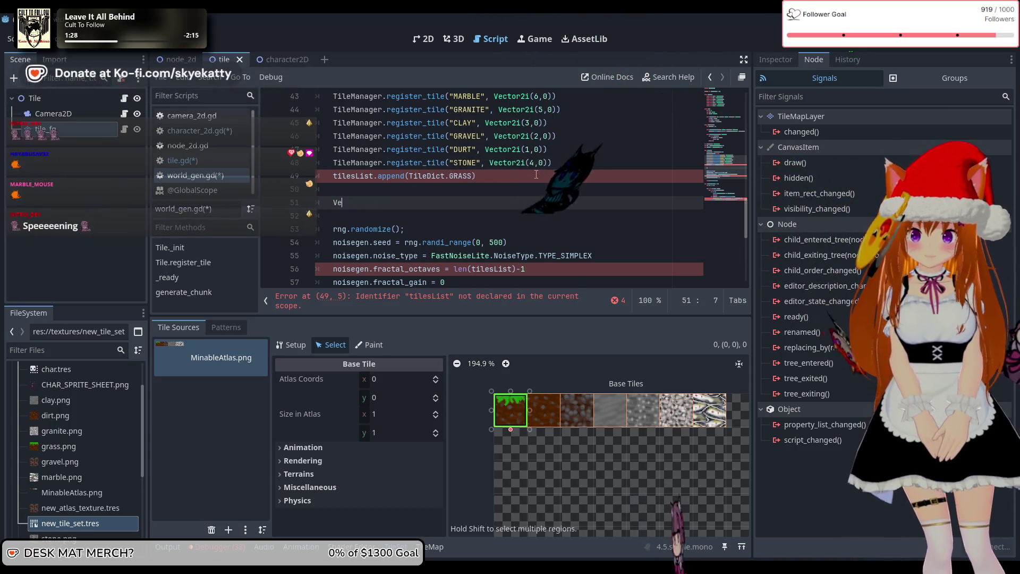
Add register_tile("GRASS", Vector2i(0,0)) #ALWAY LAST OR ELSE!!! and delete the tilesList.append line.
type("Til")
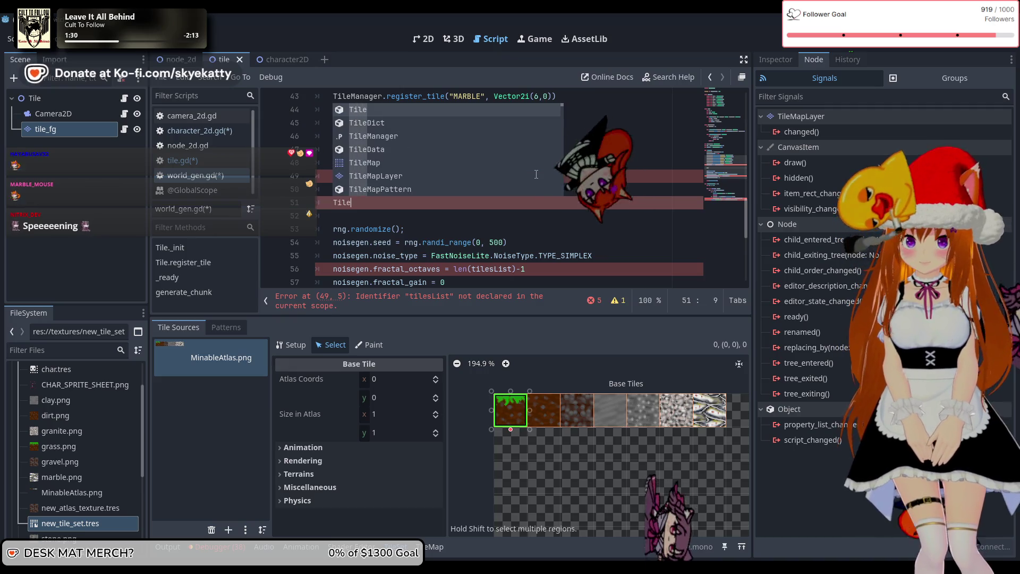
type("eM")
key("Return")
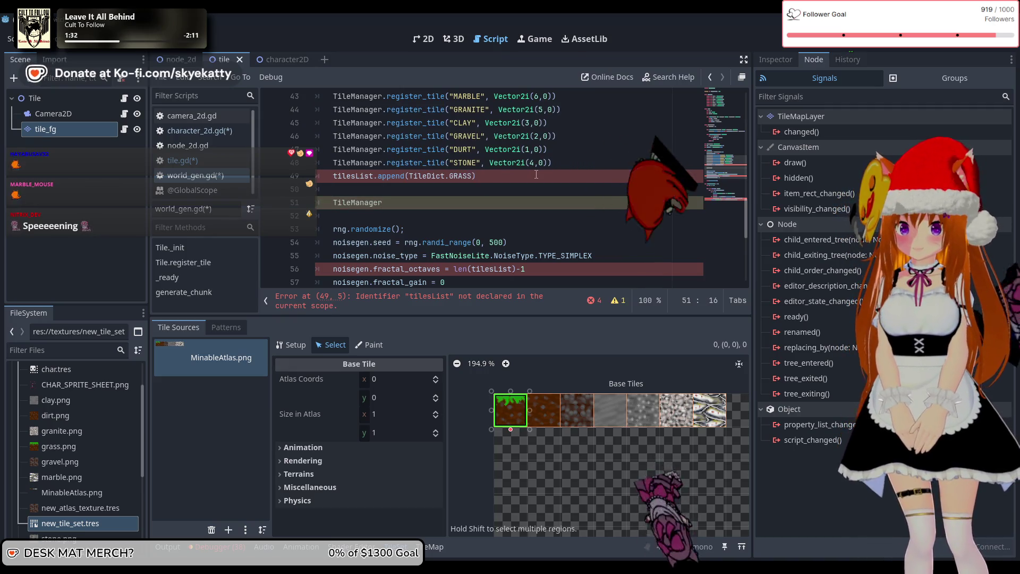
type(".regi")
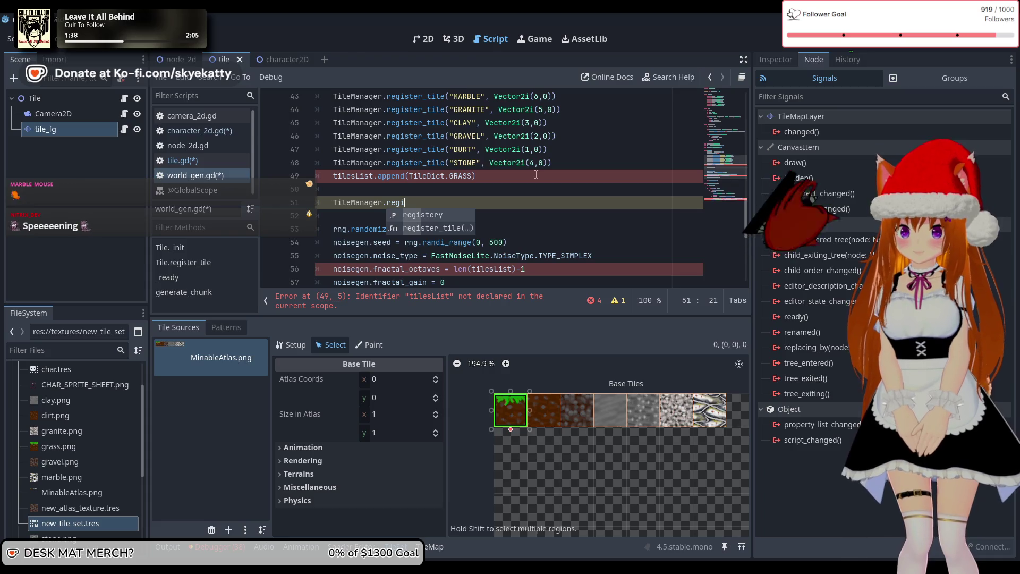
key("Down")
key("Return")
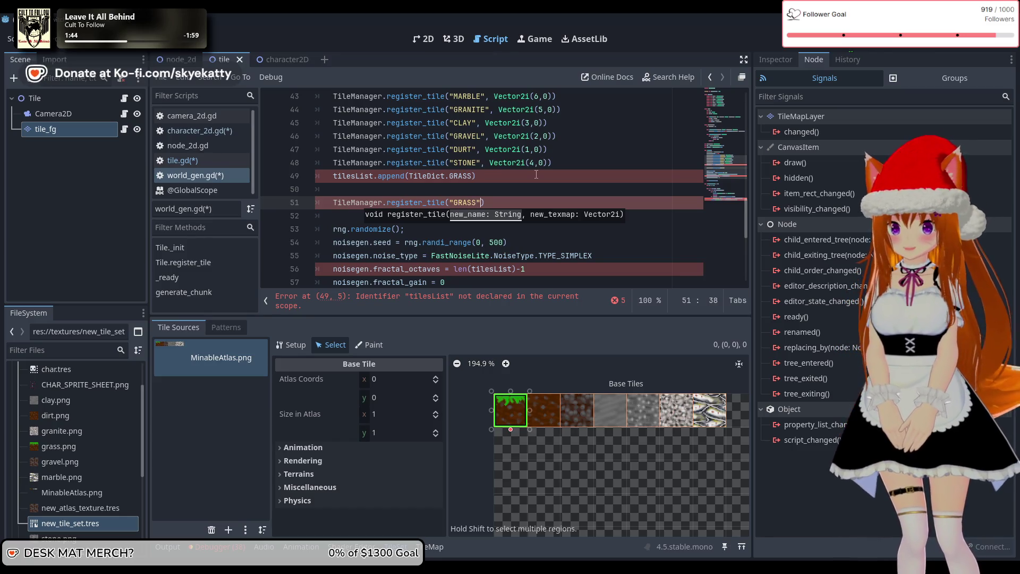
type(", Vector2i(0,0)) ")
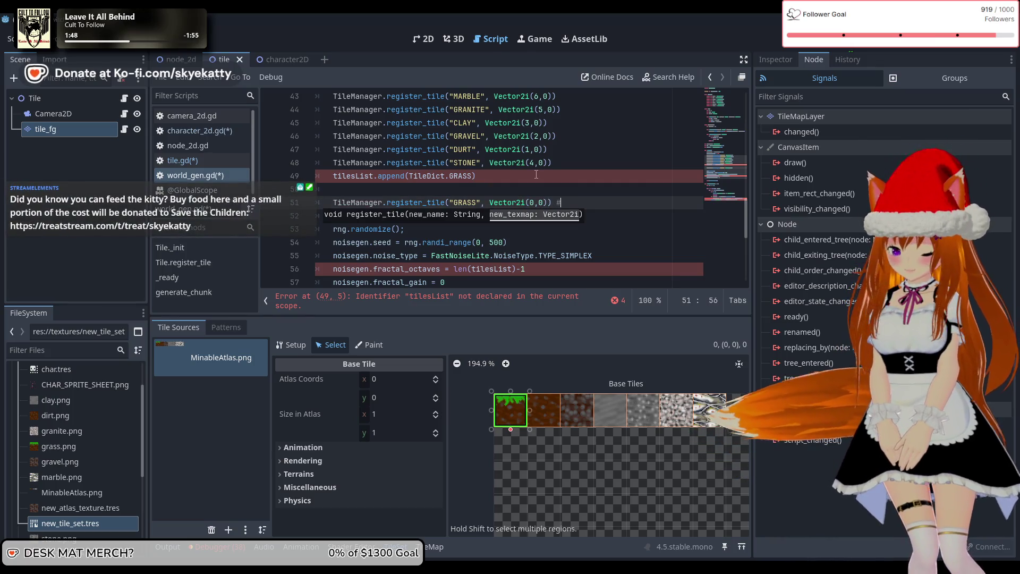
type("#AL")
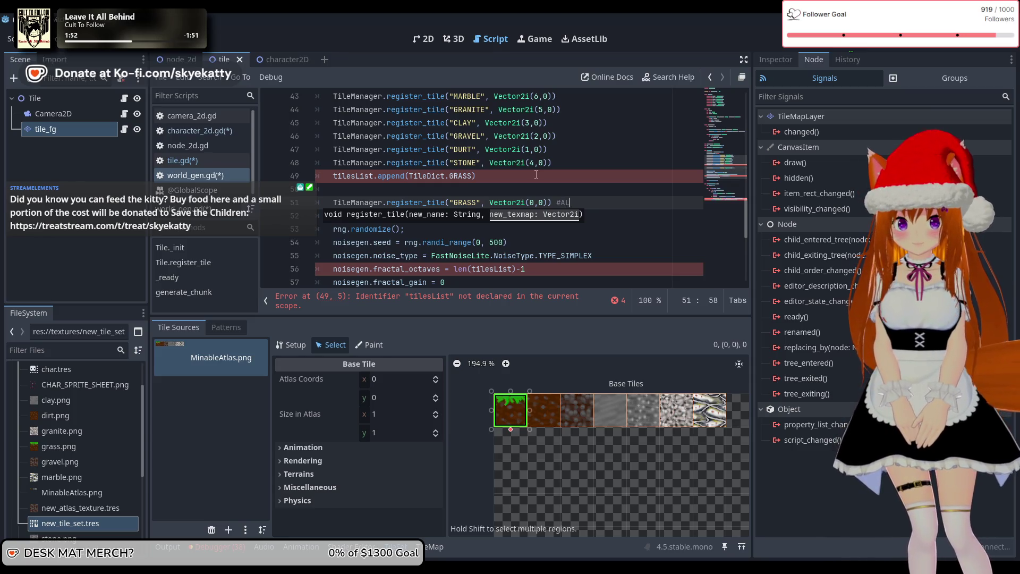
type("WAY LAST OR ELSE!")
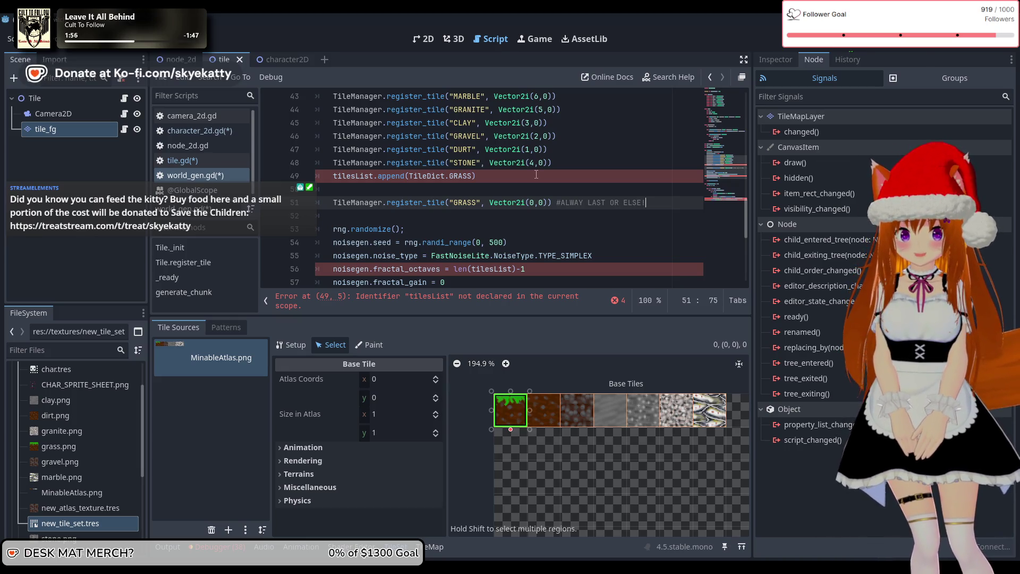
left_click(519, 171)
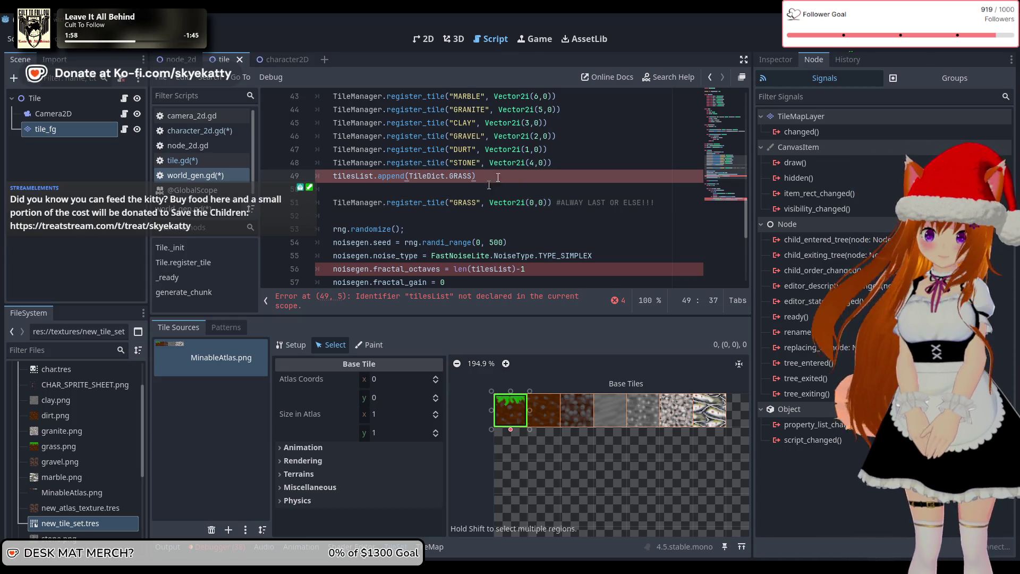
left_click_drag(498, 177, 309, 174)
key("BackSpace")
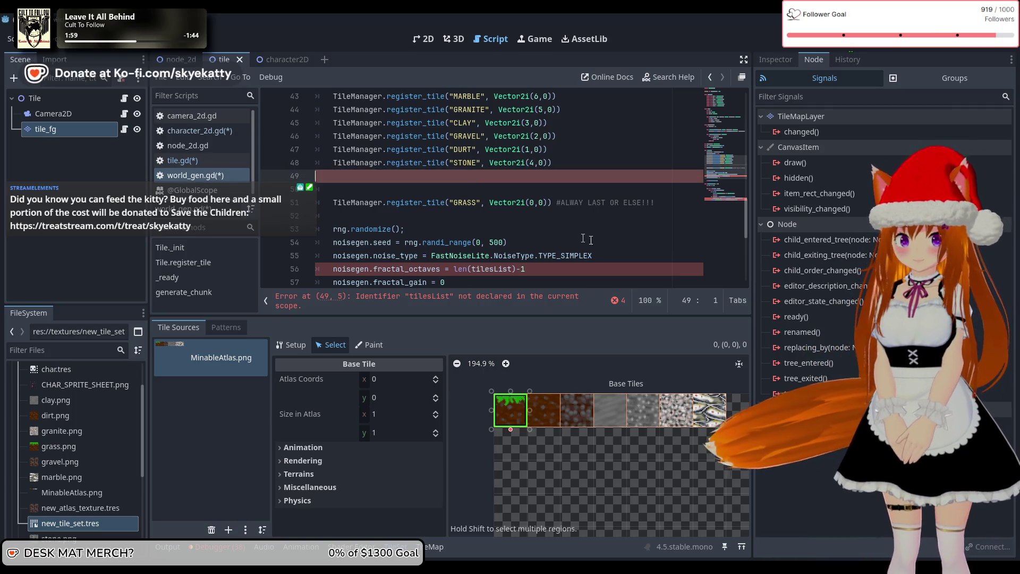
Remove the leftover empty line and insert a blank line after collision_enabled = true.
key("Delete")
left_click(608, 175)
scroll(607, 176, "up", 1)
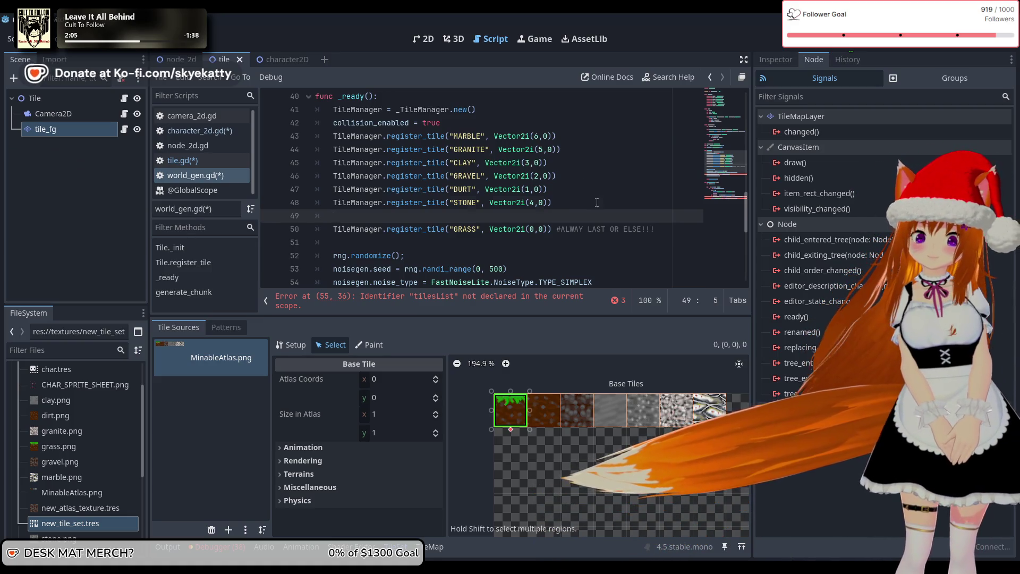
left_click(627, 204)
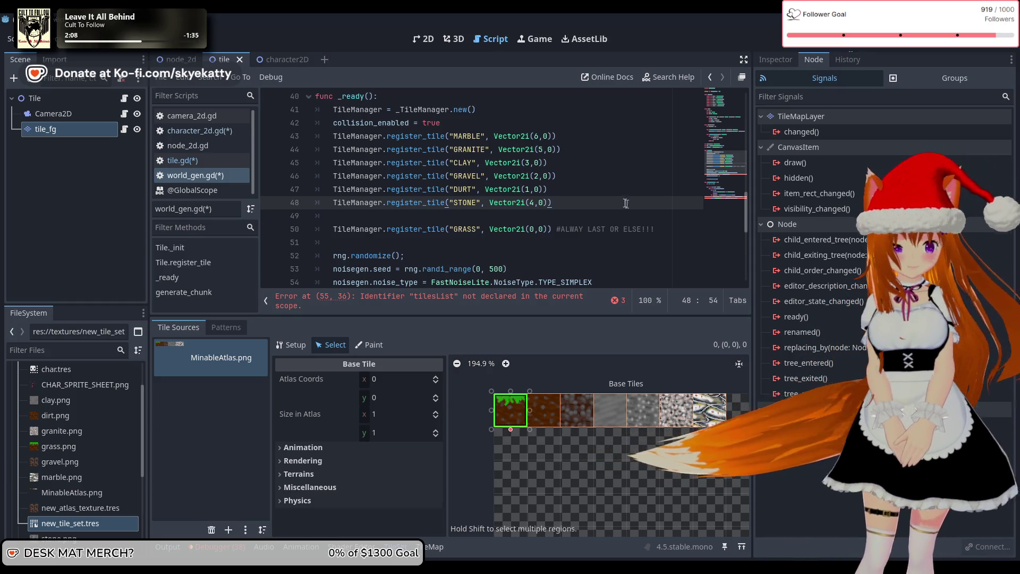
scroll(611, 222, "up", 1)
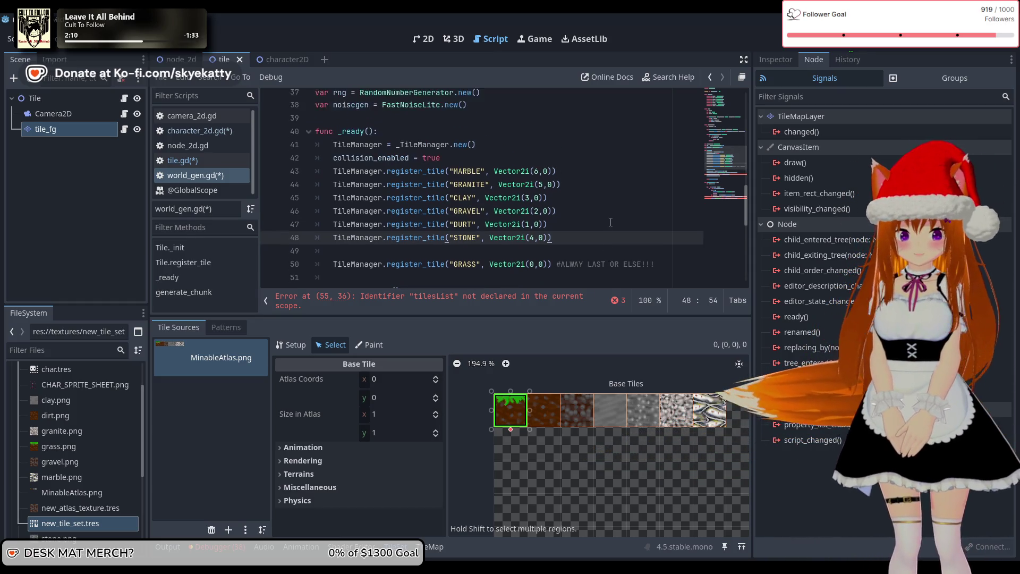
left_click(575, 168)
key("Return")
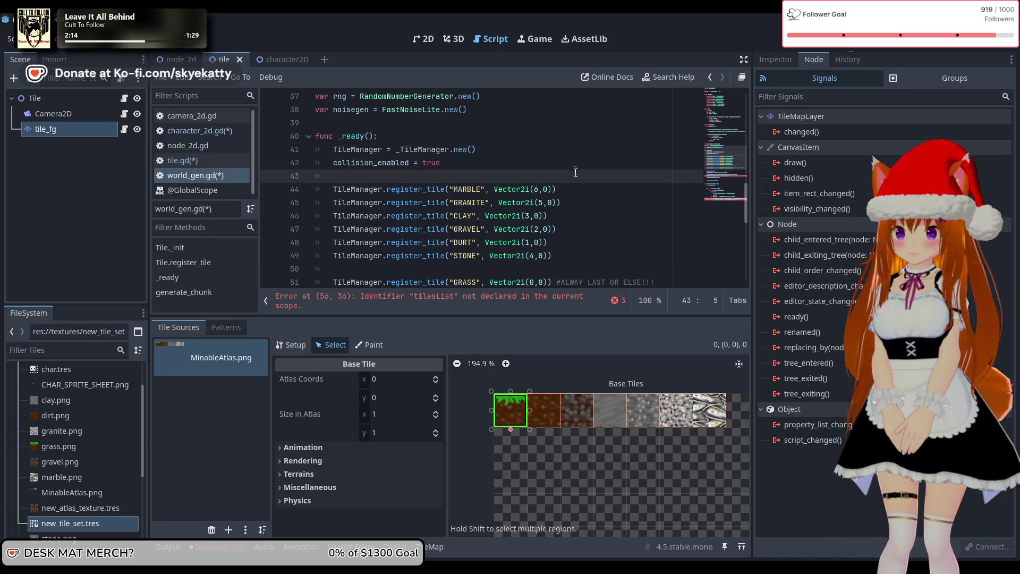
scroll(579, 176, "up", 8)
scroll(581, 178, "down", 14)
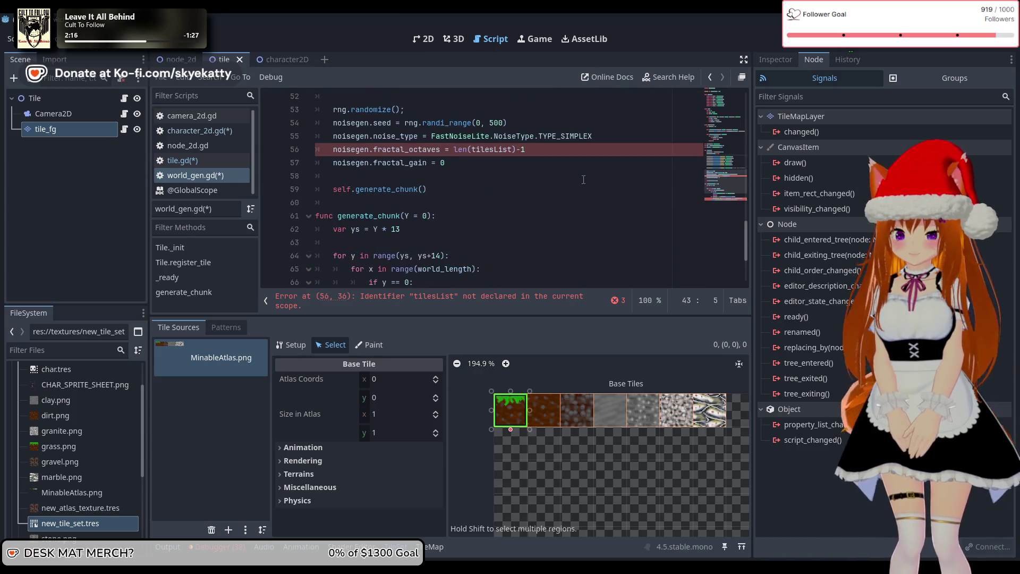
Scroll through the script to the fractal_octaves line that uses len(tilesList)-1.
scroll(582, 181, "down", 1)
scroll(581, 183, "up", 5)
scroll(579, 189, "down", 4)
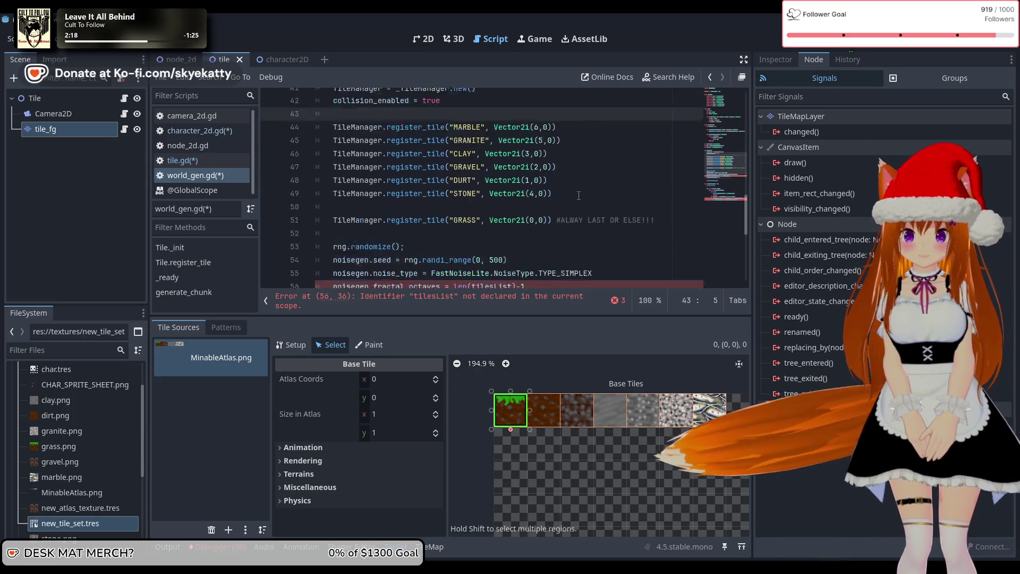
scroll(579, 192, "down", 3)
scroll(578, 191, "up", 8)
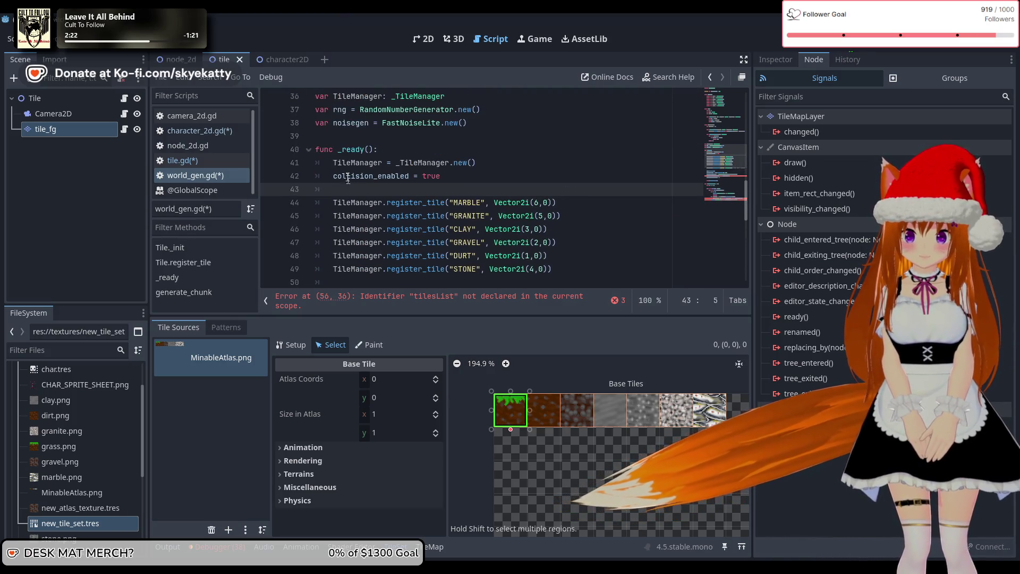
left_click(338, 164)
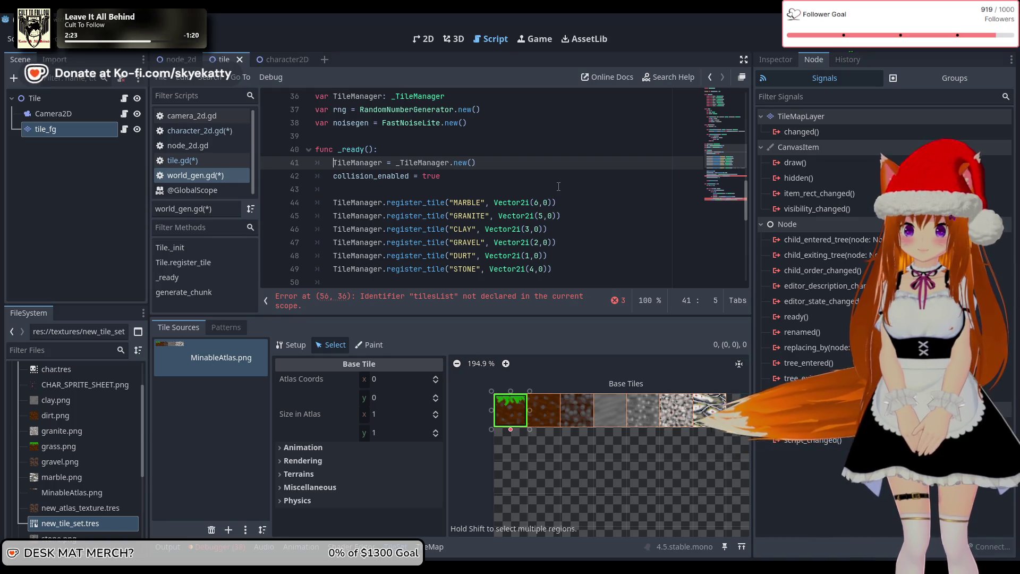
scroll(559, 186, "down", 8)
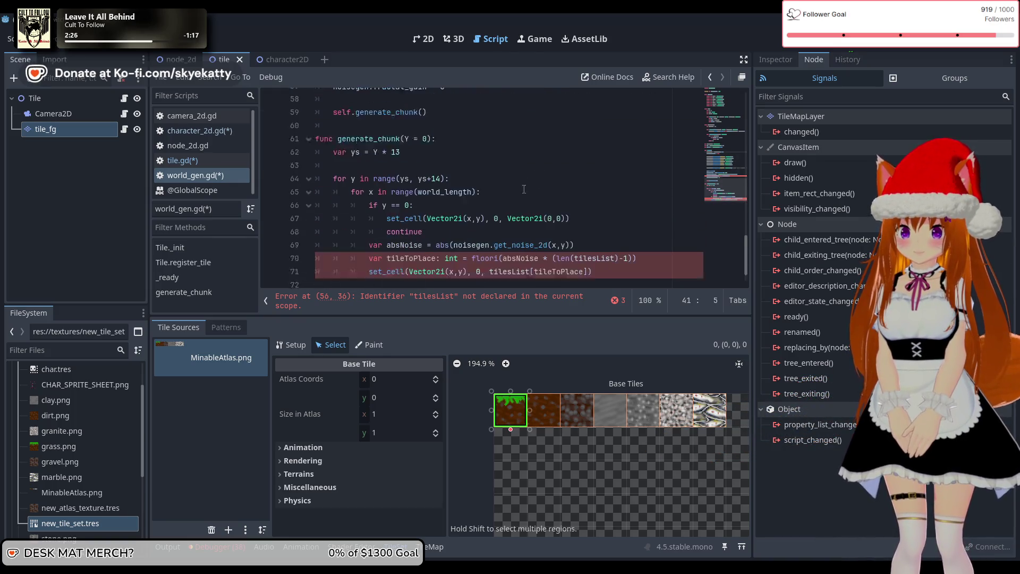
scroll(543, 209, "up", 8)
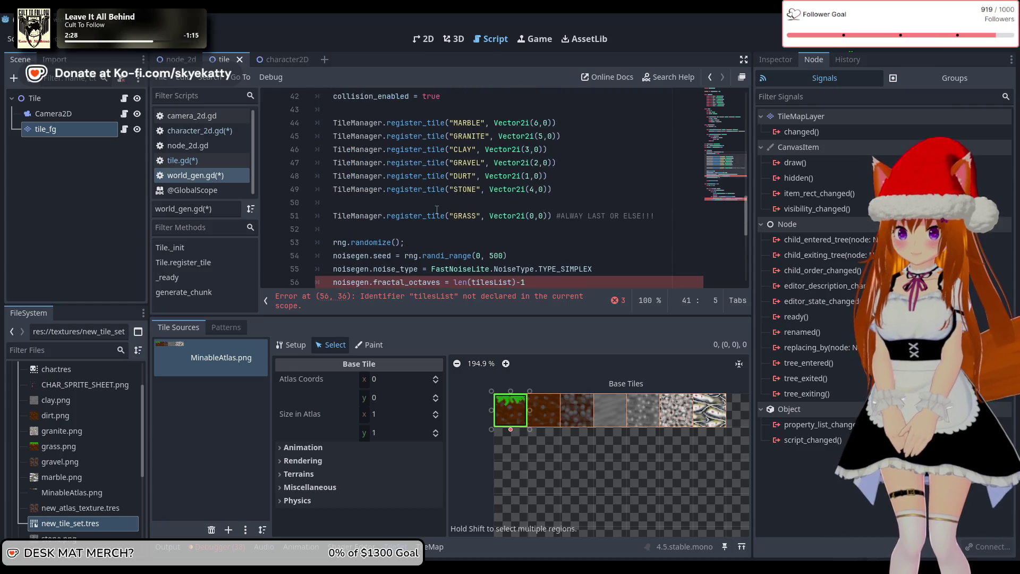
scroll(437, 210, "down", 3)
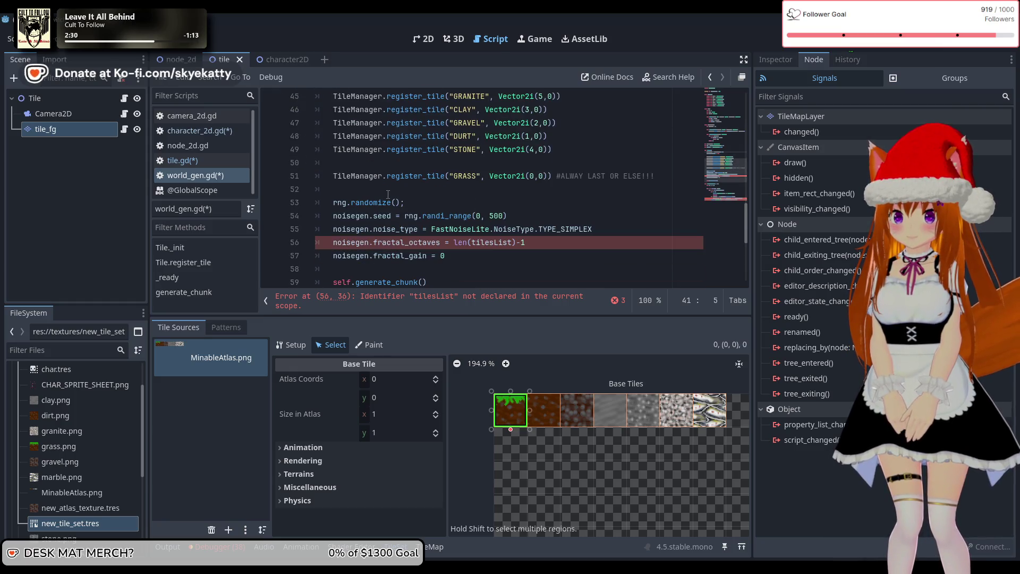
scroll(530, 247, "down", 1)
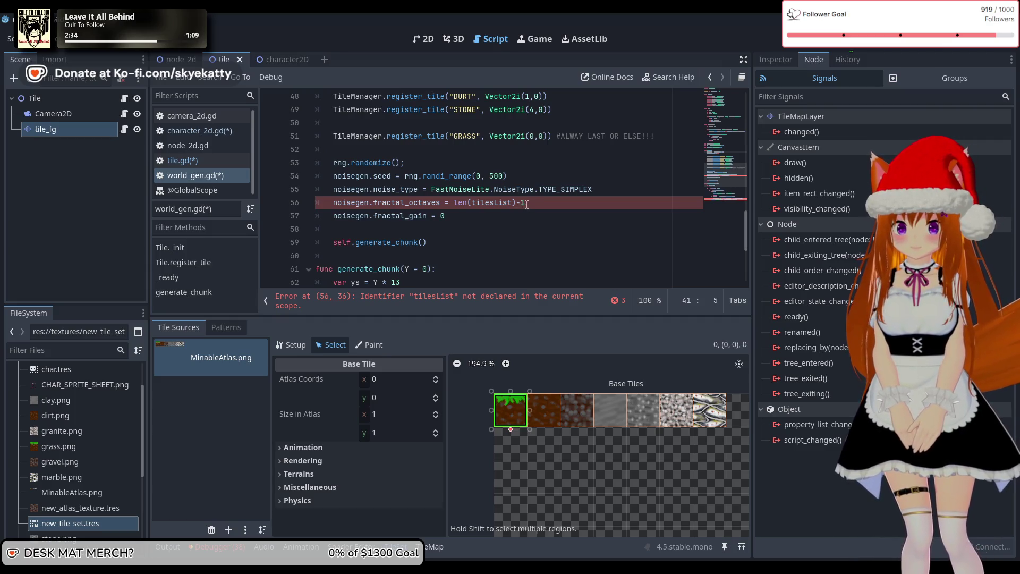
Change fractal_octaves to len(TileManager.registery)-1 and leave the line so it reparses.
left_click_drag(526, 204, 499, 204)
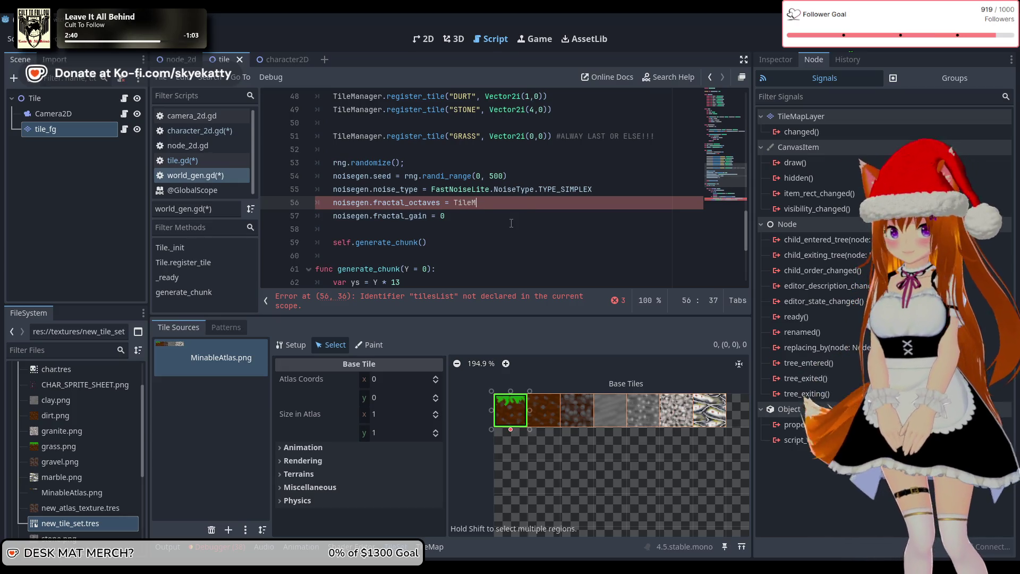
type("anager.")
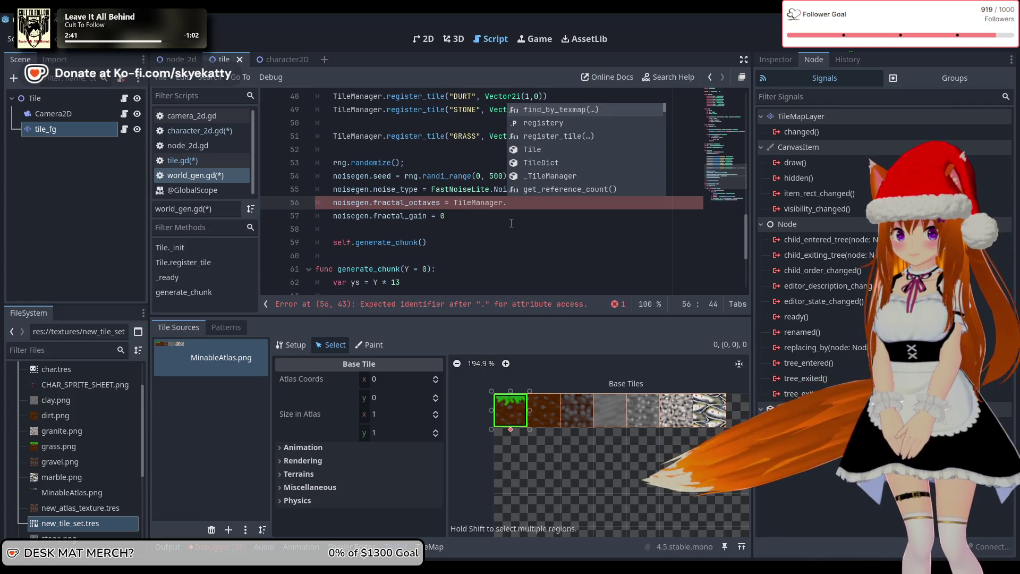
key("Down")
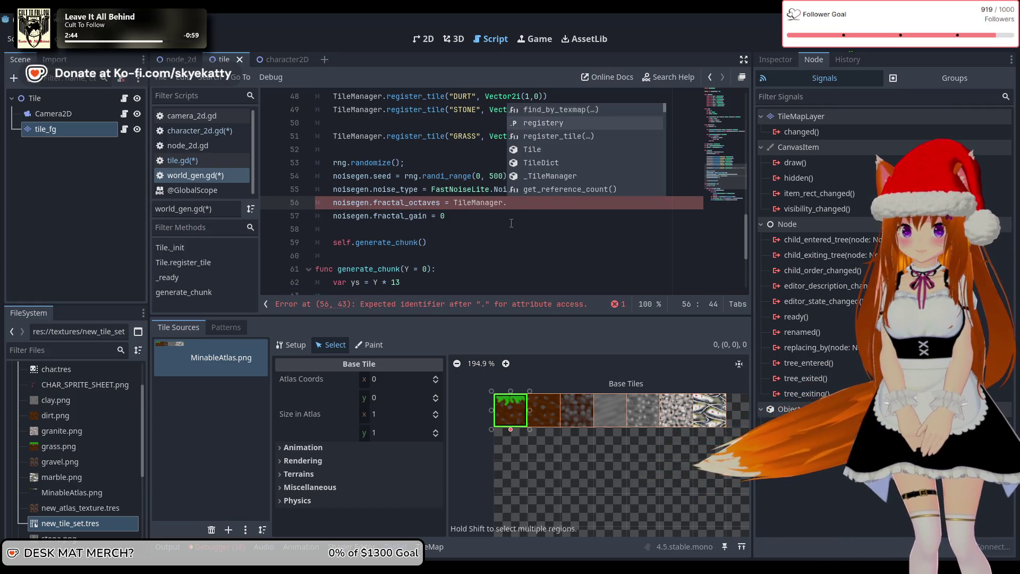
key("Return")
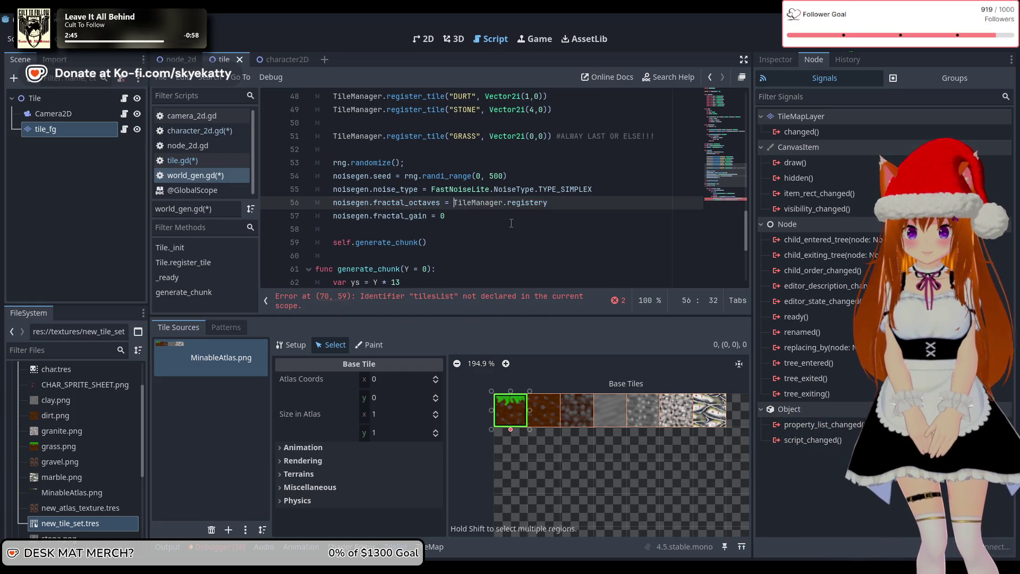
type("len")
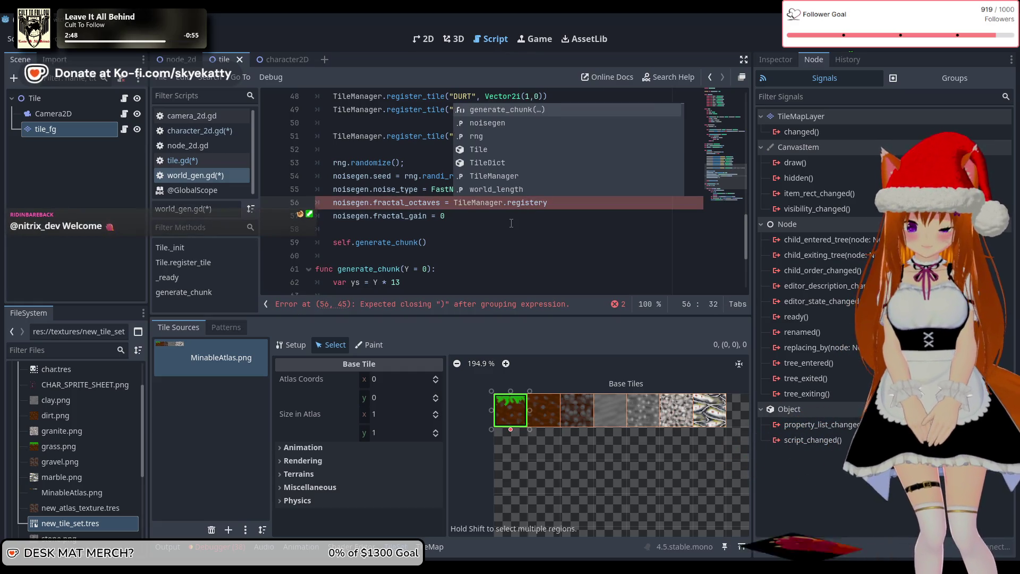
key("Return")
key("Right")
key("Right")
key("Right")
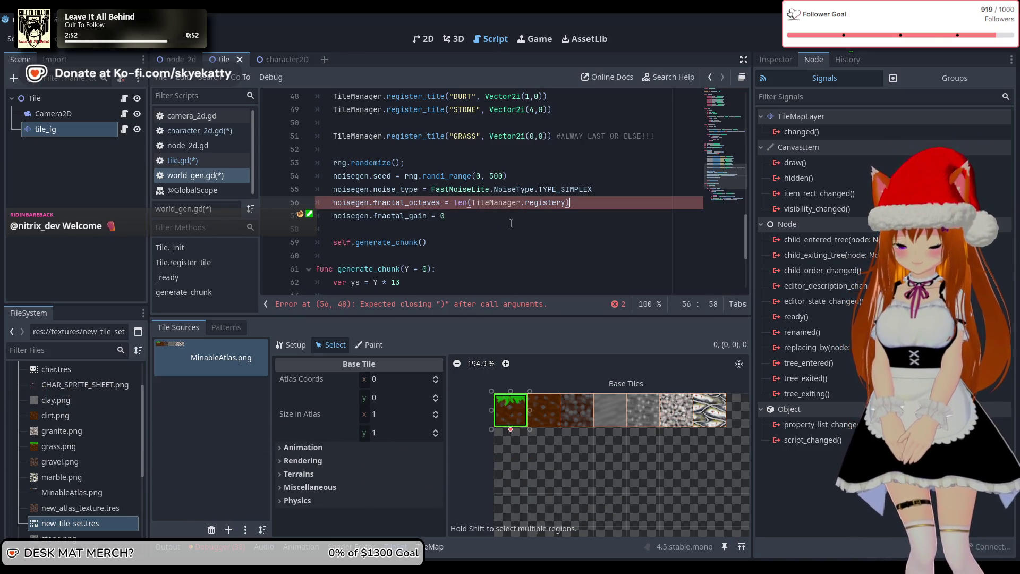
left_click(511, 223)
scroll(511, 223, "down", 4)
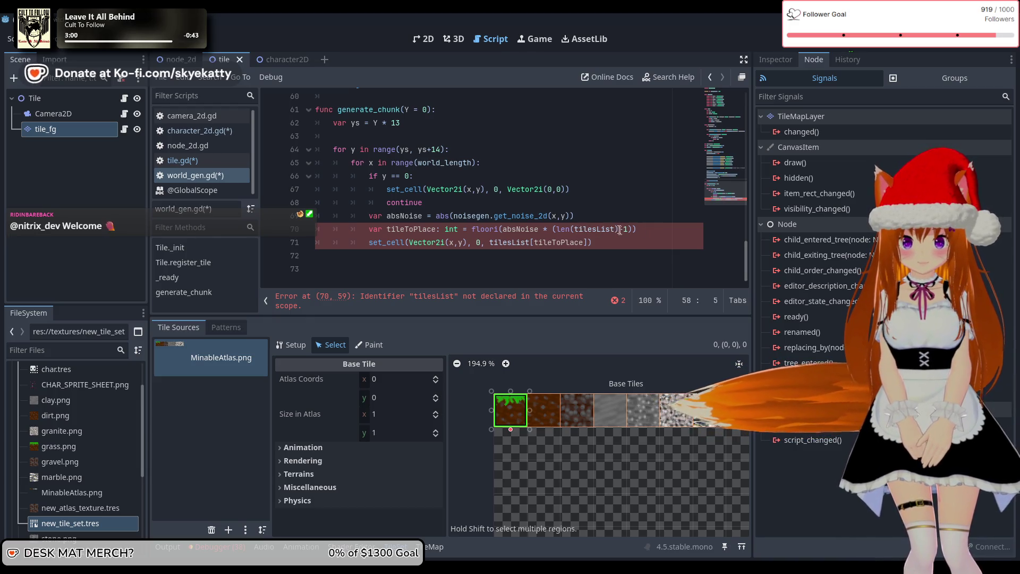
Replace tilesList with TileManager.registery in line 70's tileToPlace calculation.
left_click_drag(616, 230, 587, 230)
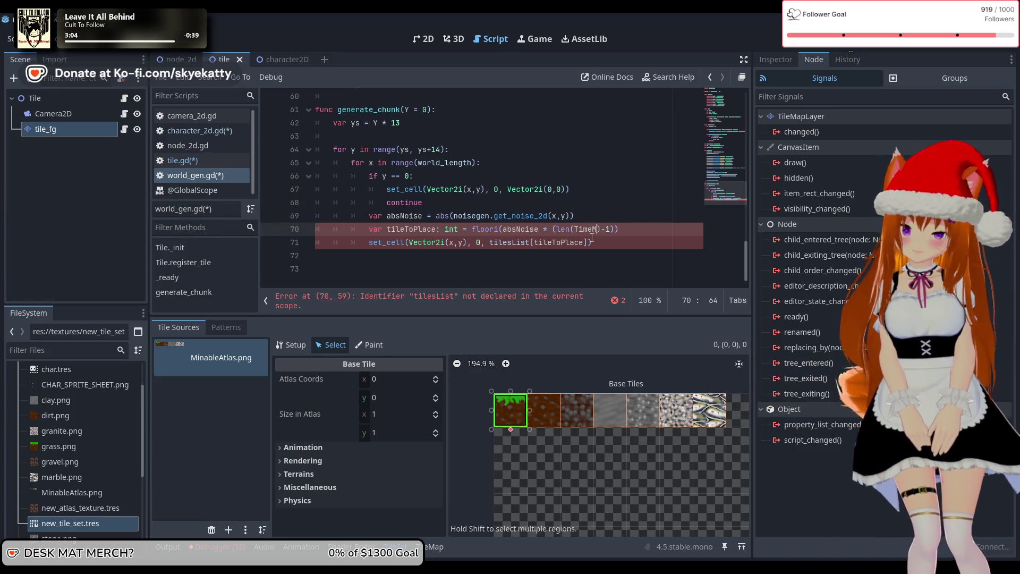
key("BackSpace")
key("BackSpace")
key("BackSpace")
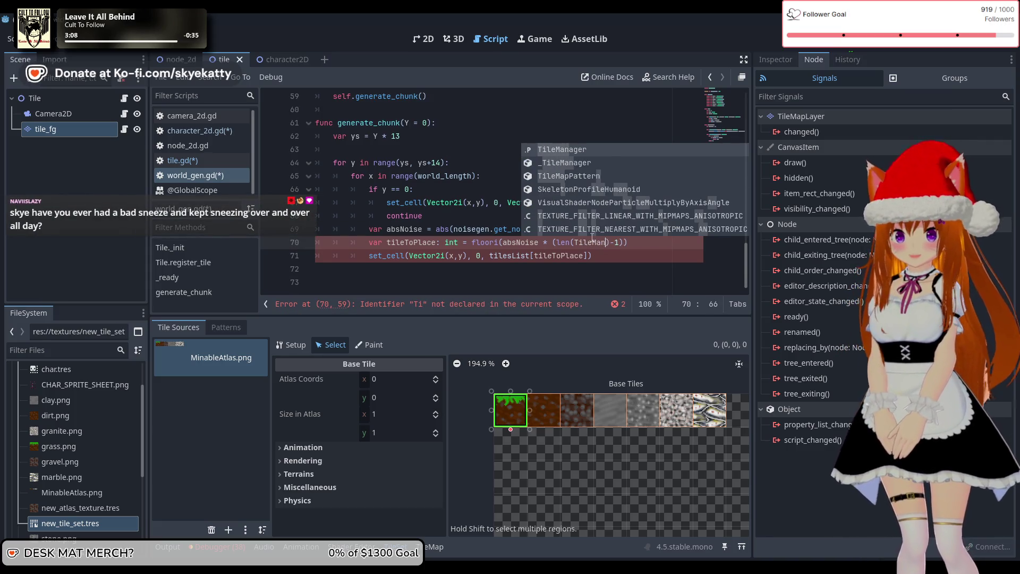
key("Return")
type(",.re")
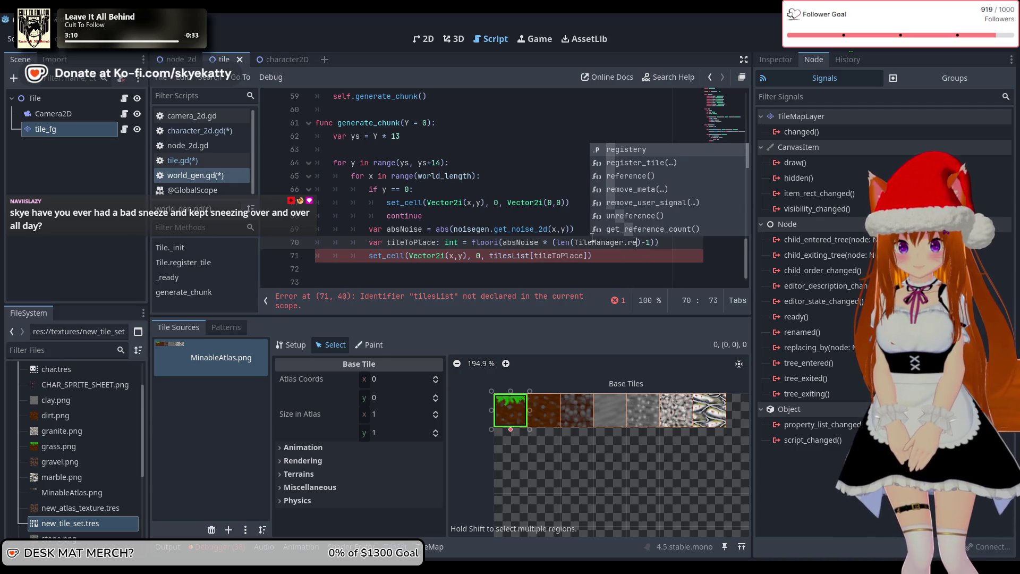
key("Return")
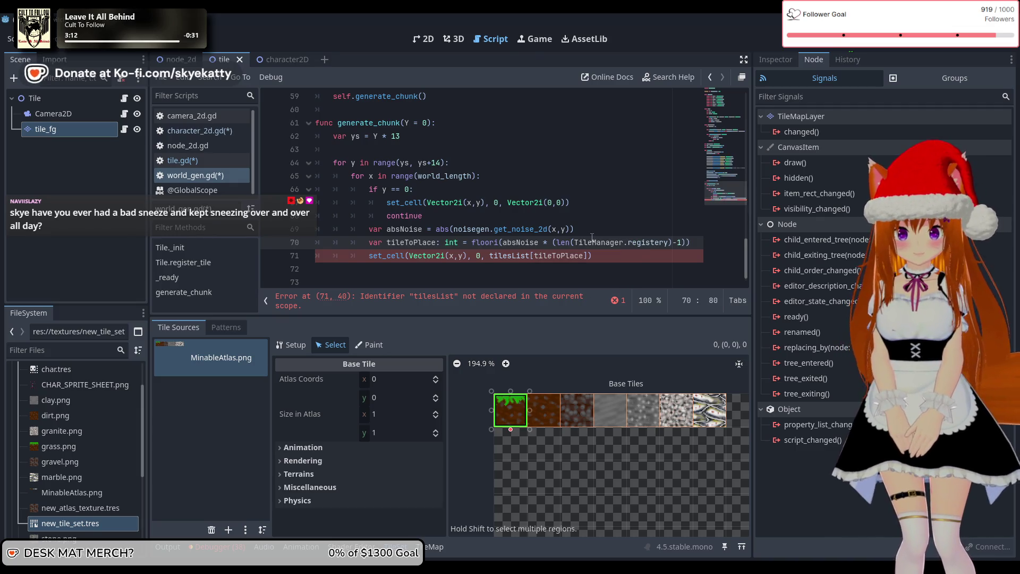
left_click(661, 254)
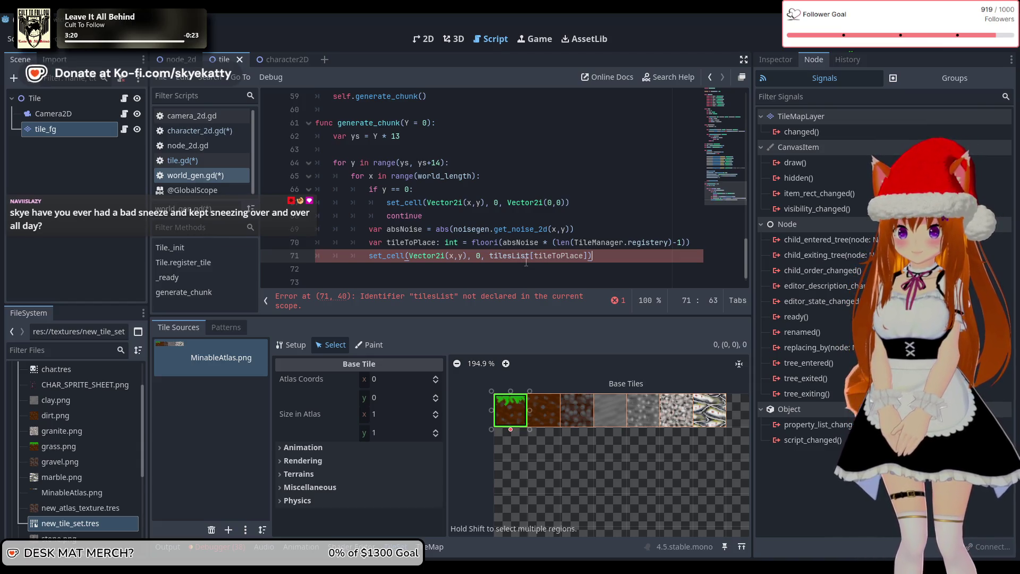
scroll(455, 261, "down", 1)
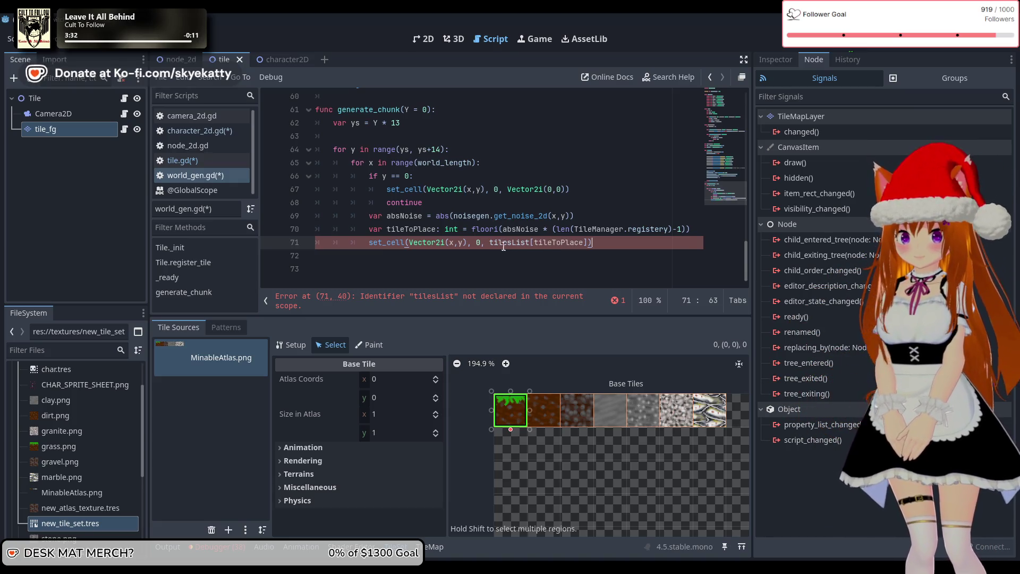
left_click(535, 243)
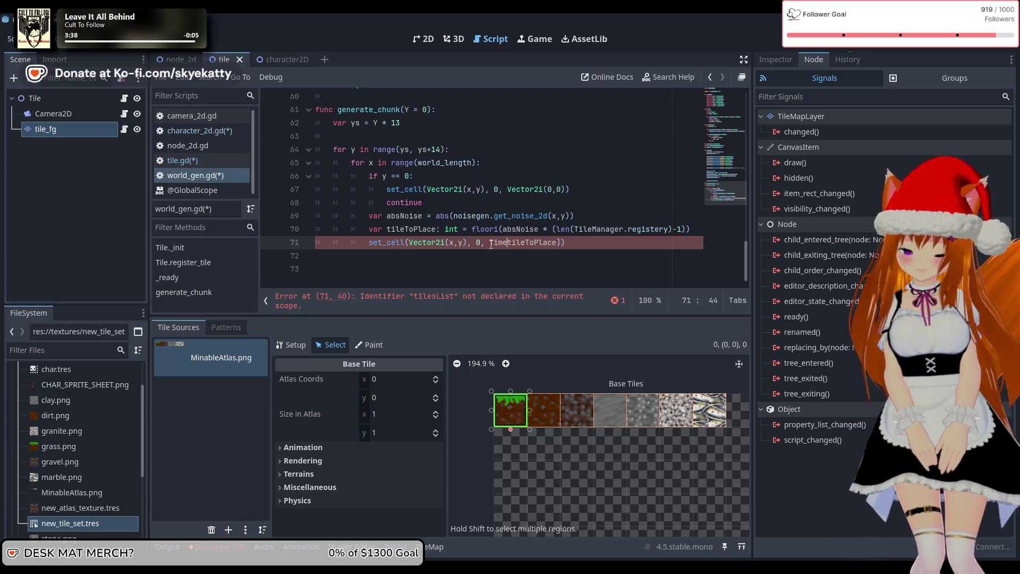
Replace tilesList in line 71's set_cell call with TileManager.registery and remove the stray bracket.
key("BackSpace")
key("BackSpace")
type("le")
type("Manager")
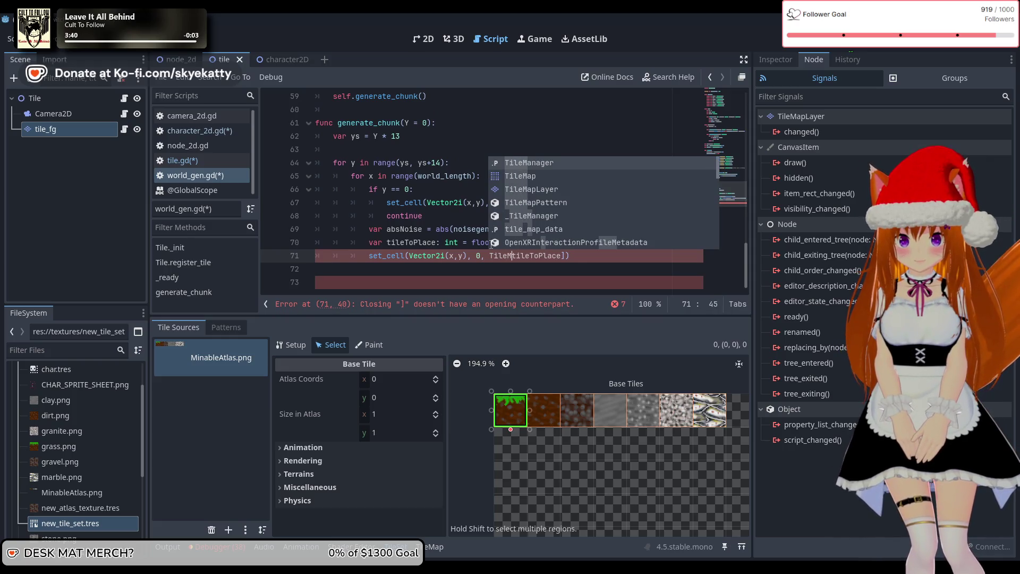
type(".re")
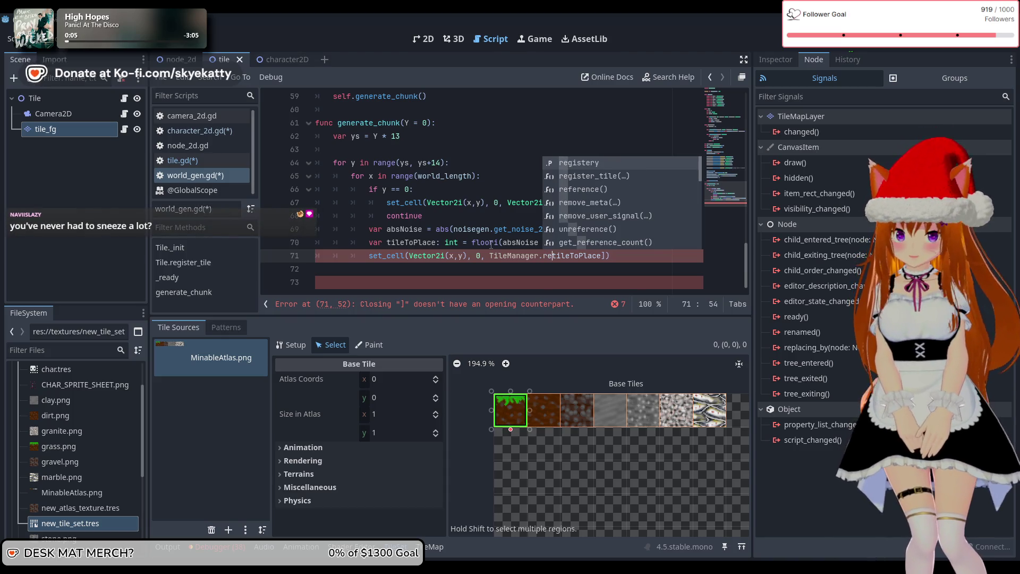
key("Tab")
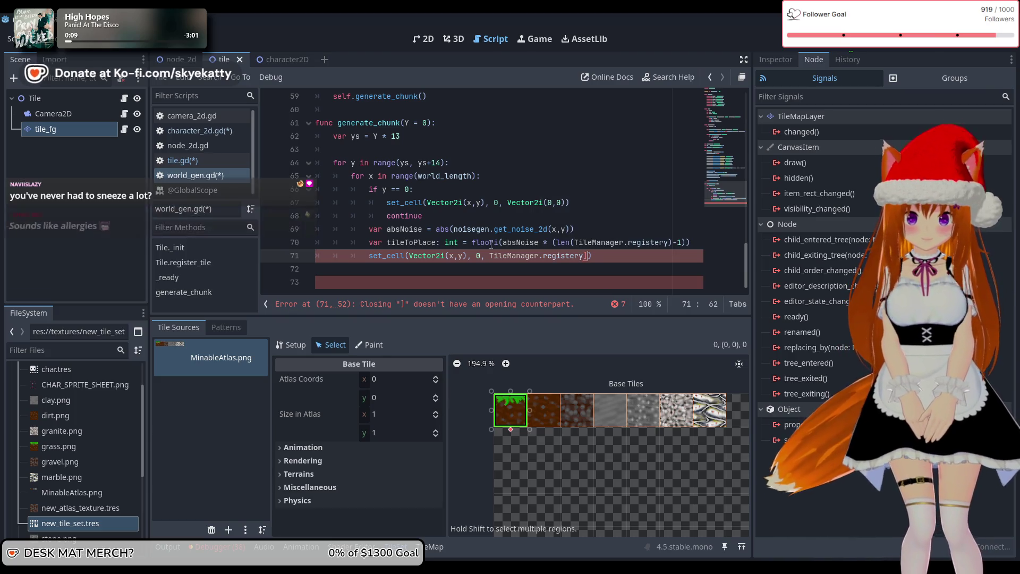
key("Delete")
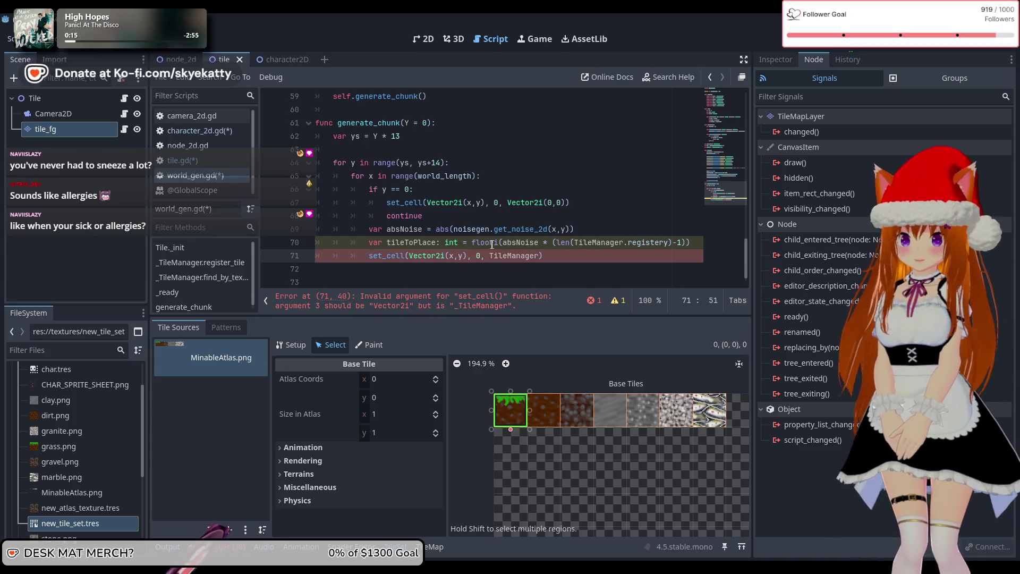
scroll(491, 244, "up", 13)
scroll(493, 201, "down", 2)
scroll(463, 199, "up", 2)
scroll(425, 197, "down", 1)
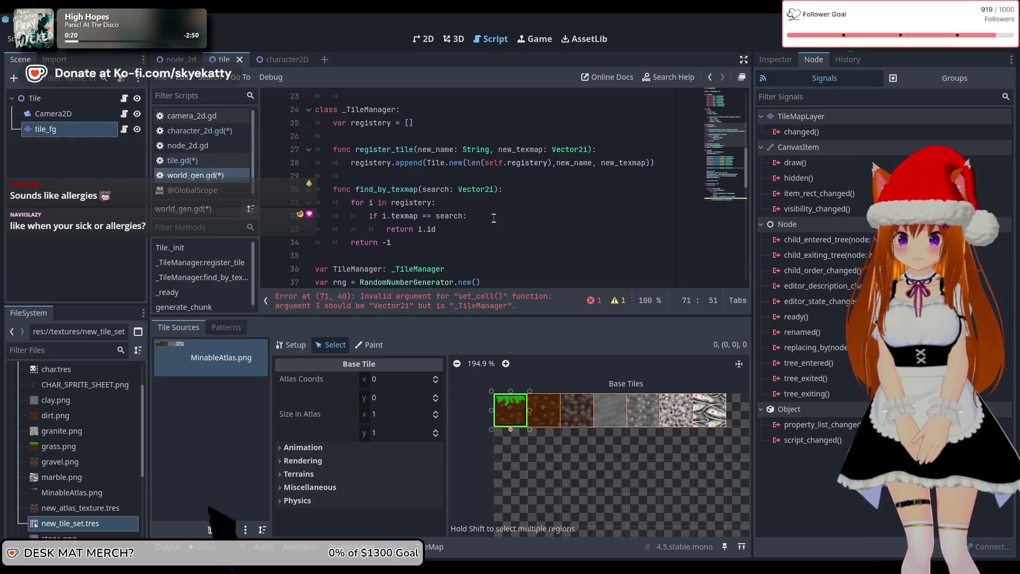
left_click(434, 241)
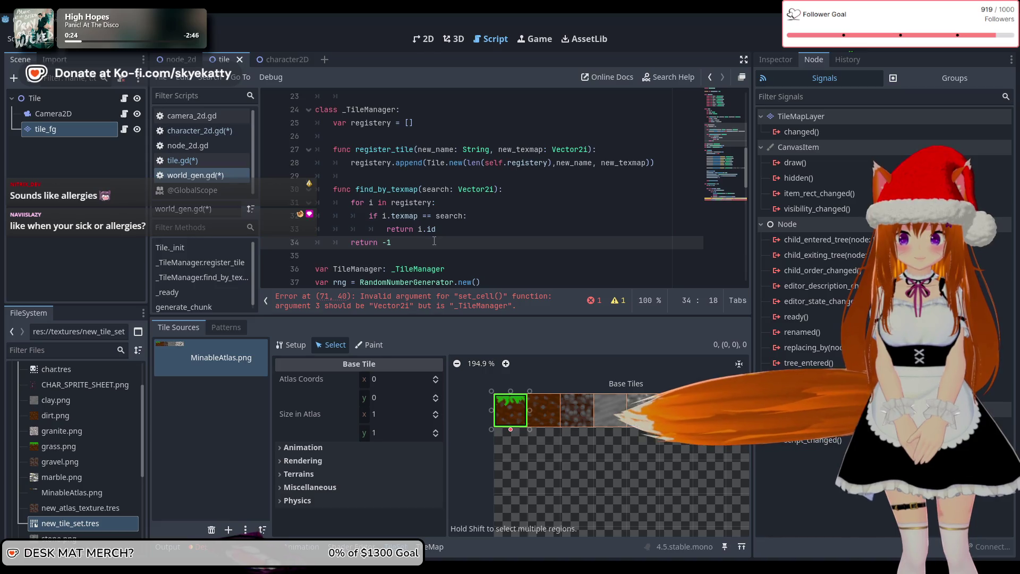
key("Return")
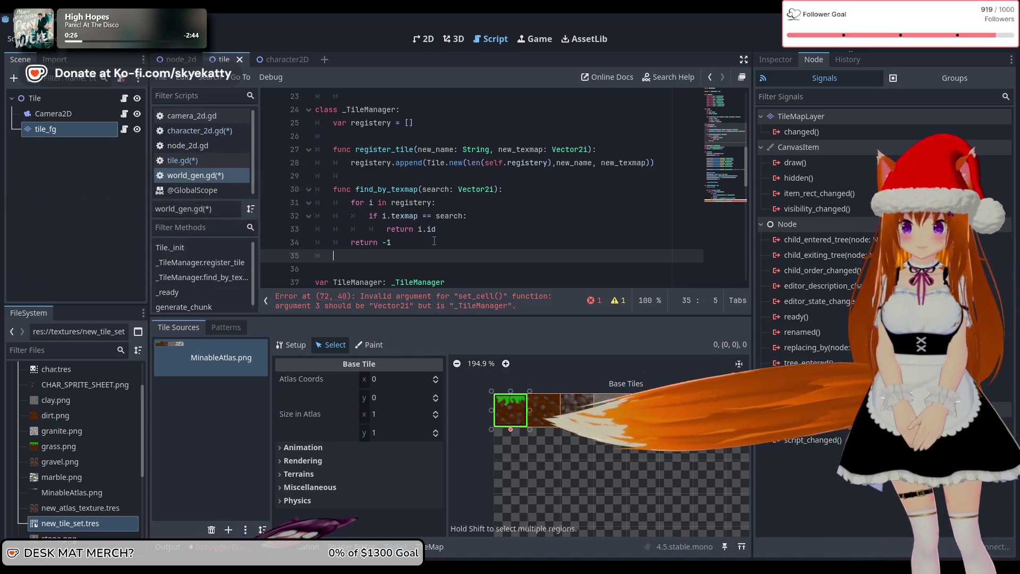
key("Return")
type("fung")
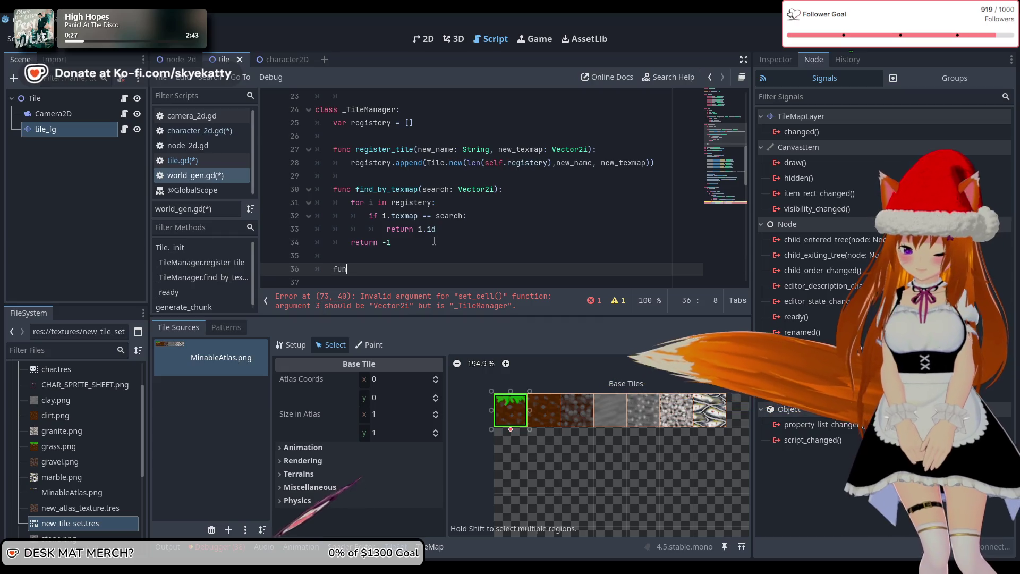
key("BackSpace")
type("c get_")
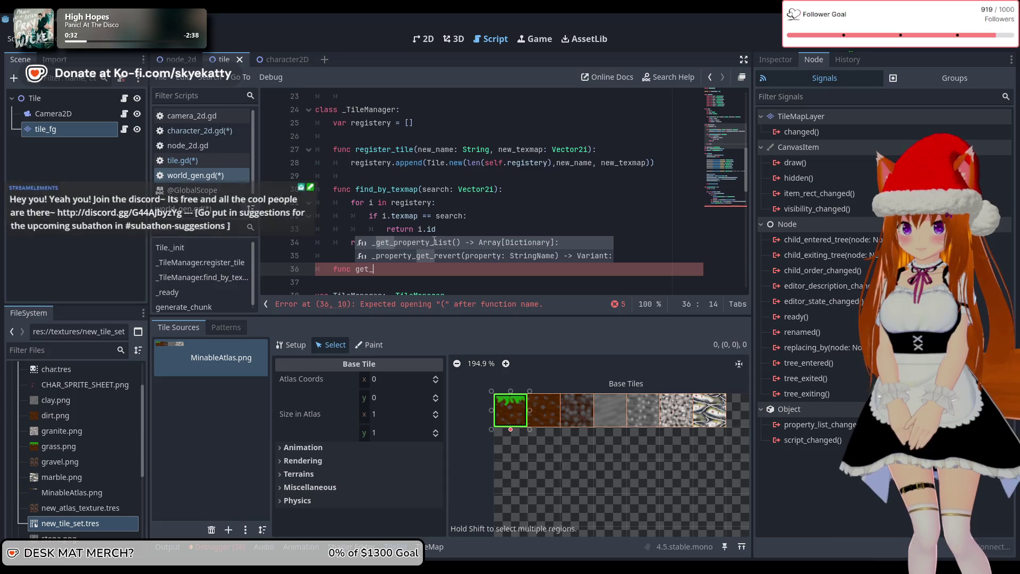
key("BackSpace")
key("BackSpace")
key("BackSpace")
key("BackSpace")
type("find")
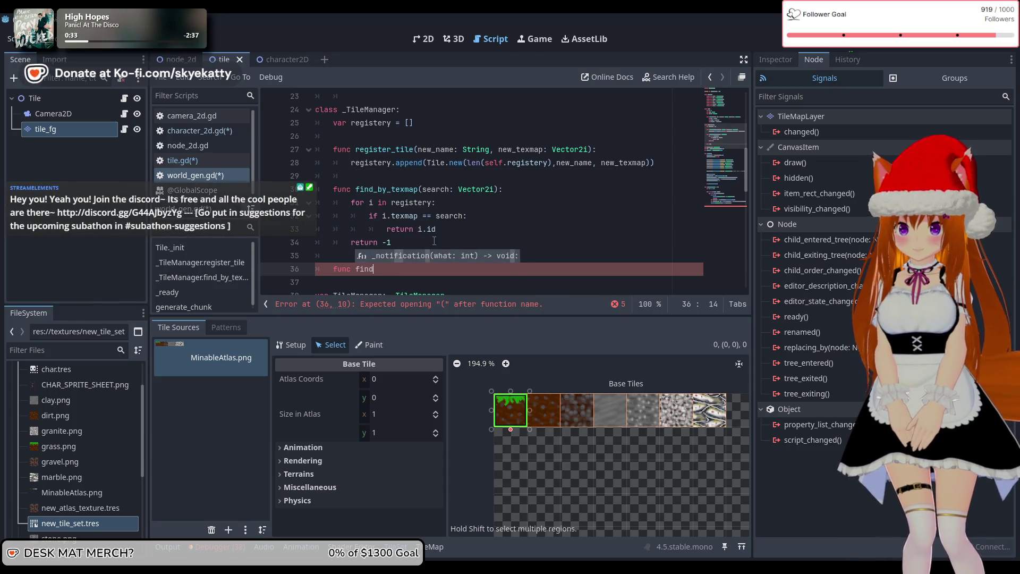
type("_by")
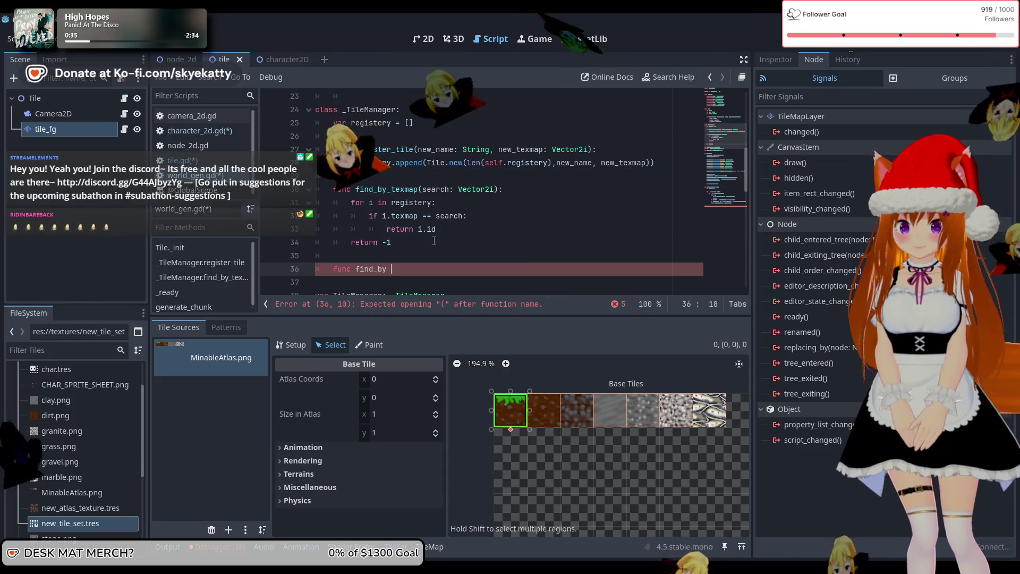
type("_id")
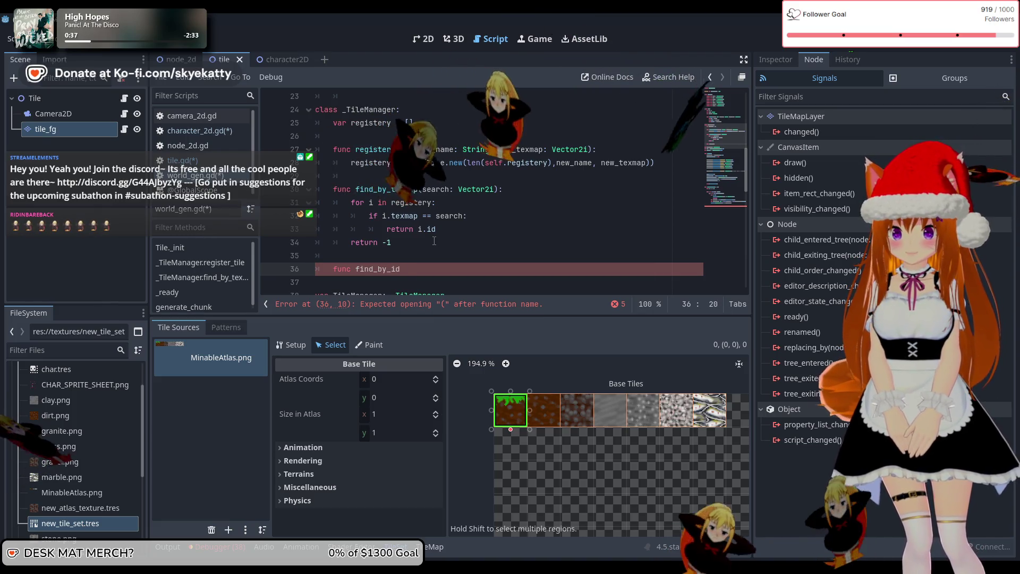
type("()s")
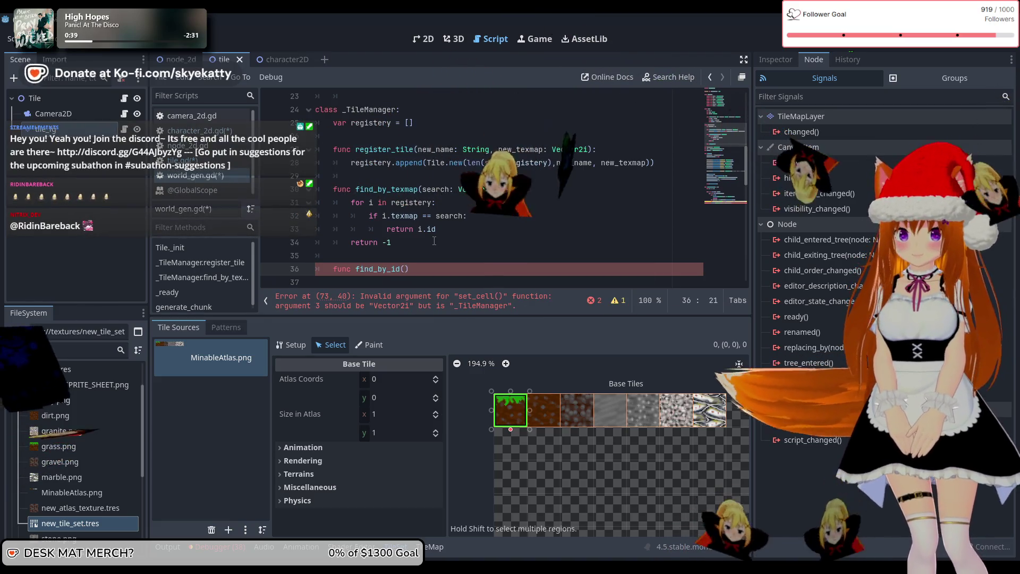
type("earch: ")
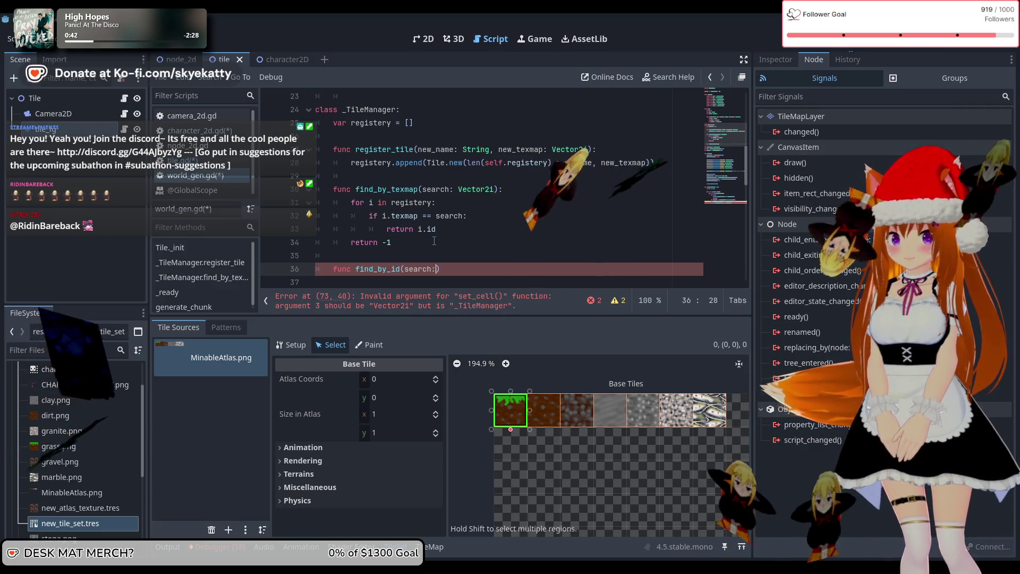
type("int):")
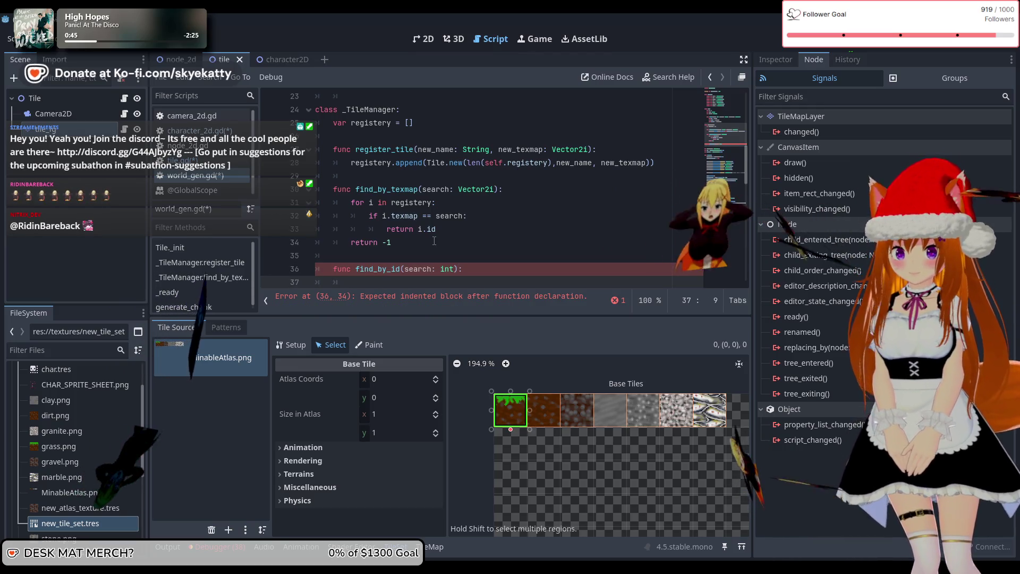
key("Return")
scroll(436, 240, "down", 3)
scroll(435, 240, "up", 1)
type("retuyr")
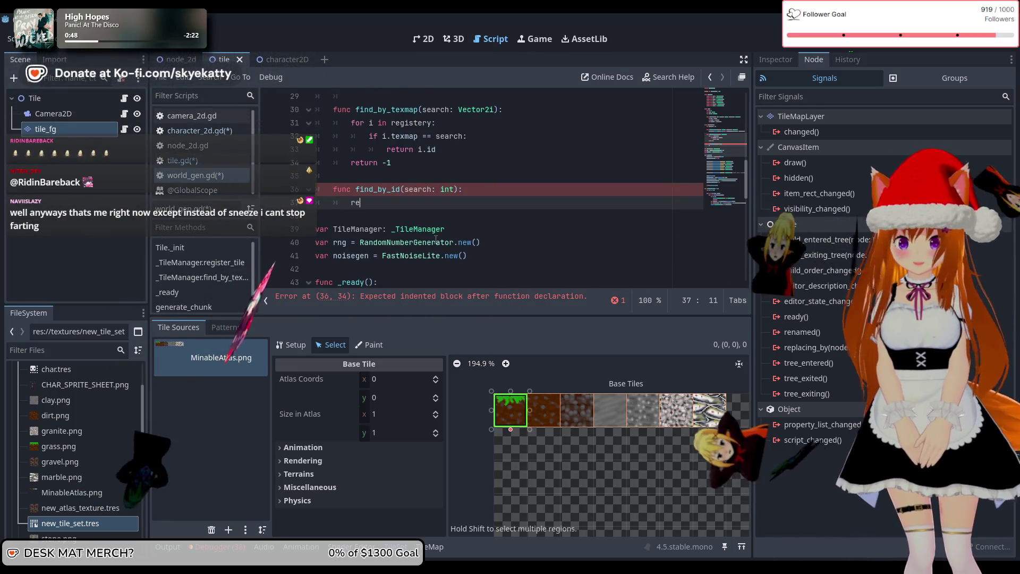
key("BackSpace")
key("BackSpace")
type("rn")
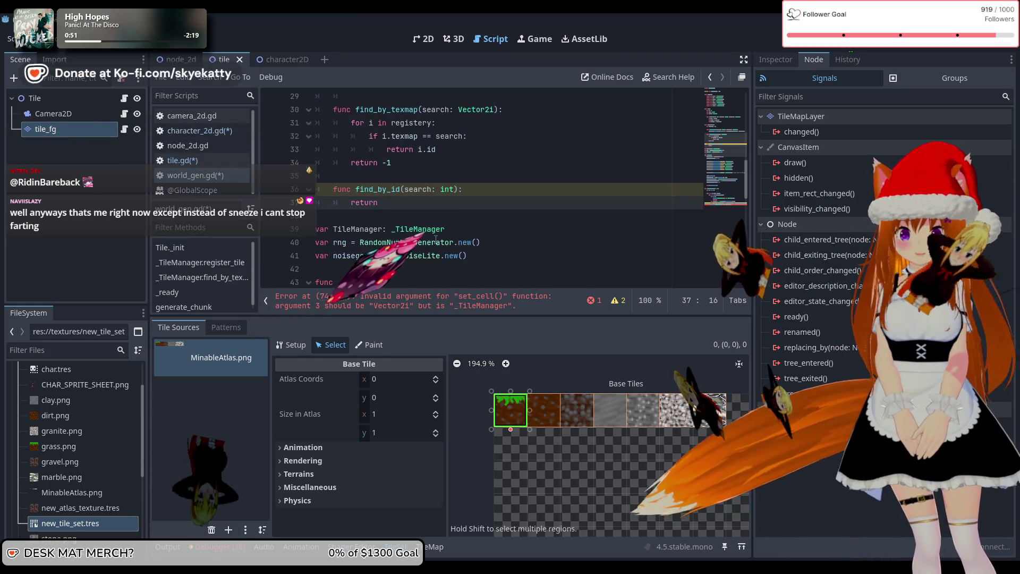
key("ctrl+space")
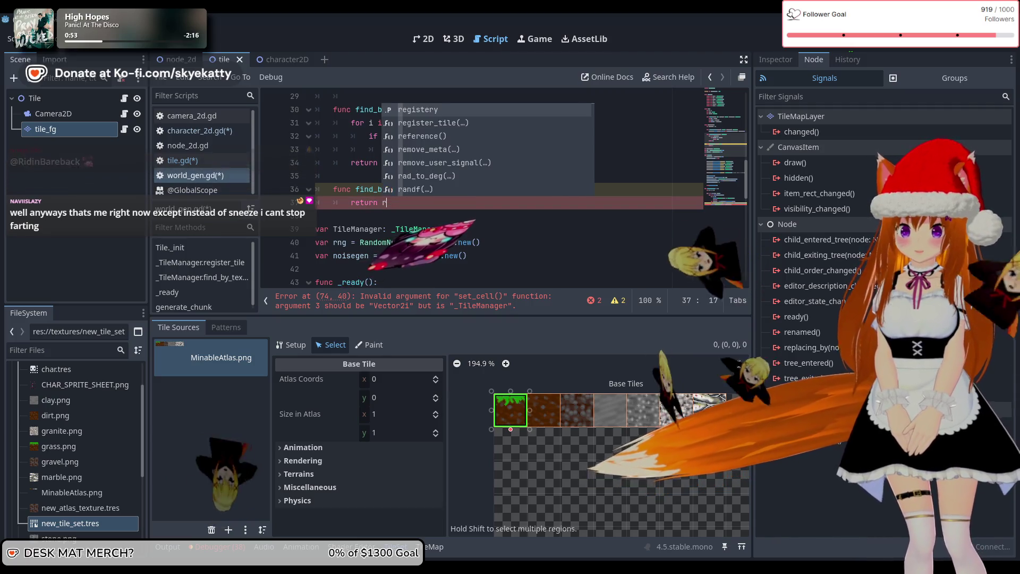
scroll(434, 235, "up", 2)
type("r")
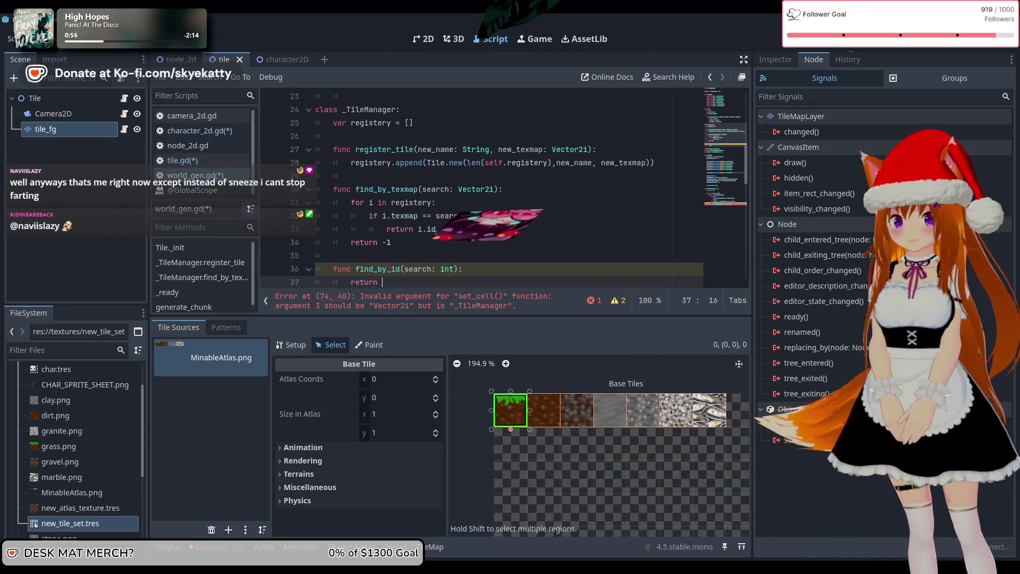
type("e")
key("Return")
type(".")
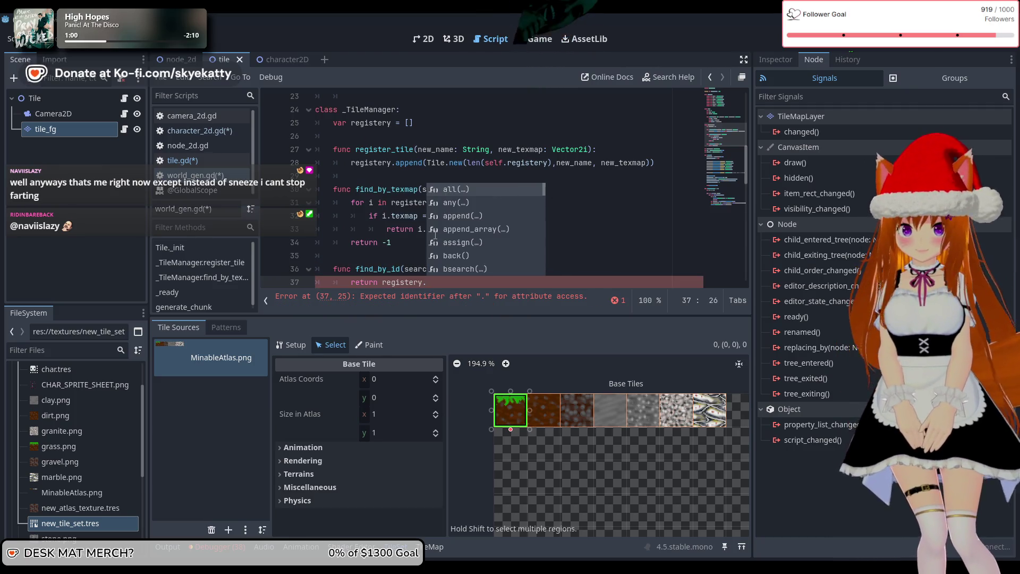
key("BackSpace")
type("[")
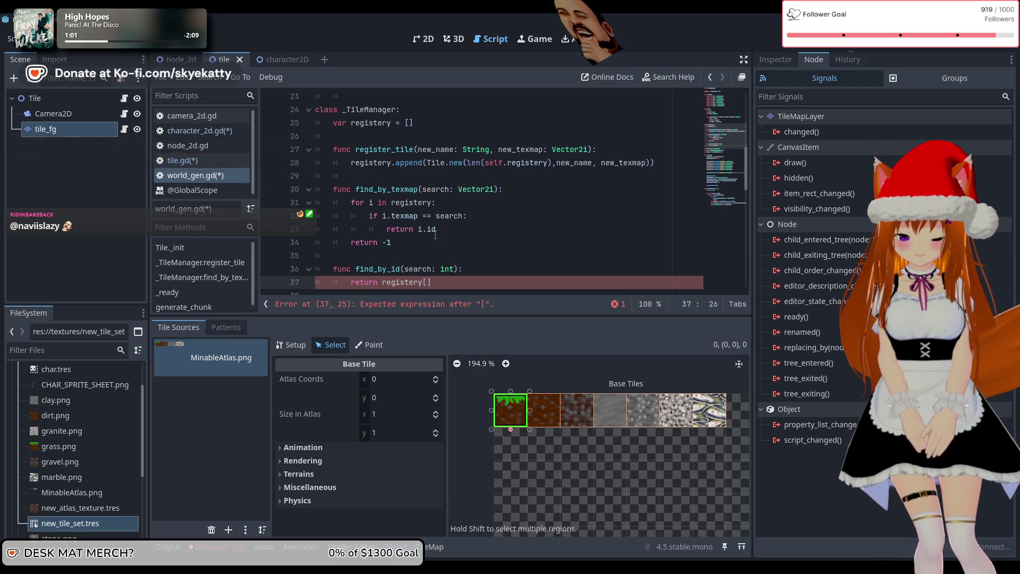
type("search")
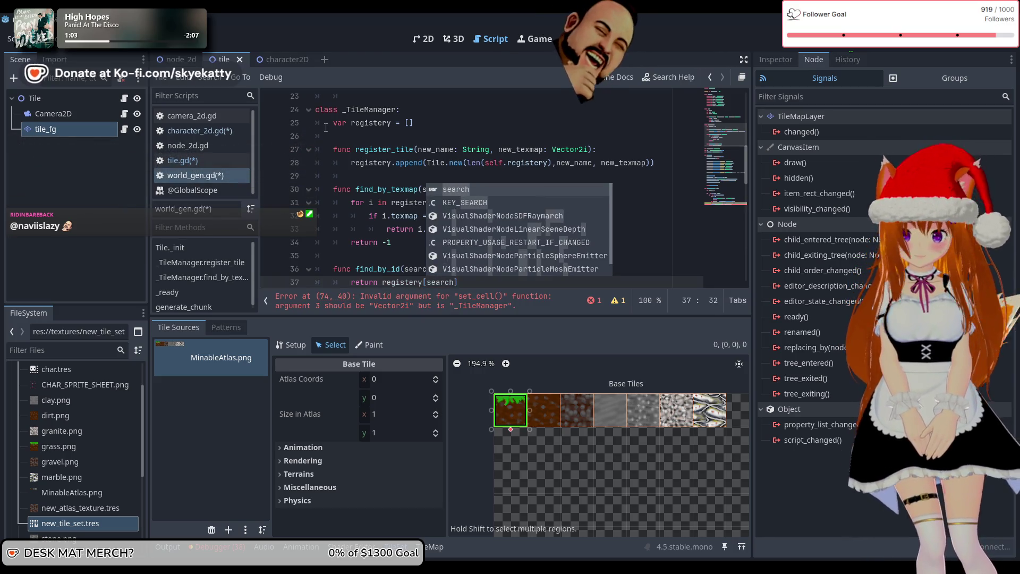
left_click(326, 134)
scroll(540, 196, "down", 3)
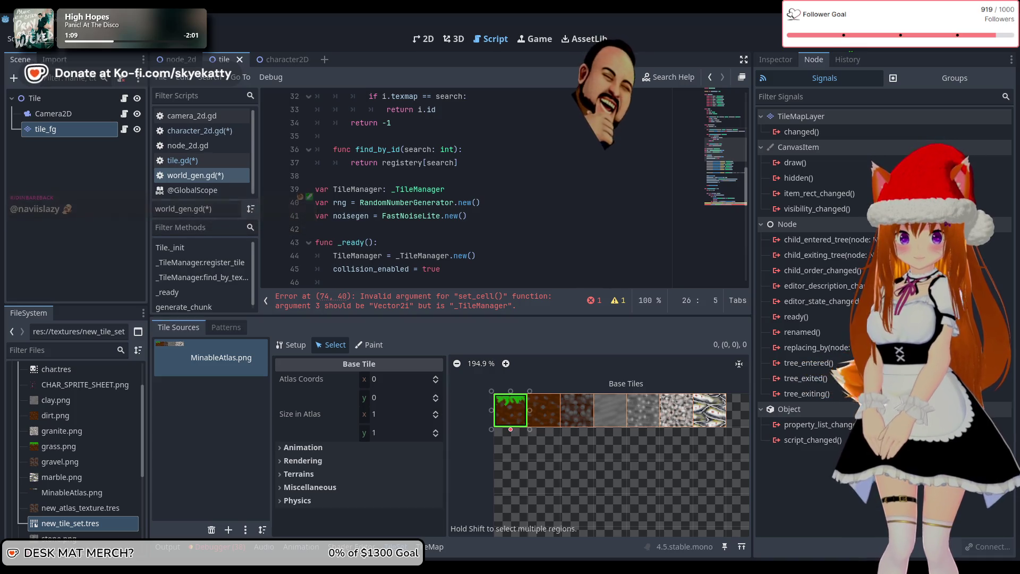
scroll(544, 250, "down", 4)
scroll(544, 250, "down", 6)
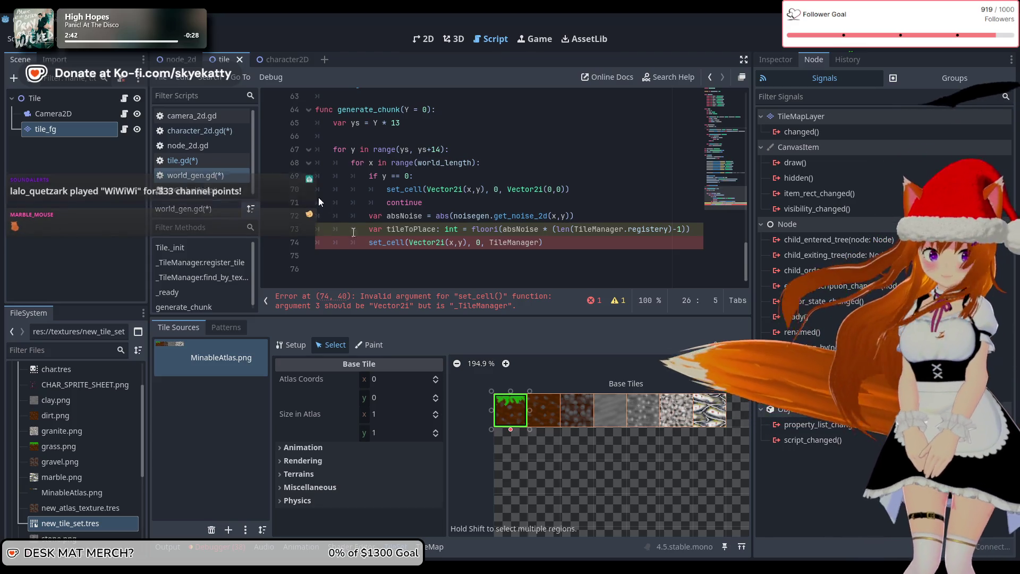
Make line 74's set_cell pass TileManager.find_by_id(tileToPlace) as its third argument.
left_click(538, 243)
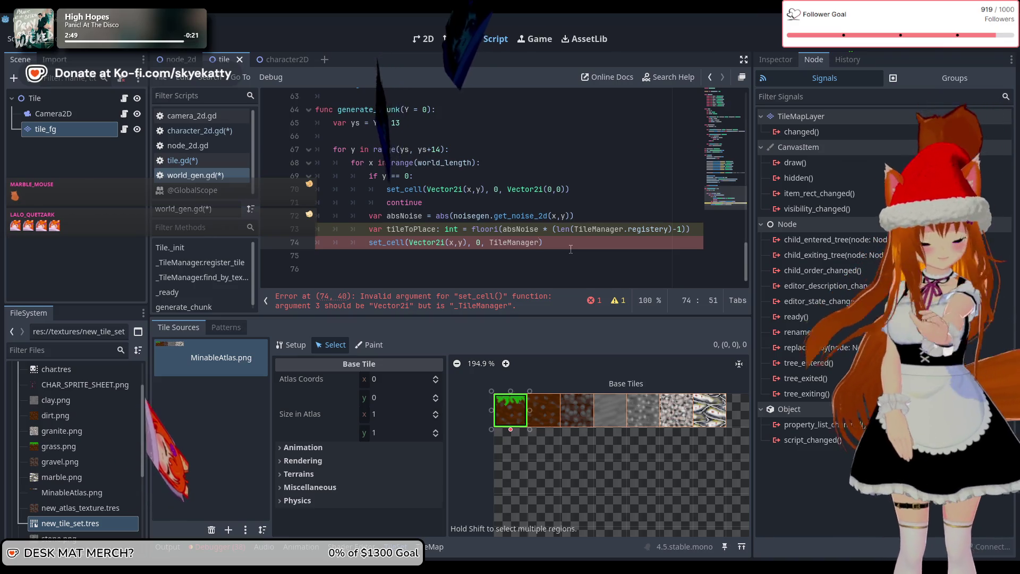
type(".")
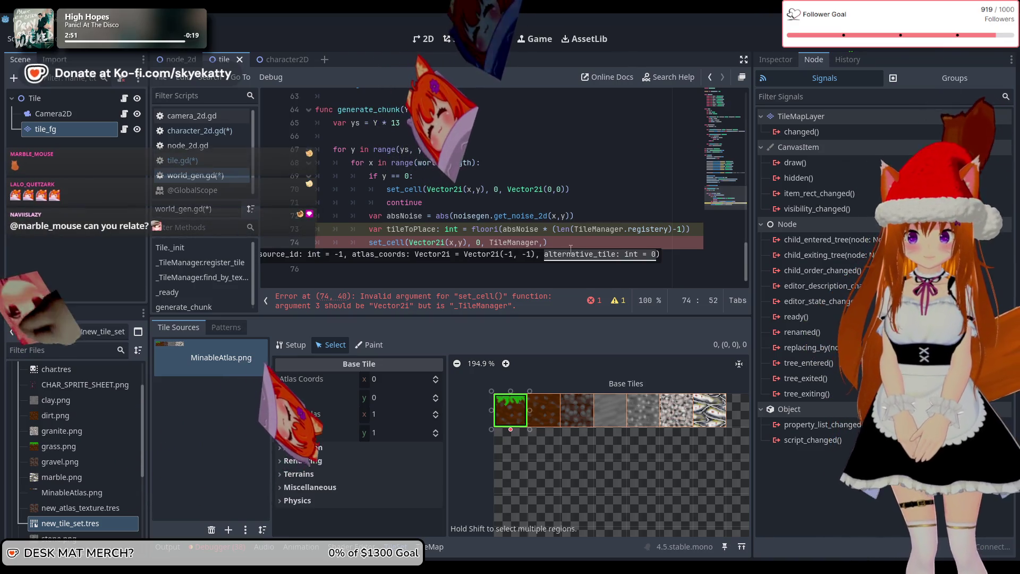
type("fin")
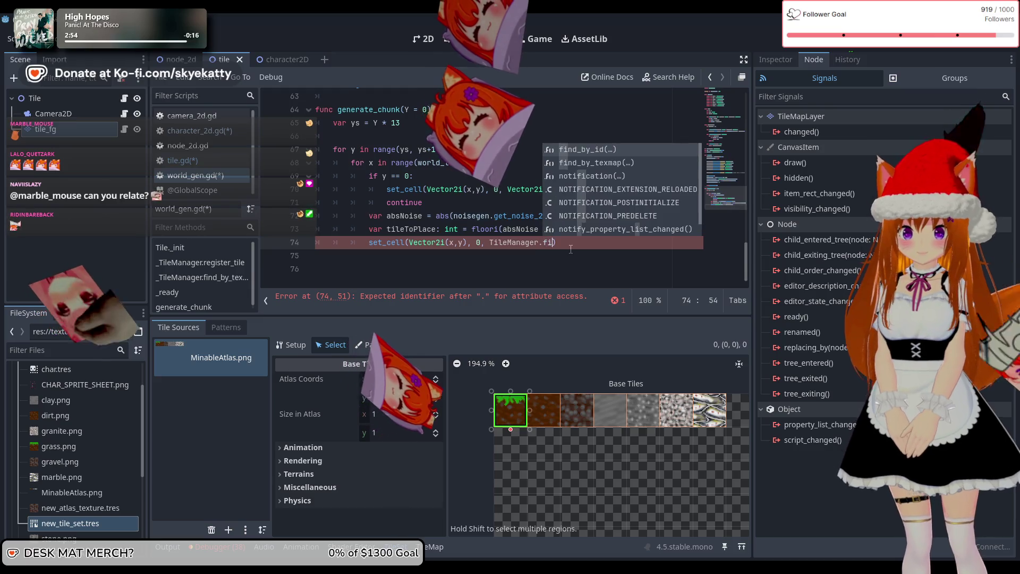
key("Return")
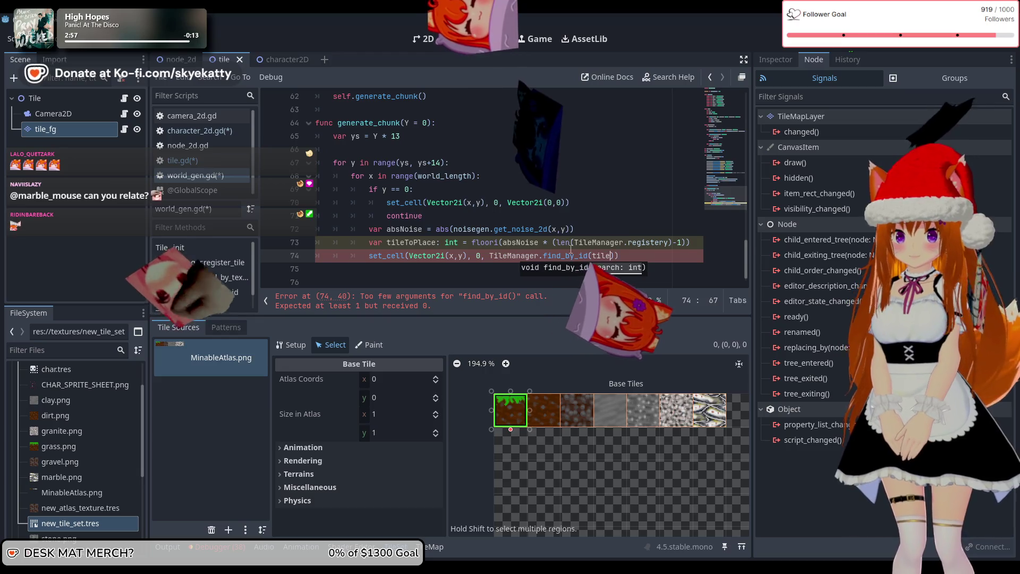
type("tile")
key("Return")
type("))")
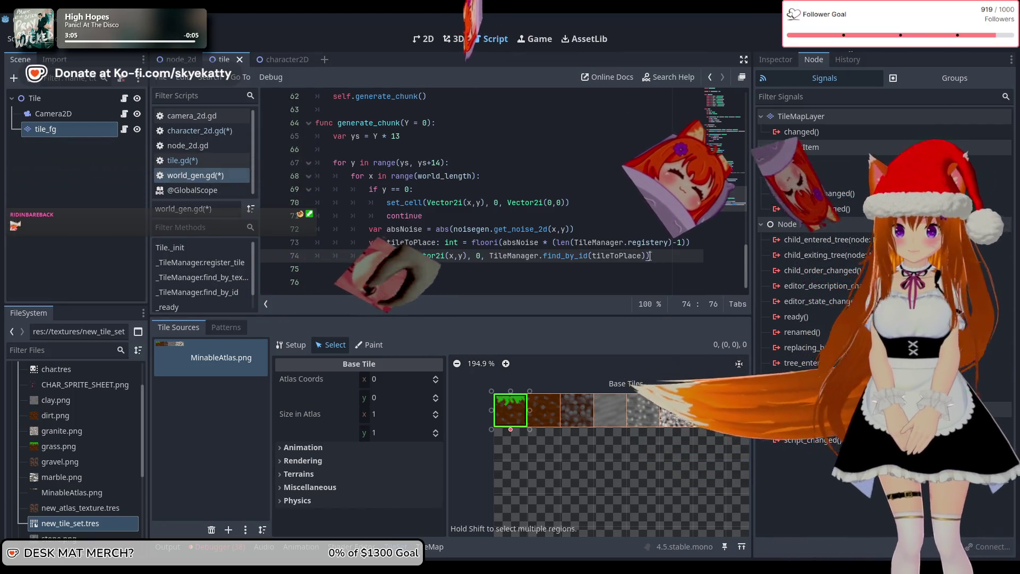
scroll(677, 263, "up", 2)
Type the registery declaration as Tile.
scroll(677, 263, "up", 6)
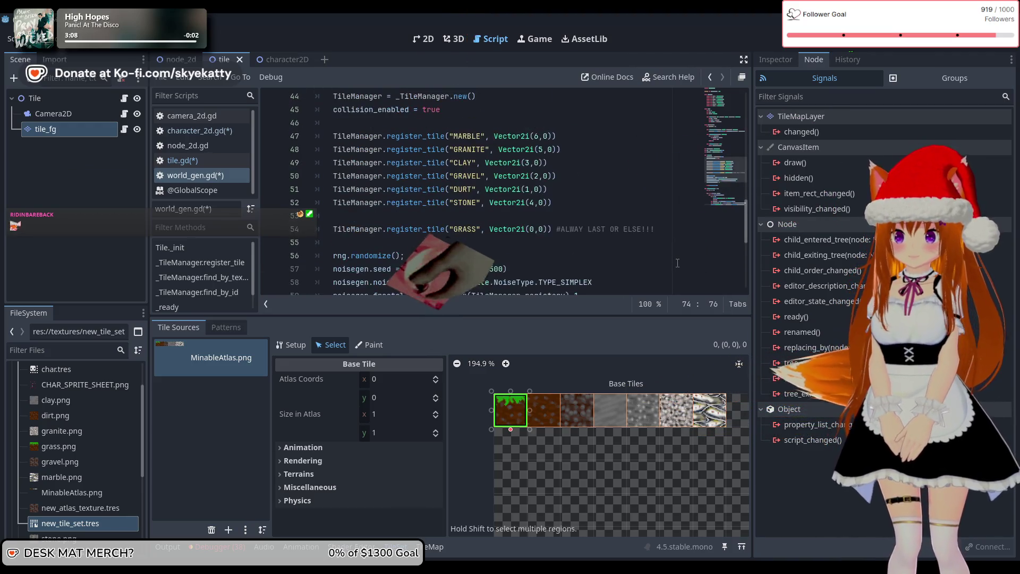
scroll(677, 262, "down", 7)
scroll(677, 262, "up", 13)
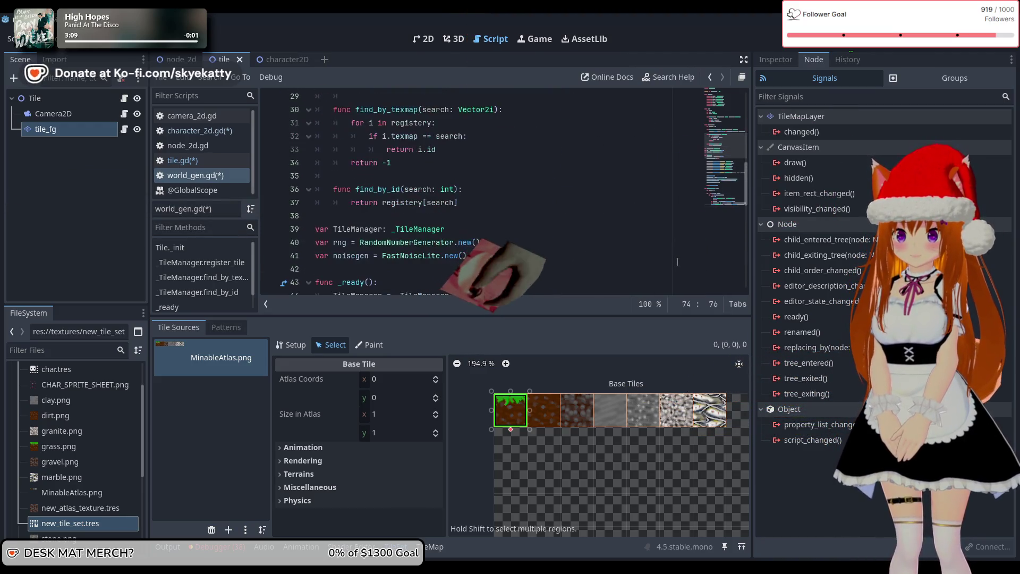
scroll(677, 261, "down", 6)
scroll(677, 262, "up", 4)
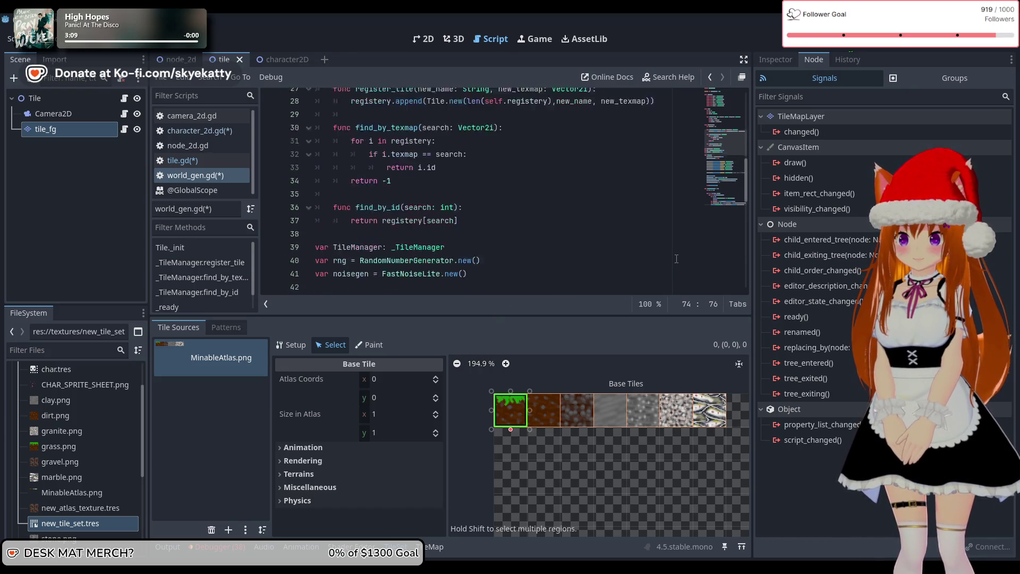
scroll(383, 183, "down", 3)
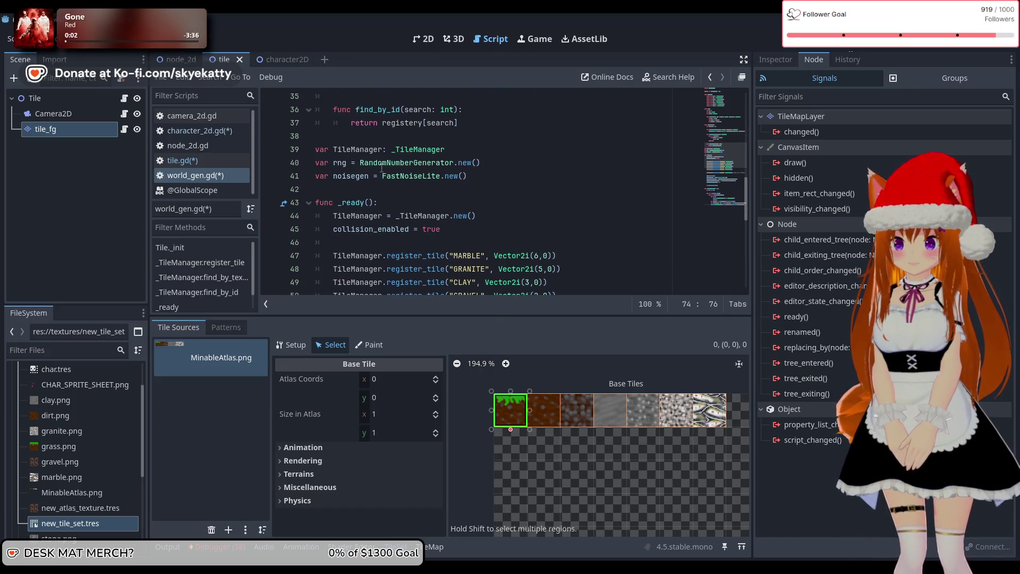
scroll(382, 168, "up", 8)
scroll(387, 165, "down", 2)
left_click(409, 201)
scroll(494, 186, "up", 3)
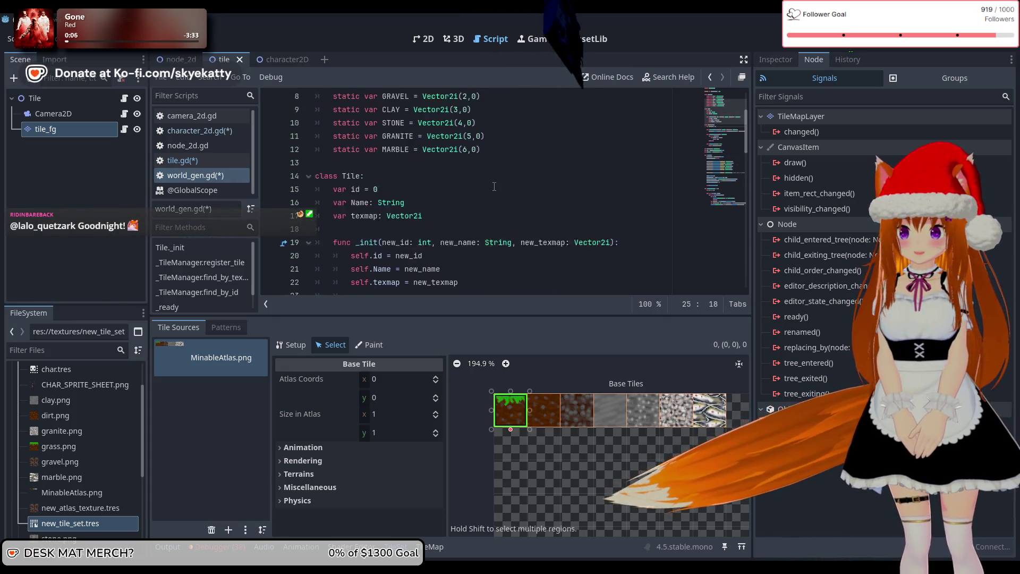
scroll(494, 186, "up", 2)
scroll(494, 186, "down", 2)
scroll(494, 186, "up", 3)
scroll(494, 186, "down", 3)
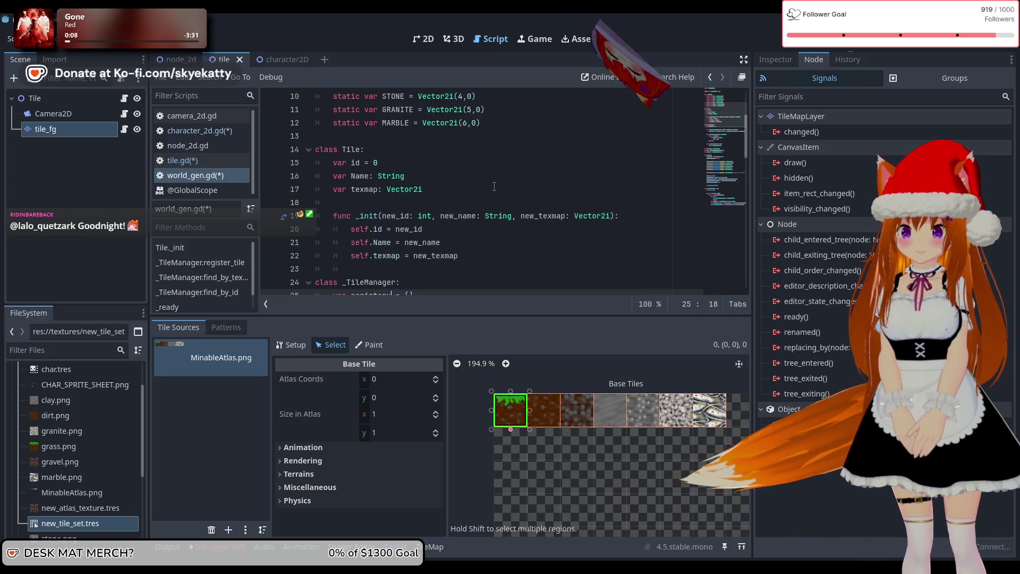
scroll(494, 186, "down", 4)
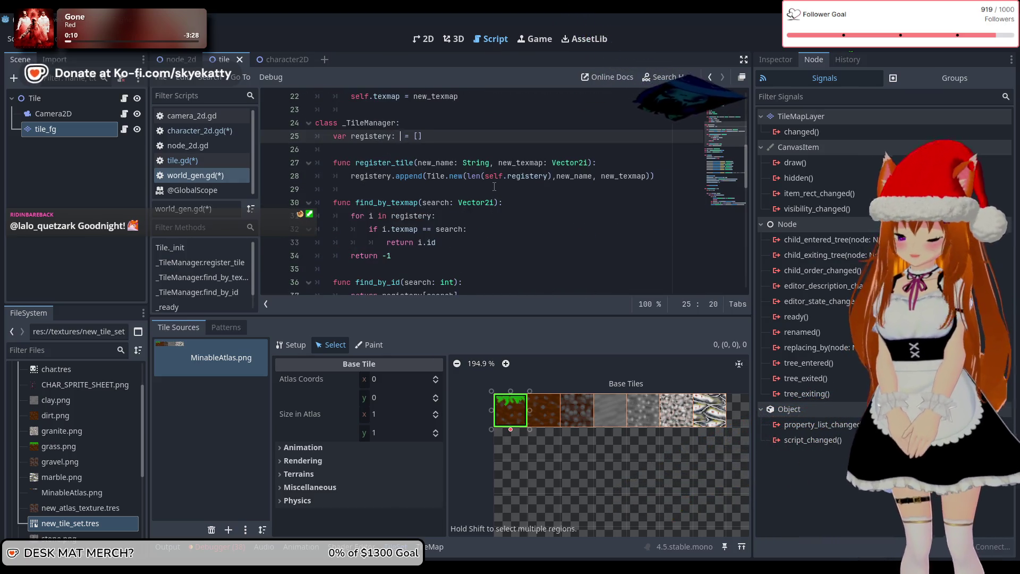
type("le")
left_click(393, 139)
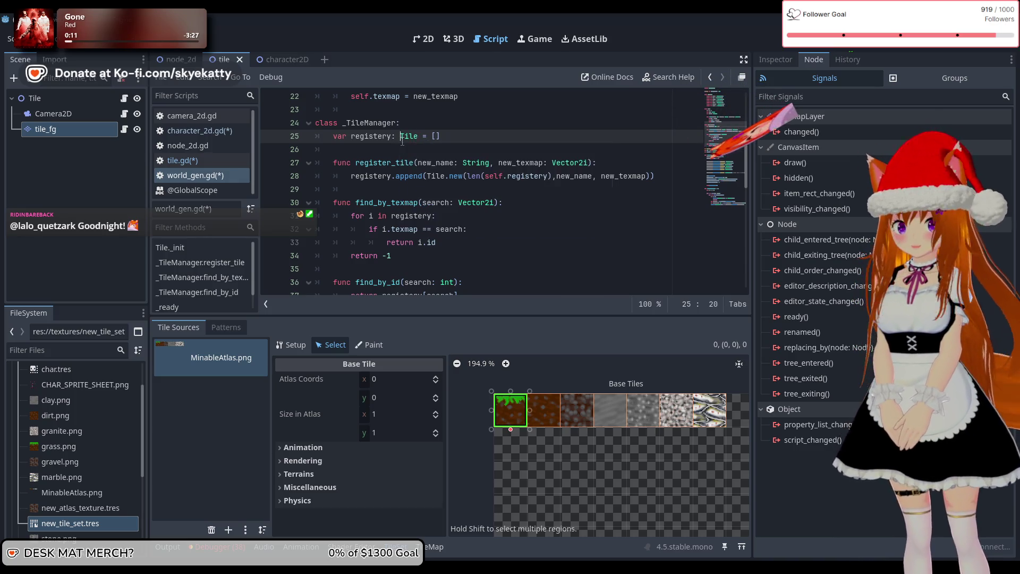
Delete the TileDict class and the leftover blank lines.
scroll(454, 171, "up", 7)
mouse_move(315, 149)
left_mouse_down()
mouse_move(404, 151)
mouse_move(478, 217)
mouse_move(532, 244)
left_mouse_up()
key("BackSpace")
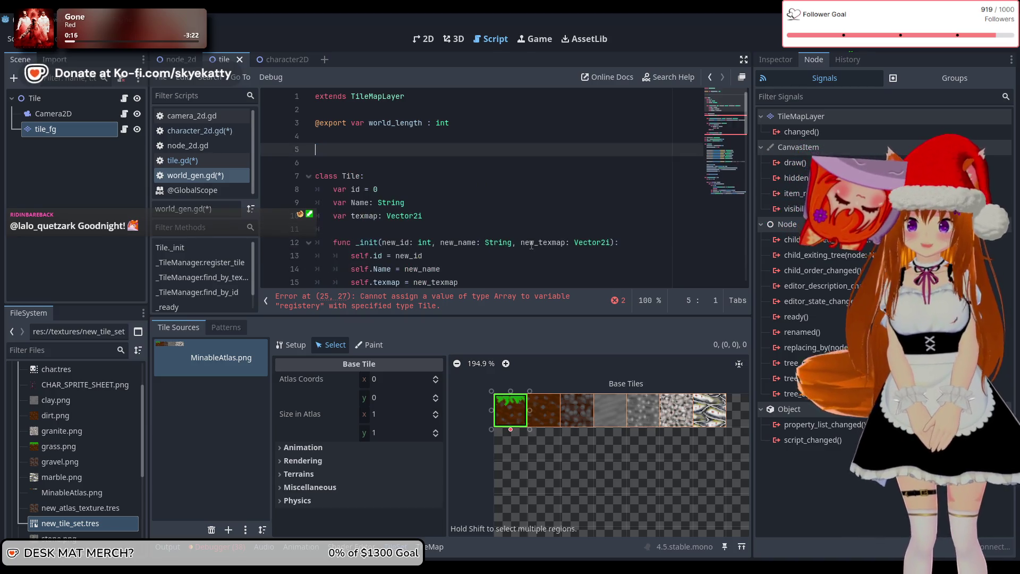
key("Delete")
key("Delete")
scroll(501, 220, "down", 4)
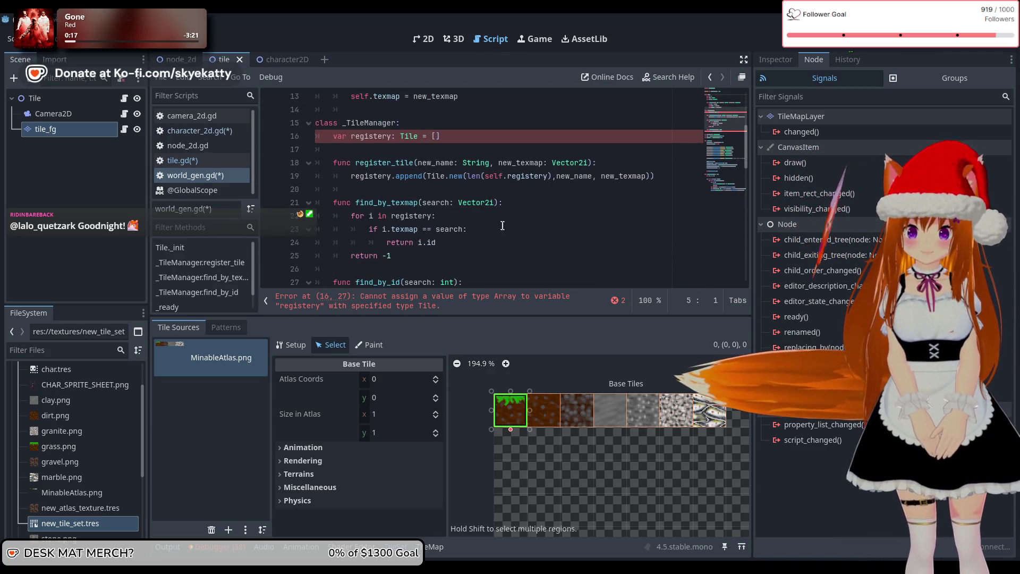
Try bracketed Tile type annotations on line 16's registery declaration.
scroll(501, 220, "up", 3)
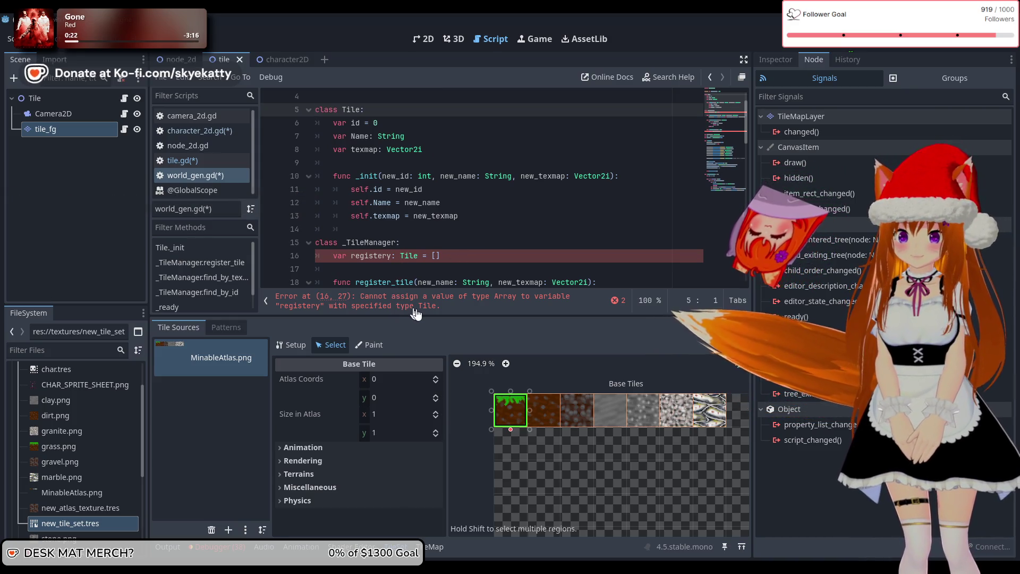
left_click(418, 255)
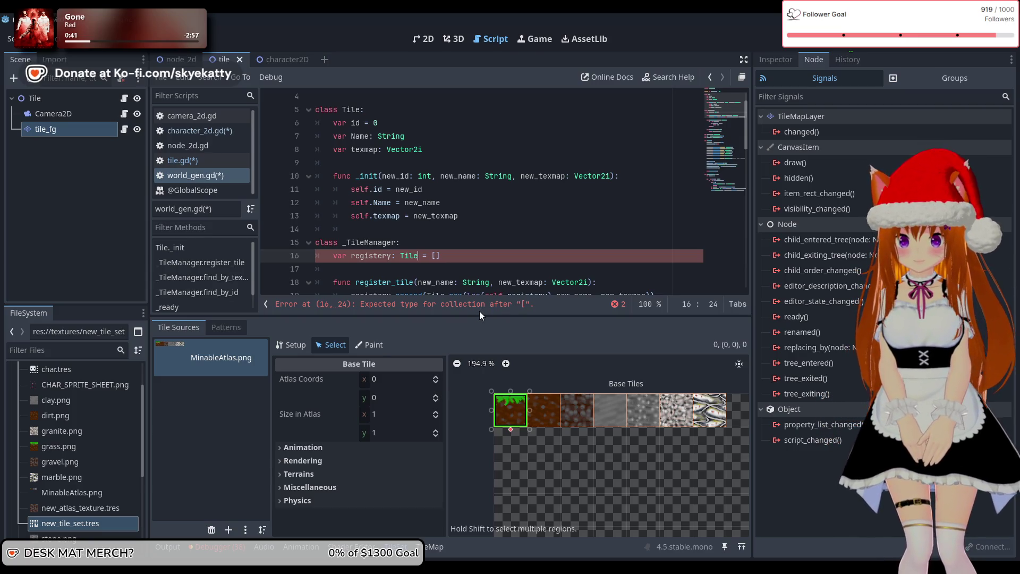
key("BackSpace")
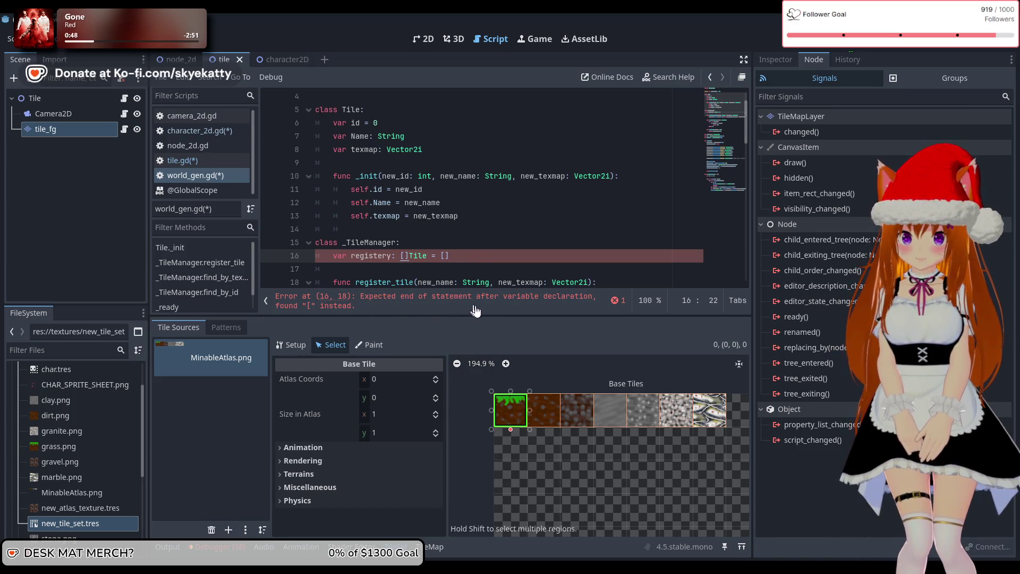
type("[]")
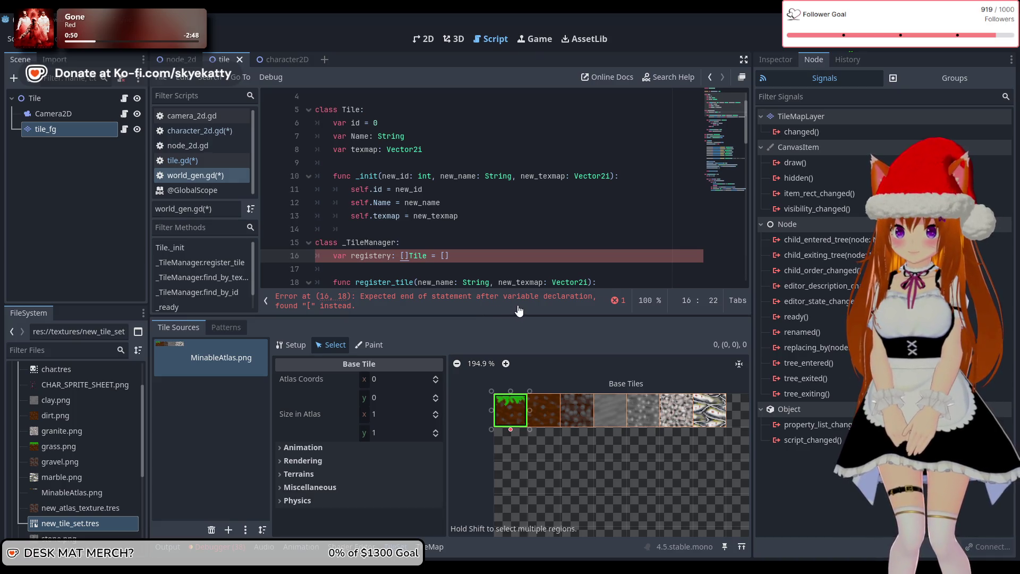
left_click(471, 255)
key("BackSpace")
key("BackSpace")
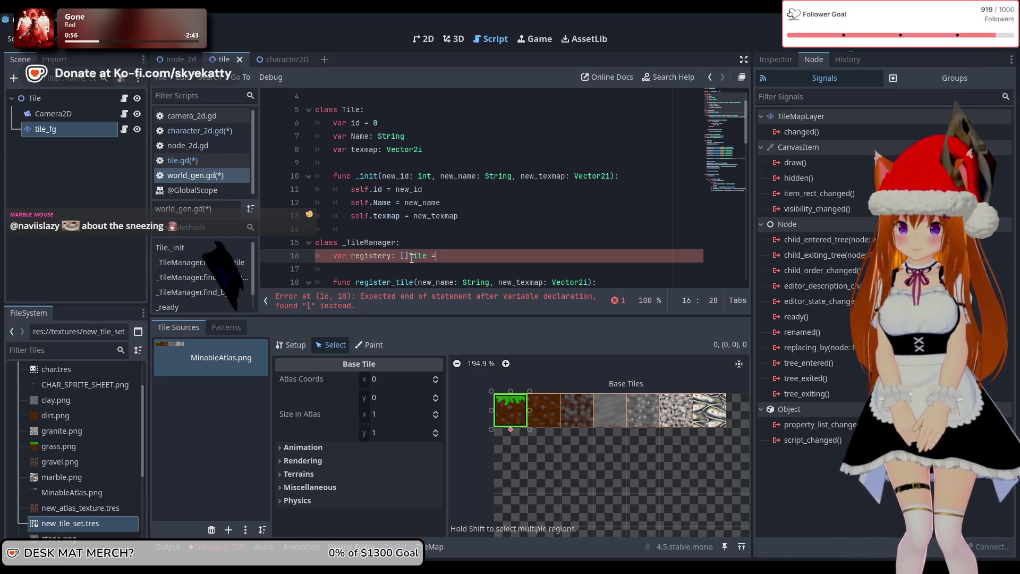
left_click(406, 257)
key("BackSpace")
key("BackSpace")
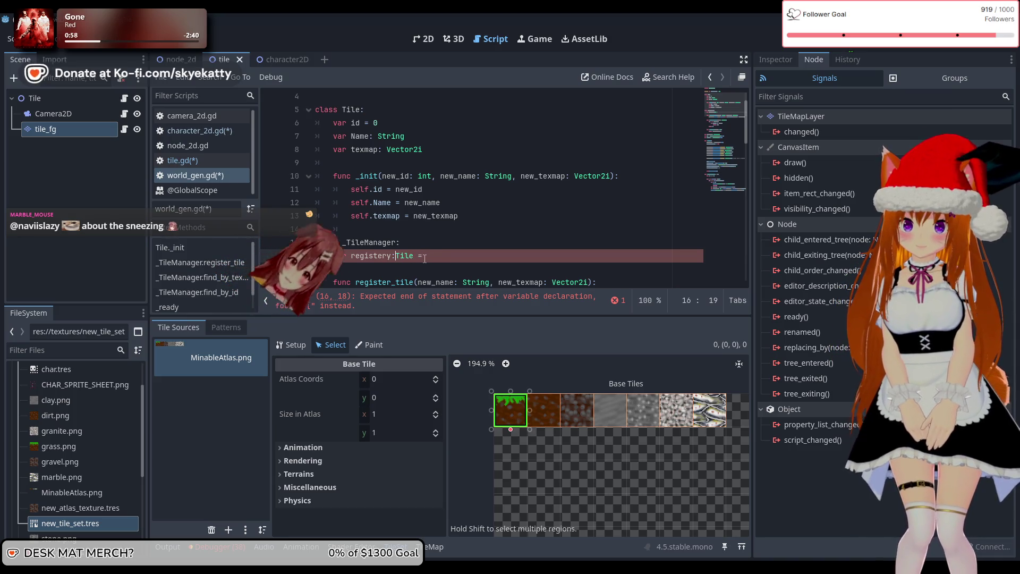
left_click(393, 256)
type("[]")
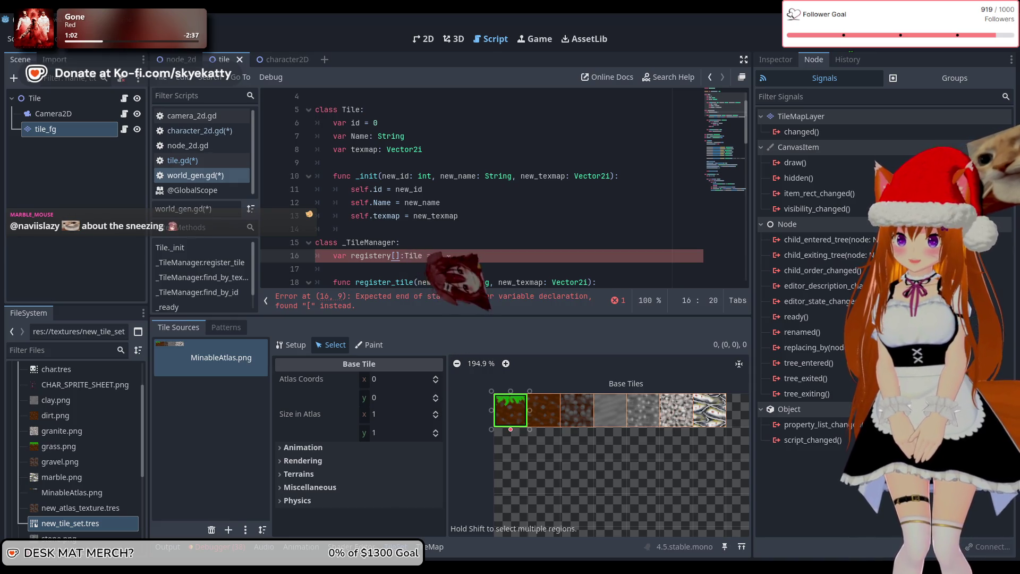
key("BackSpace")
key("BackSpace")
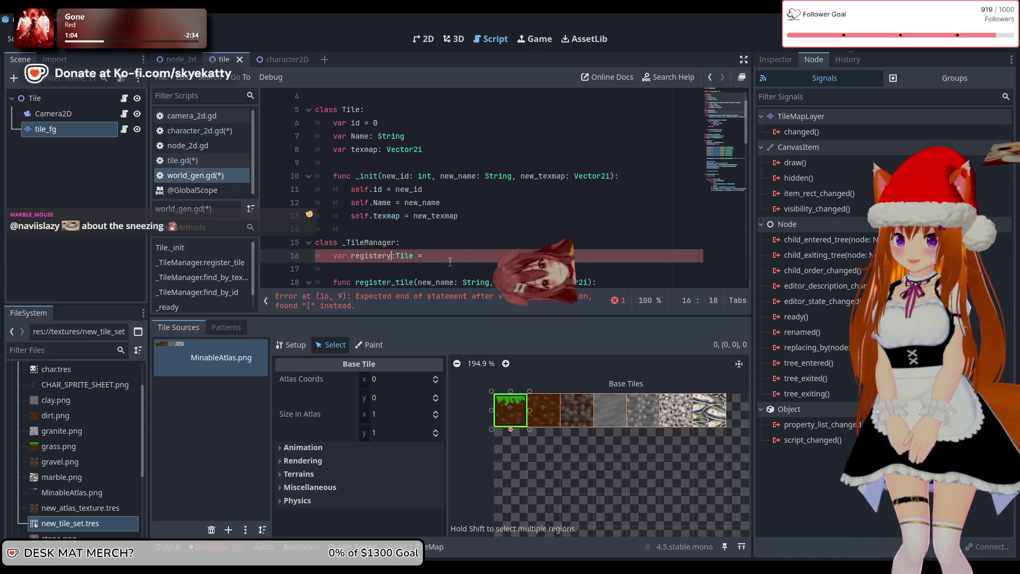
left_click(411, 255)
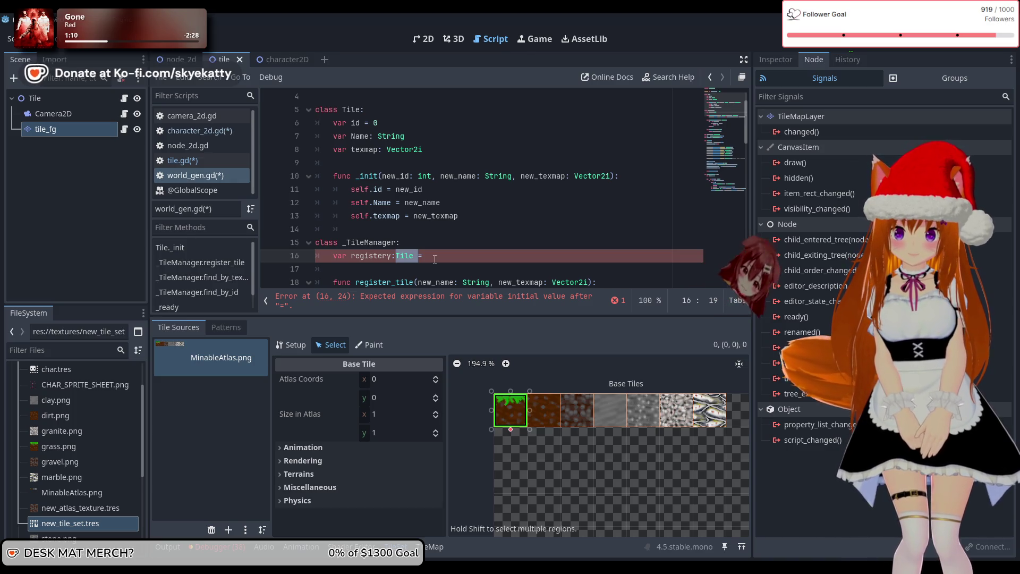
left_click(413, 256)
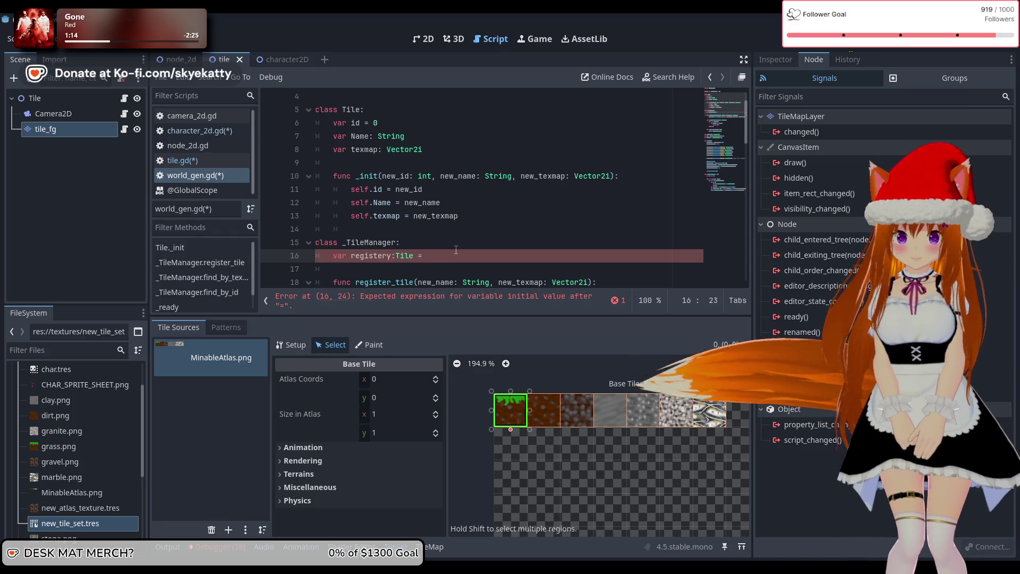
Strip the Tile annotation so line 16 reads 'var registery = []' again.
type("[]")
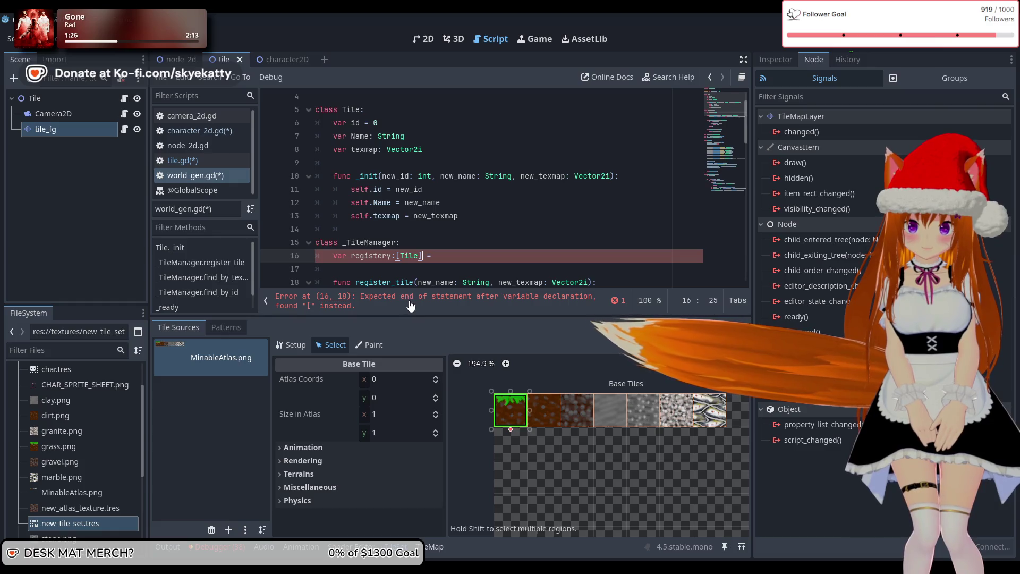
key("BackSpace")
key("Left")
key("Left")
key("Left")
key("BackSpace")
key("BackSpace")
key("Delete")
key("Delete")
key("Delete")
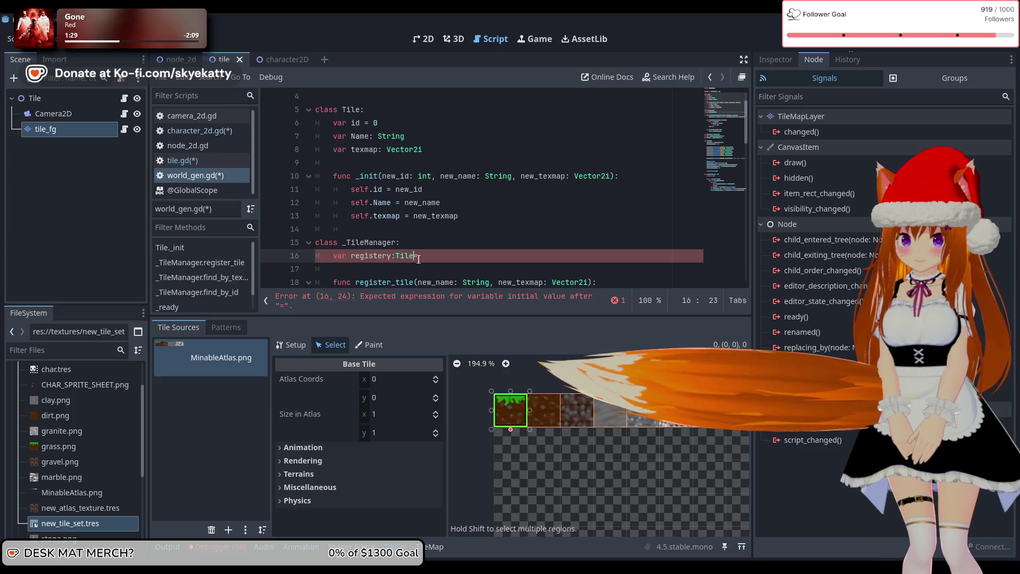
key("Delete")
type("= []")
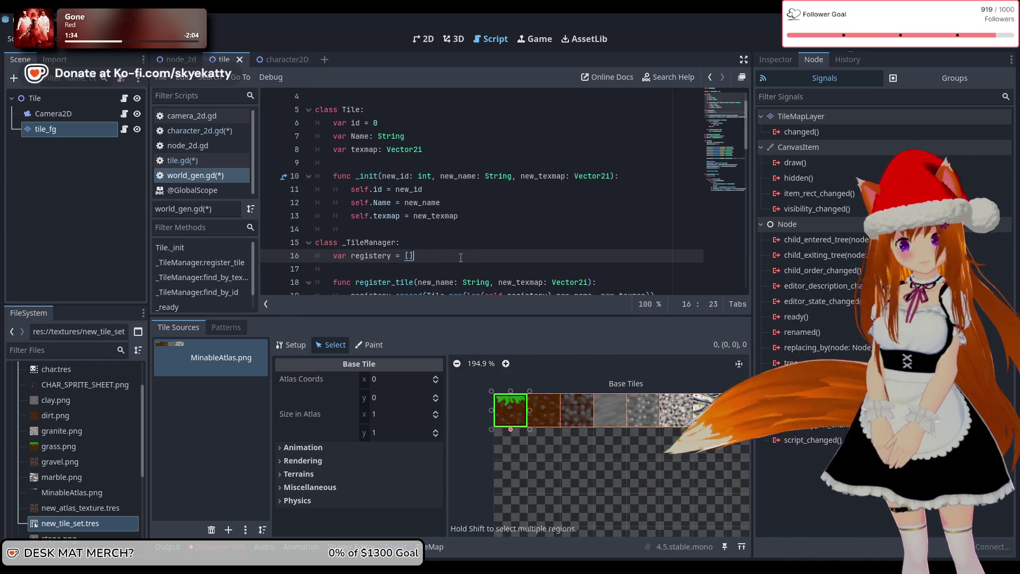
Append .texmap after find_by_id(tileToPlace) in line 65's set_cell call.
scroll(461, 258, "down", 2)
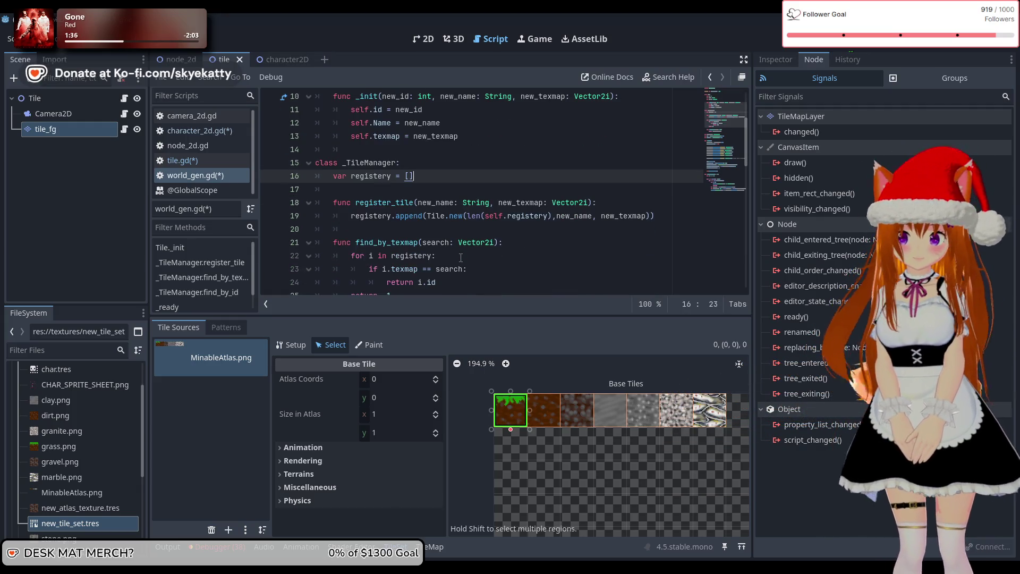
scroll(461, 258, "down", 3)
scroll(459, 258, "down", 1)
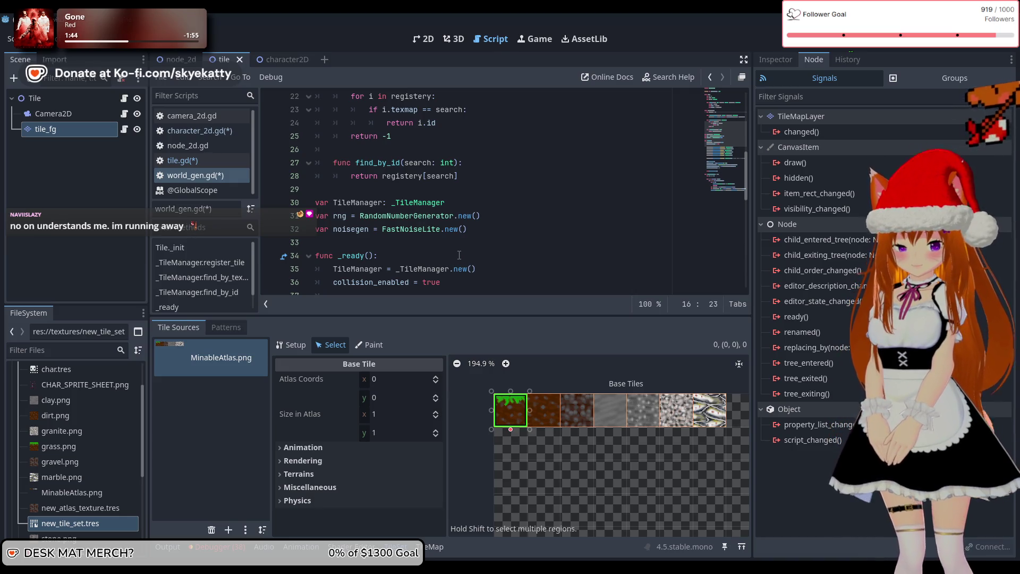
scroll(462, 255, "up", 4)
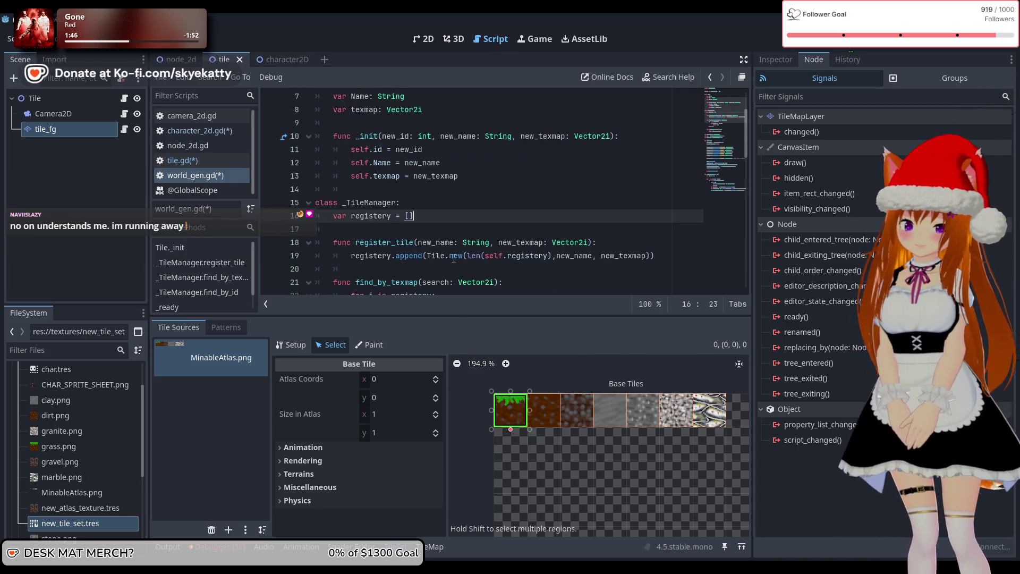
scroll(452, 252, "down", 14)
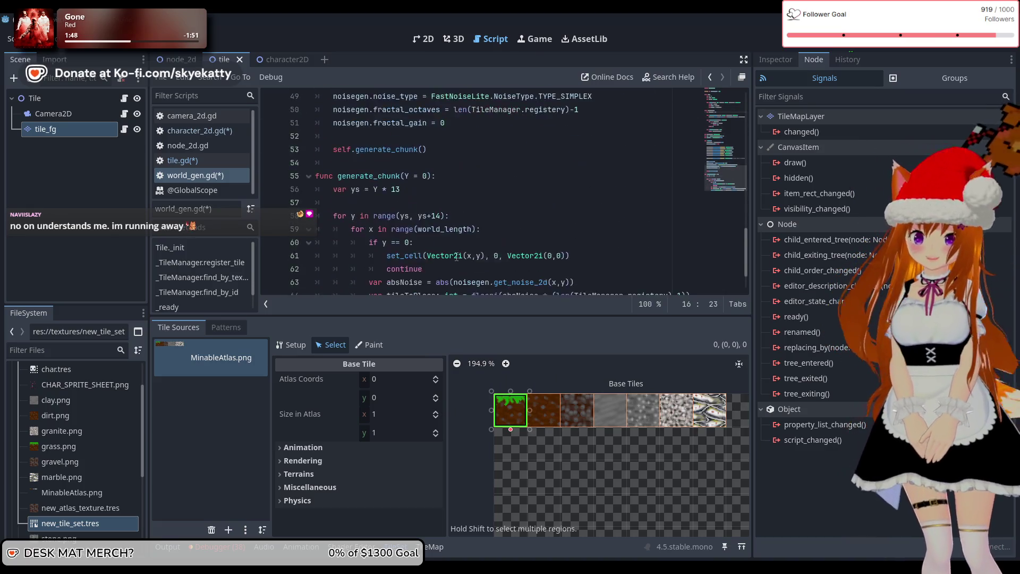
scroll(456, 253, "up", 5)
scroll(456, 252, "down", 5)
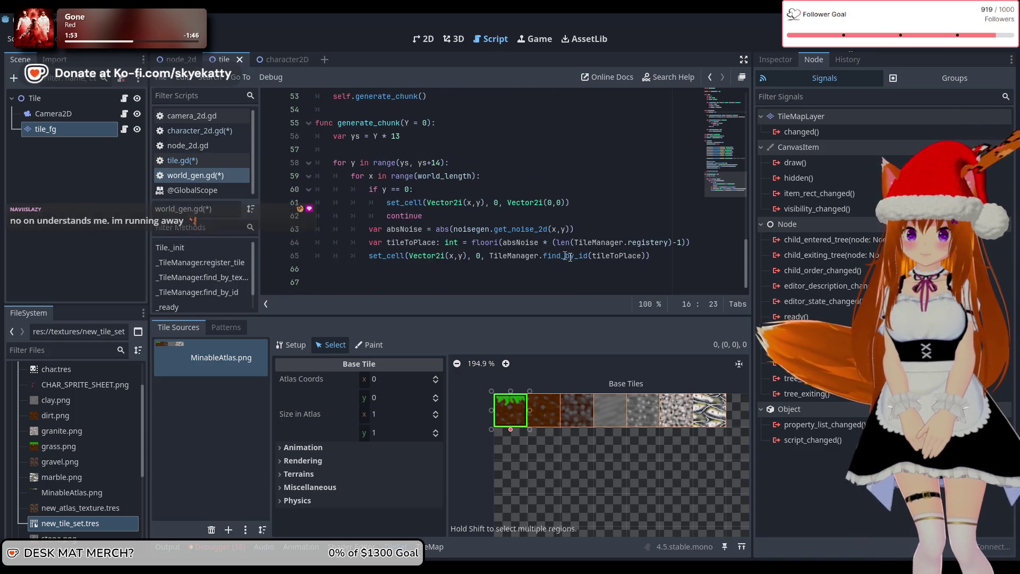
left_click(685, 256)
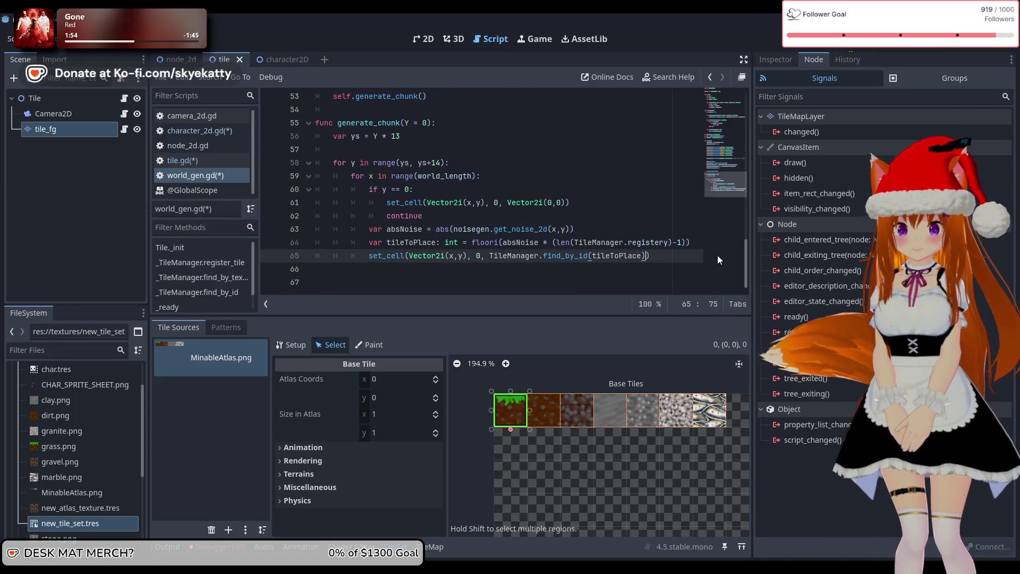
type(".texmap")
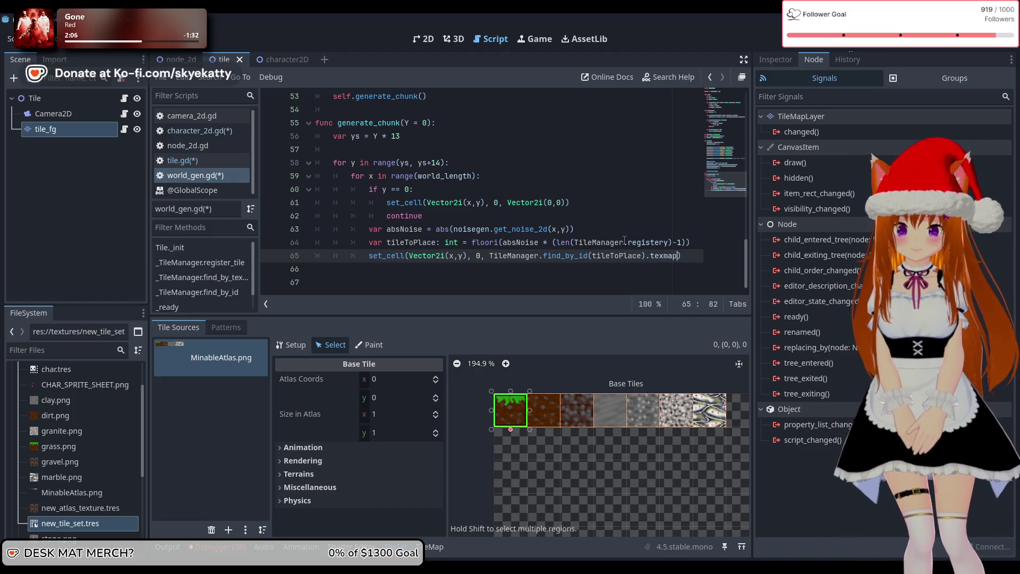
left_click(659, 272)
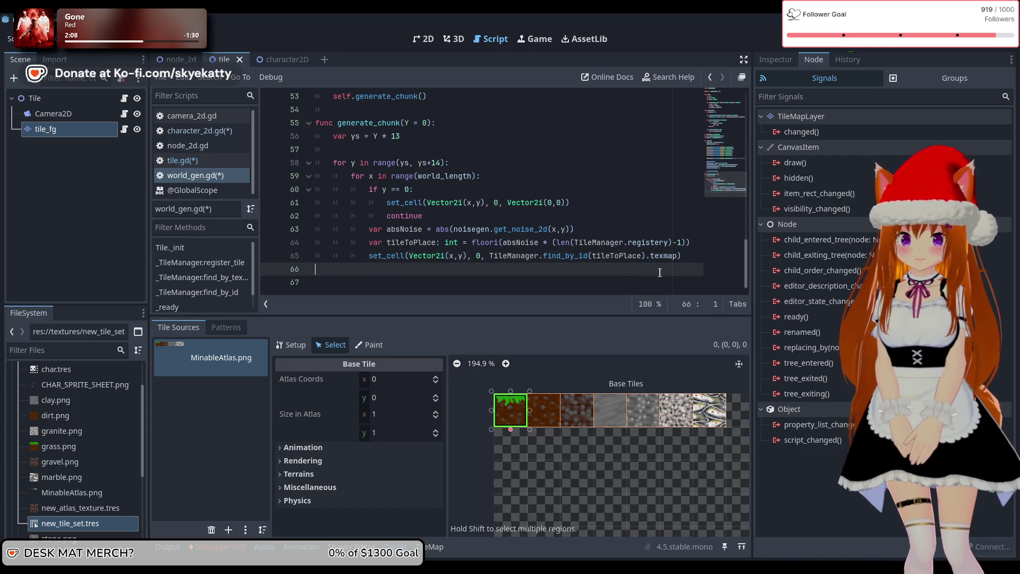
key("BackSpace")
scroll(666, 267, "up", 5)
scroll(648, 260, "down", 5)
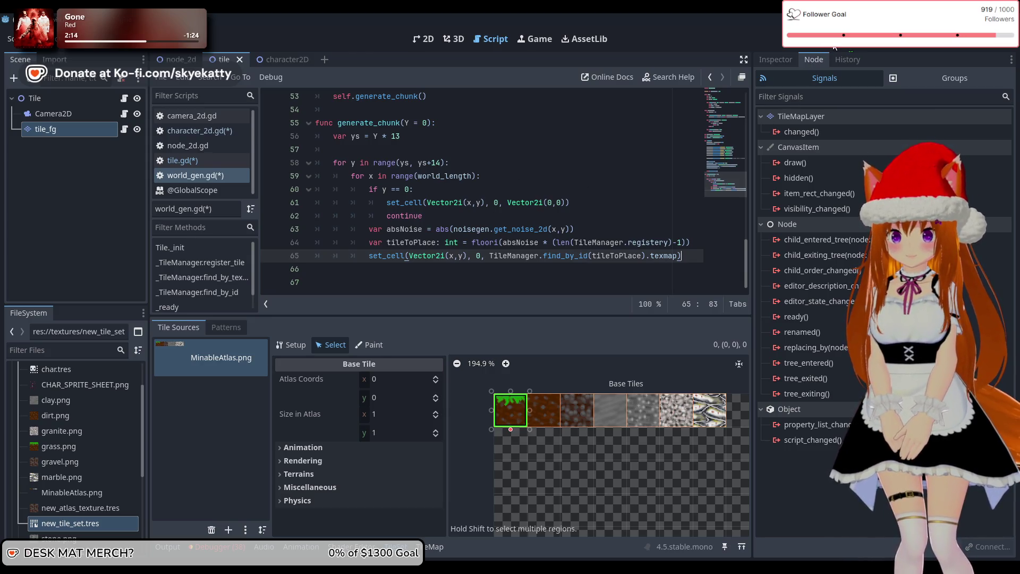
scroll(596, 127, "up", 9)
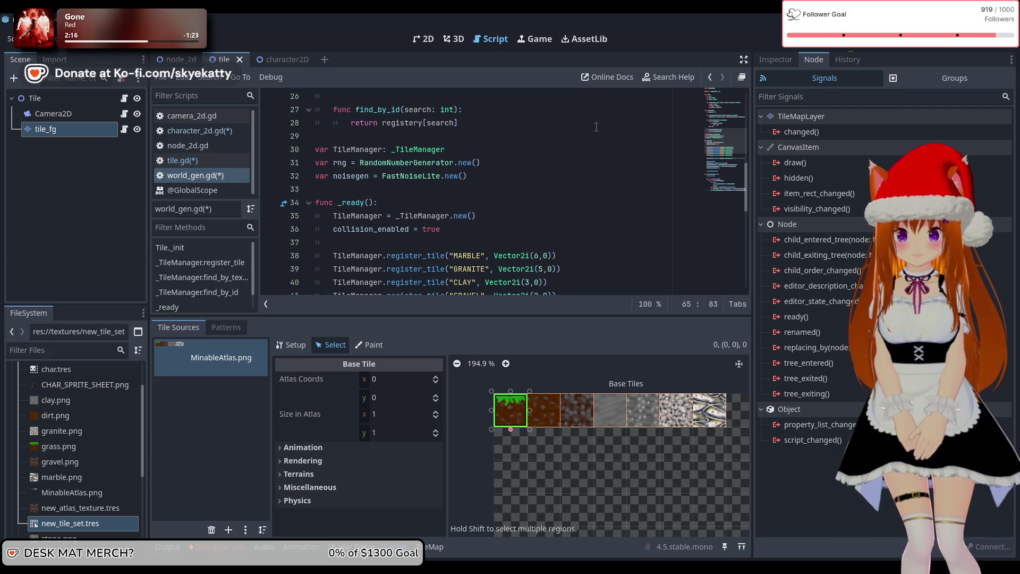
scroll(596, 127, "down", 9)
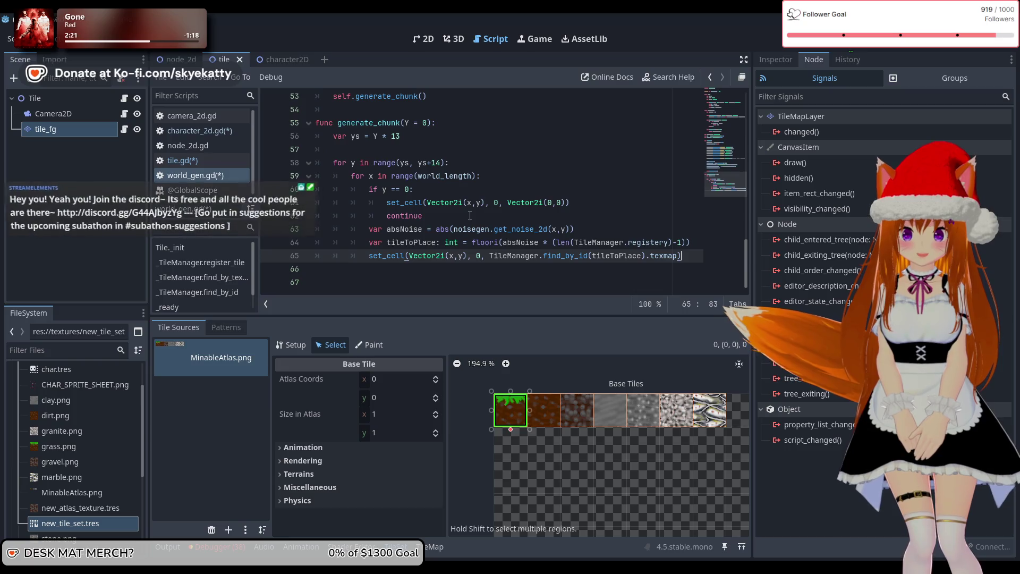
mouse_move(520, 204)
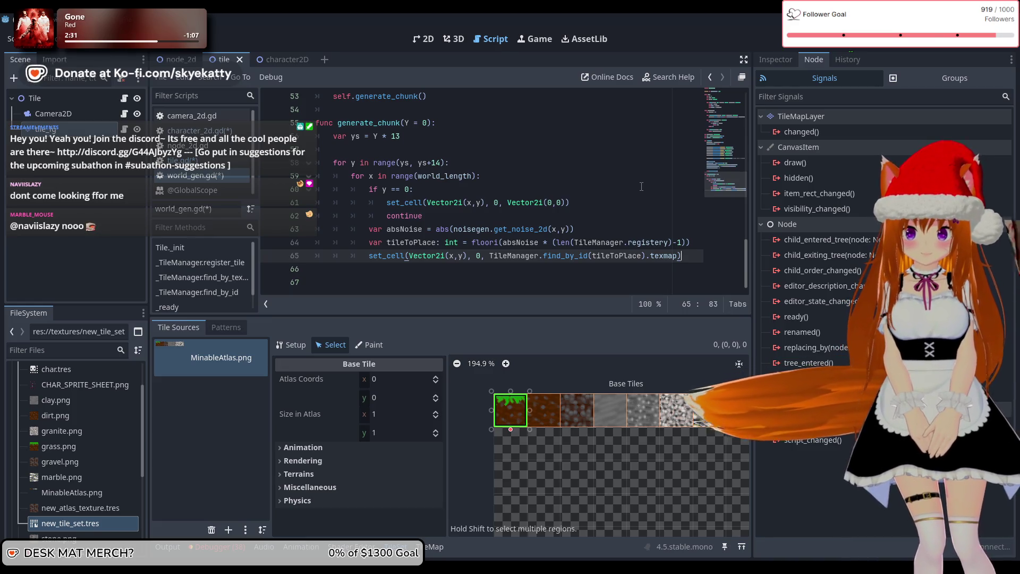
scroll(611, 180, "up", 13)
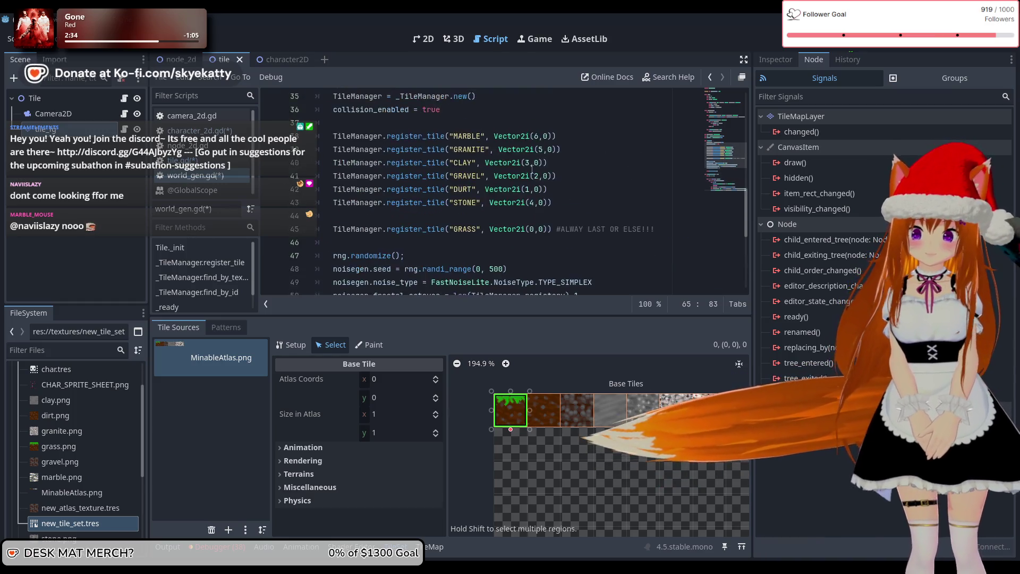
left_click(194, 160)
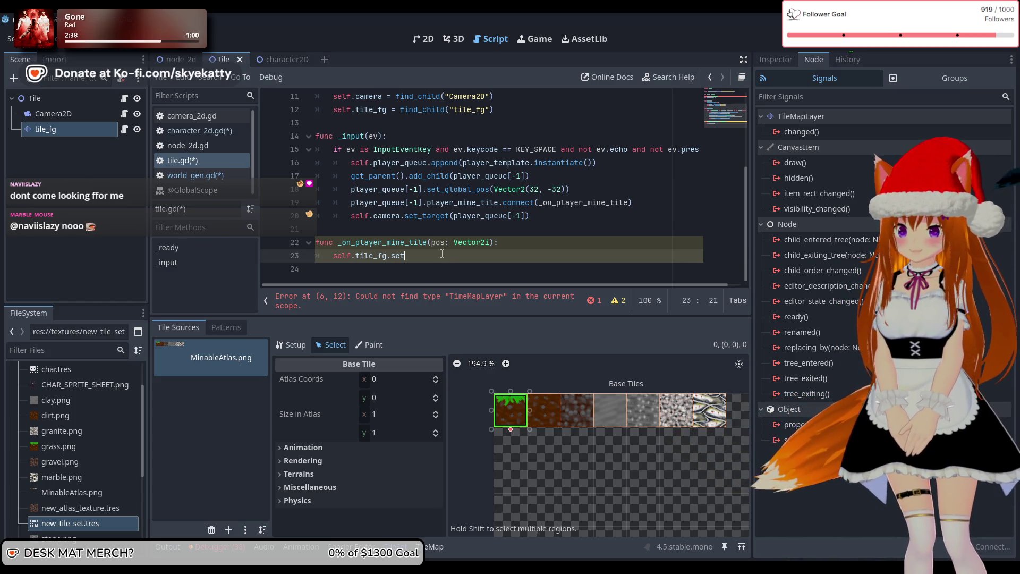
In tile.gd's mine handler, assign var tile from TileManager.find_by_texmap(pos).
left_click(442, 254)
left_click(201, 175)
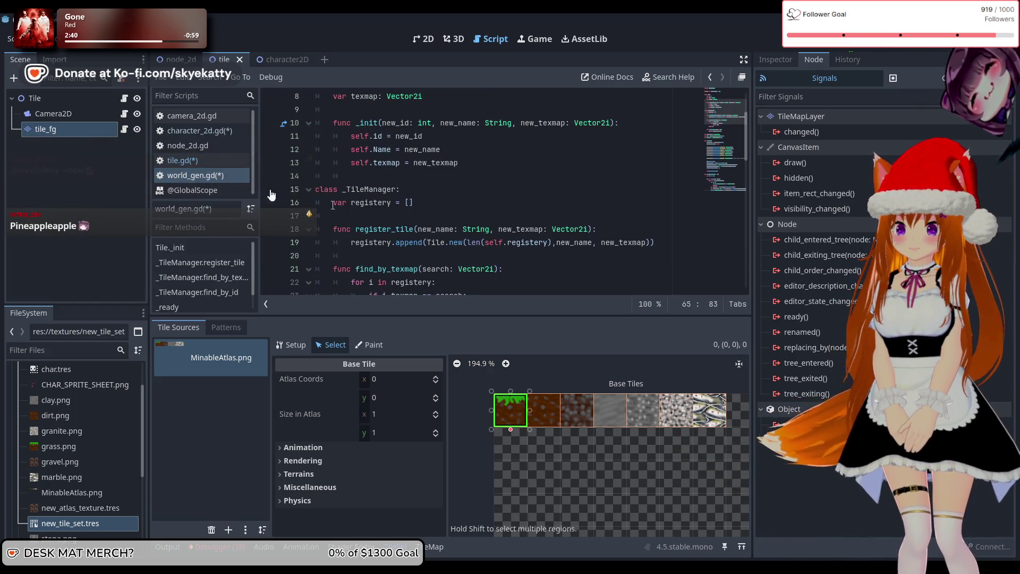
scroll(297, 181, "up", 3)
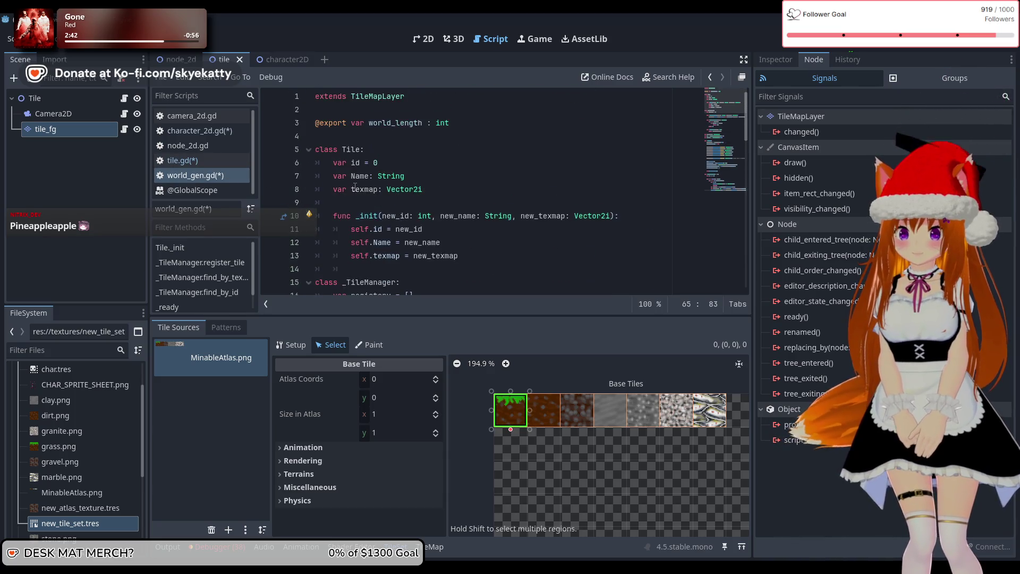
left_click(206, 158)
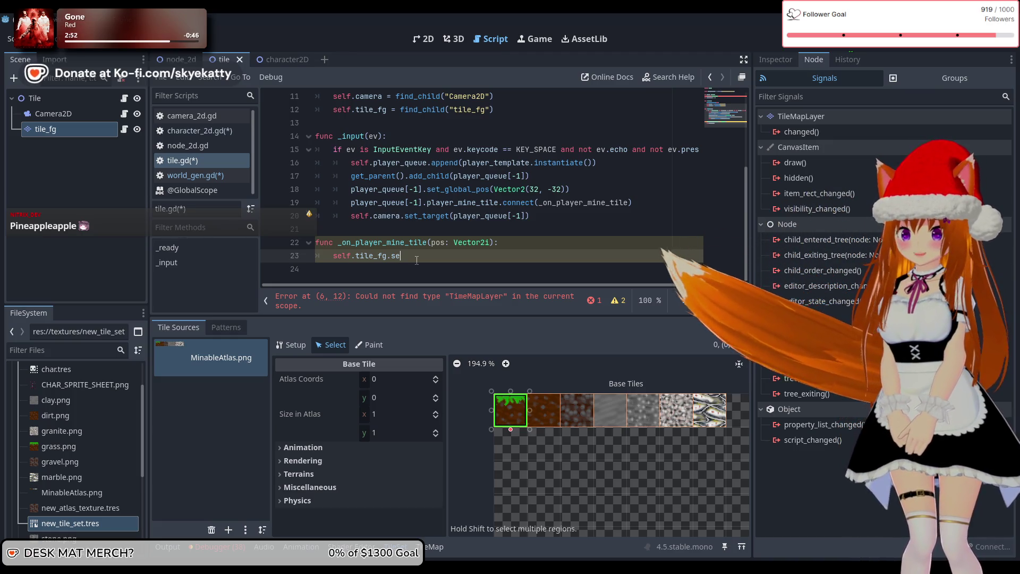
type("k")
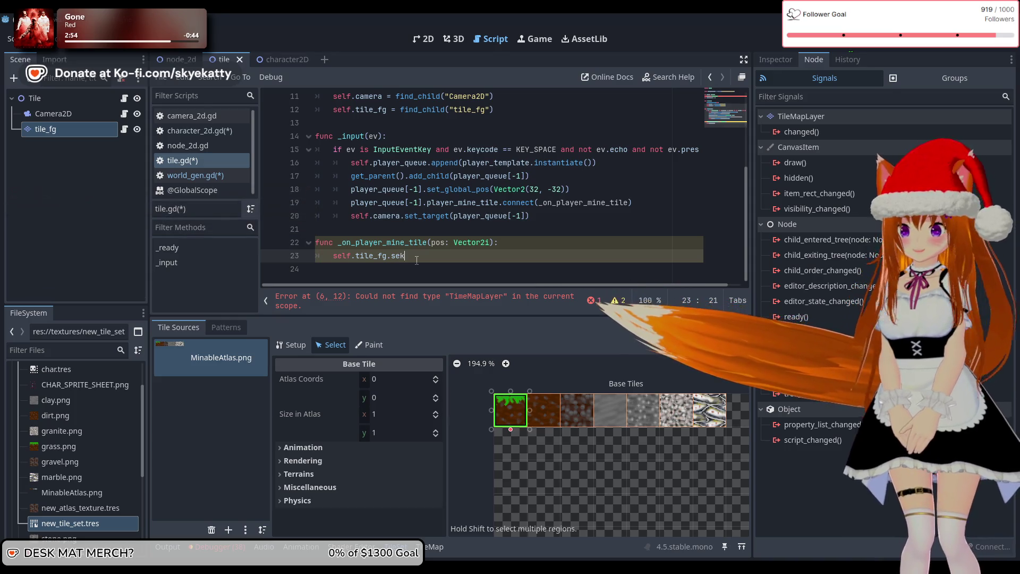
key("BackSpace")
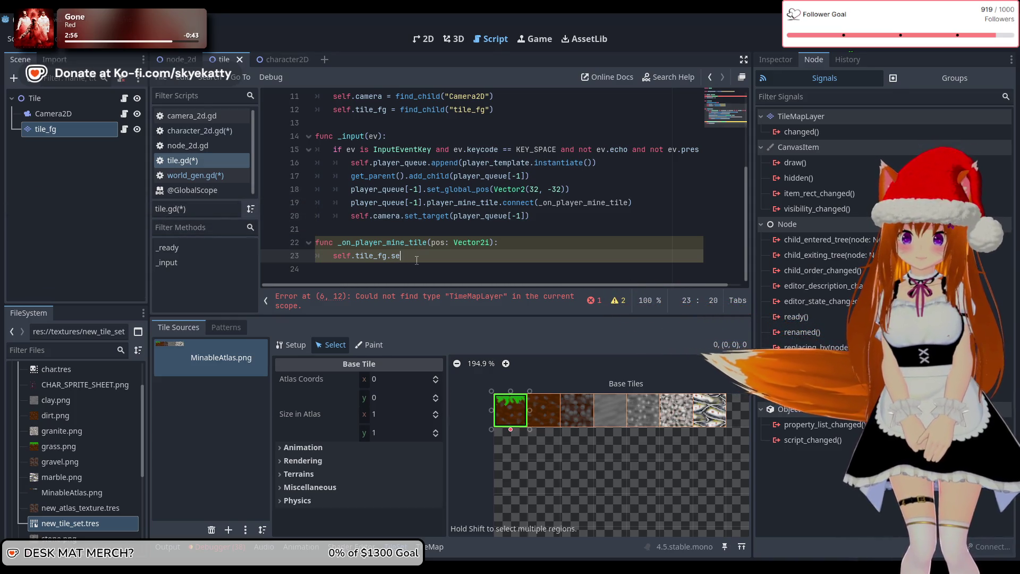
key("BackSpace")
key("BackSpace")
type("Ti")
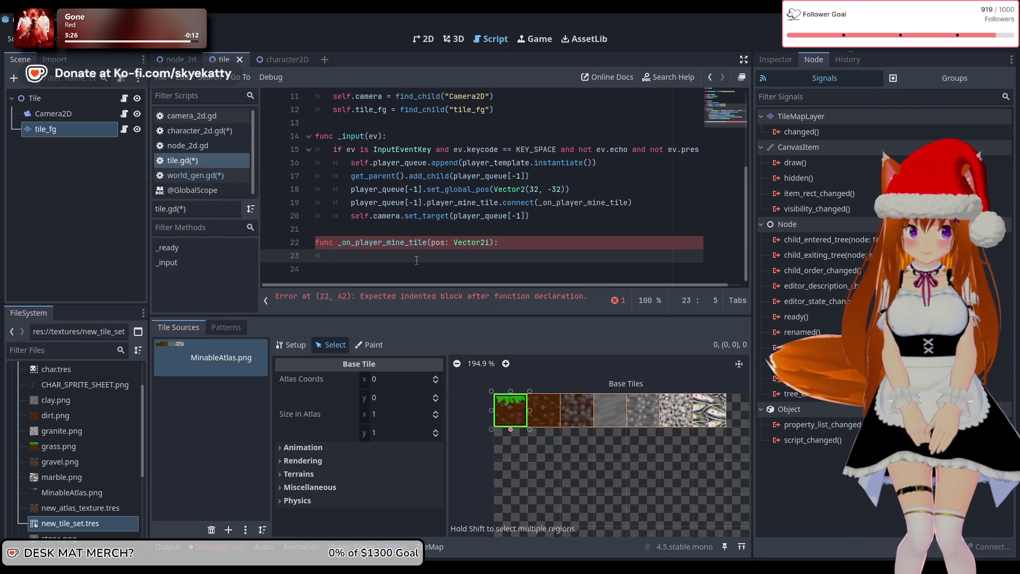
type("t")
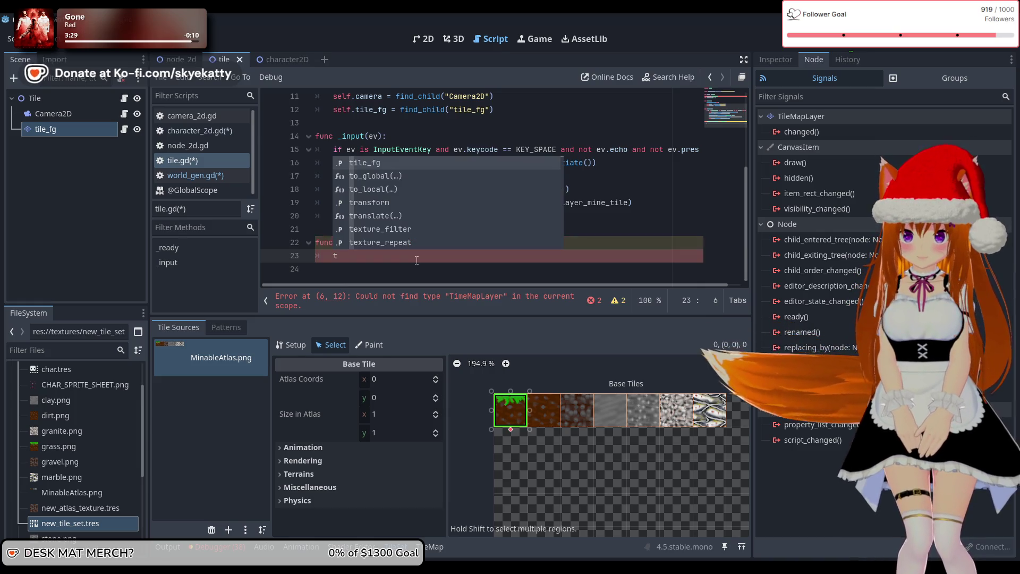
key("BackSpace")
type("v")
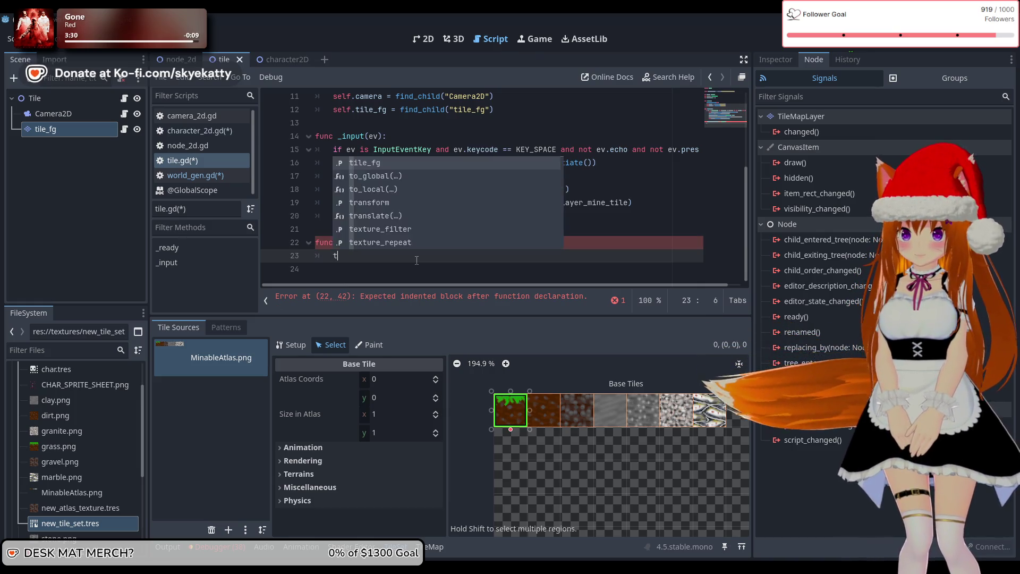
type("ar tile =")
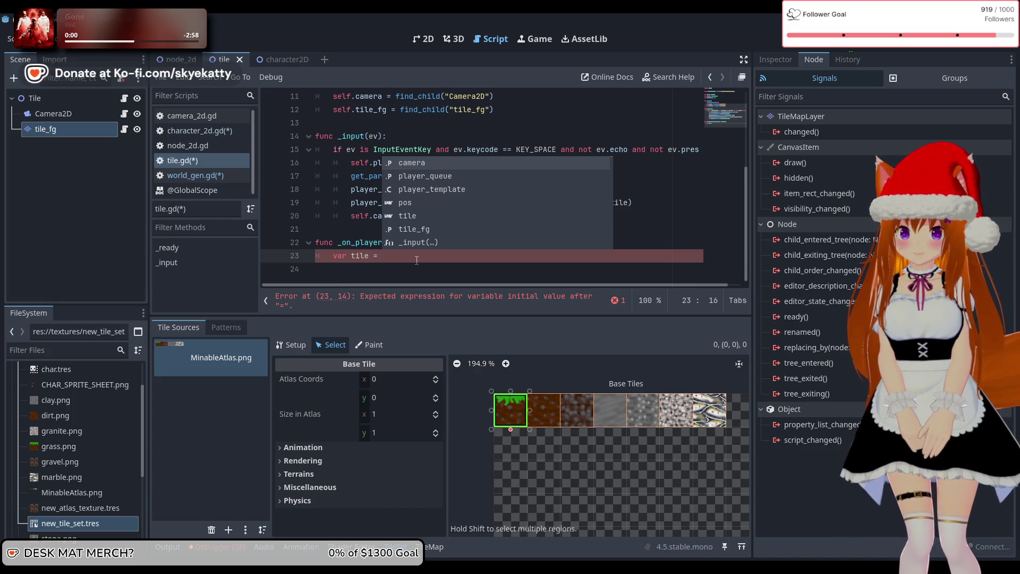
type("self.t")
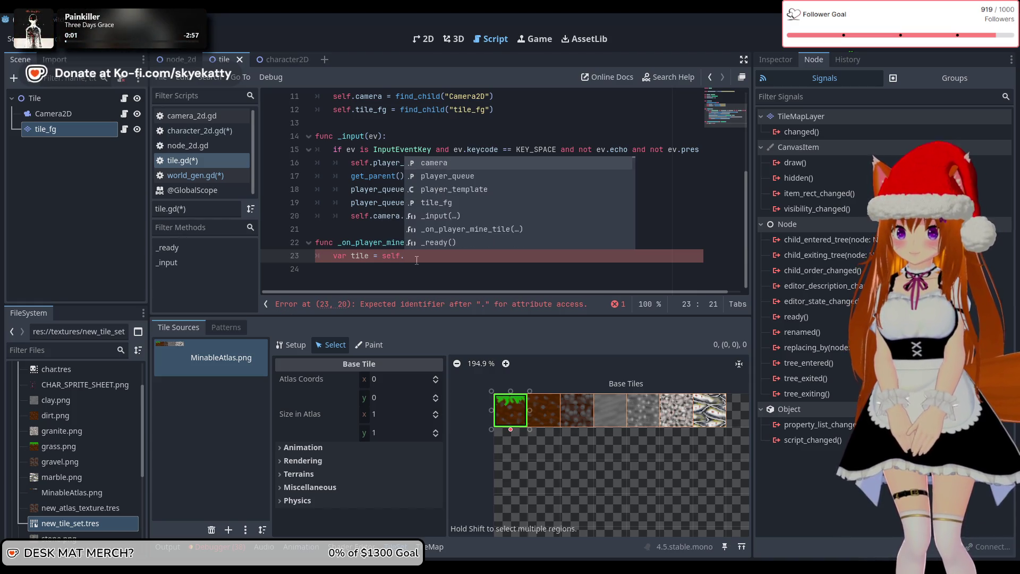
type("ile")
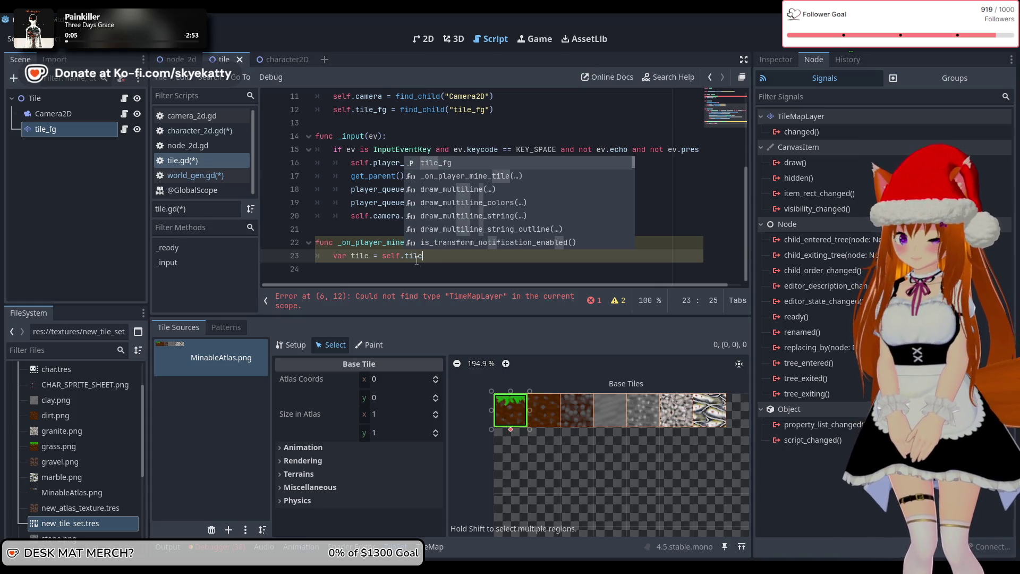
key("Return")
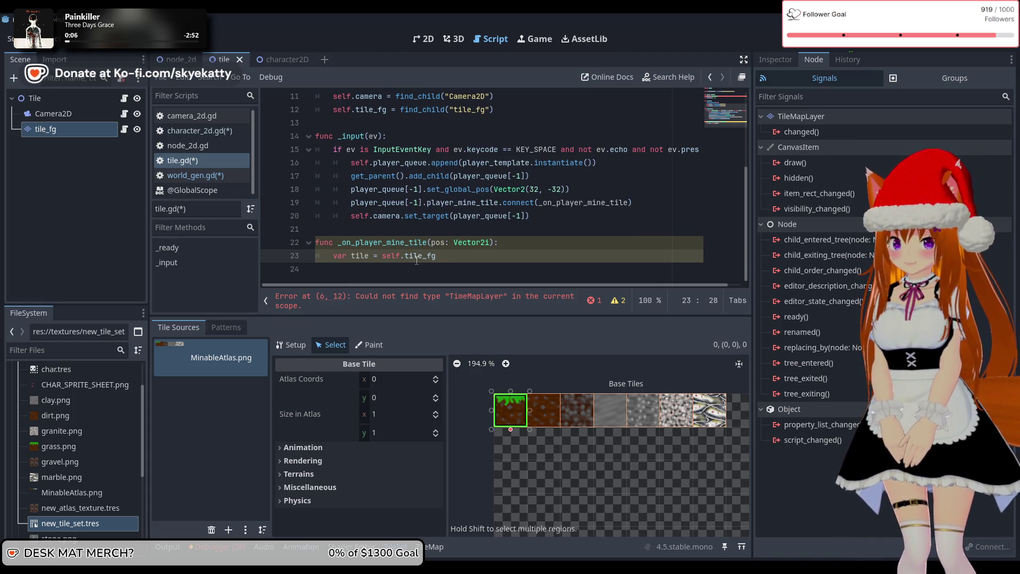
type("TileManager.")
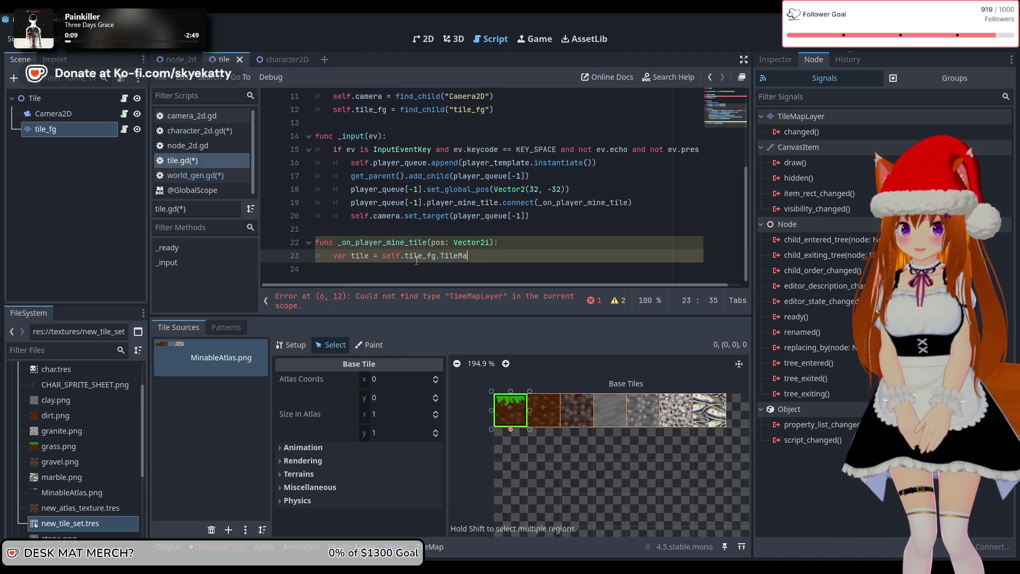
type("find")
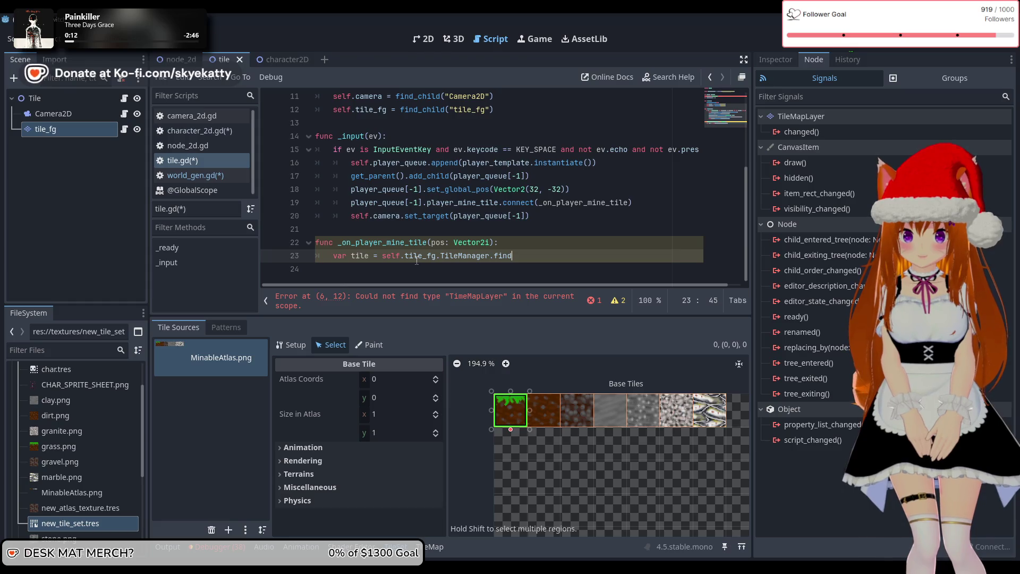
type("_by")
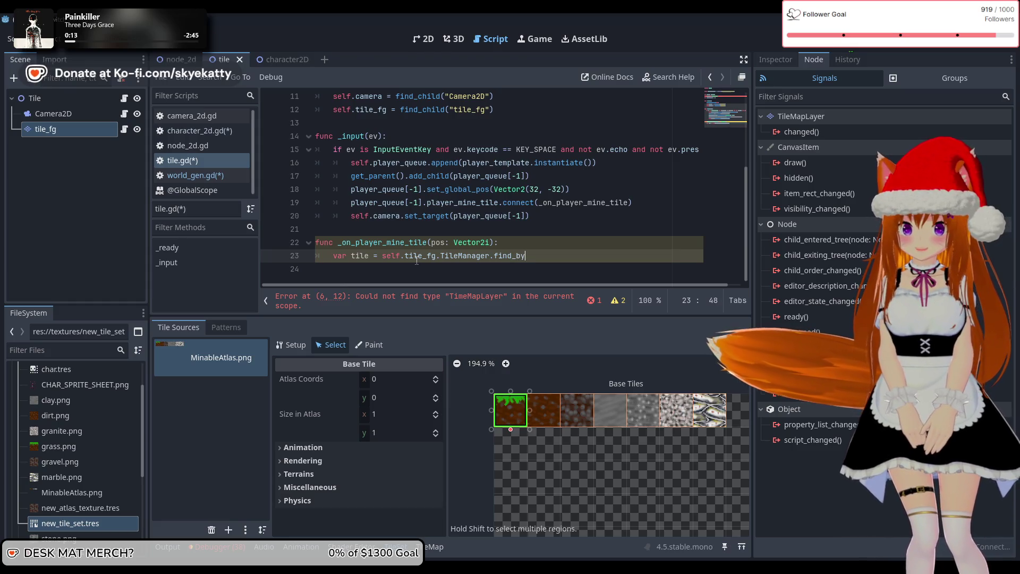
type("_")
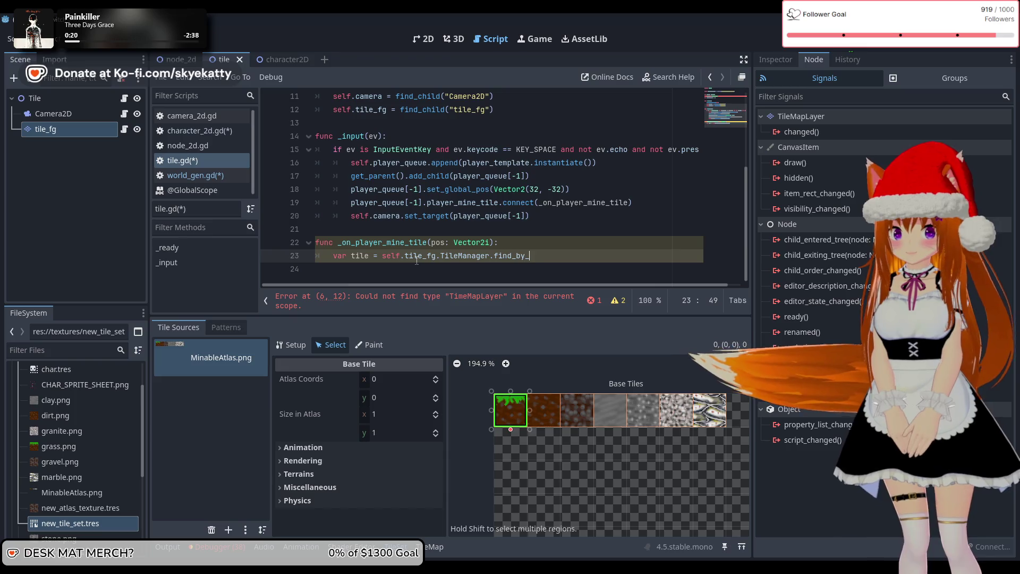
type("texmap(pos")
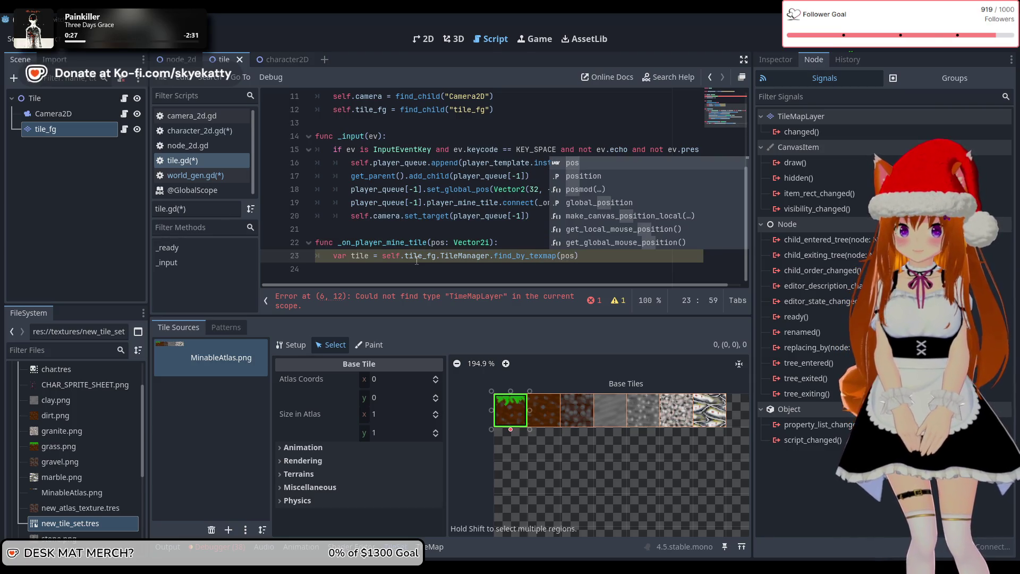
type(")")
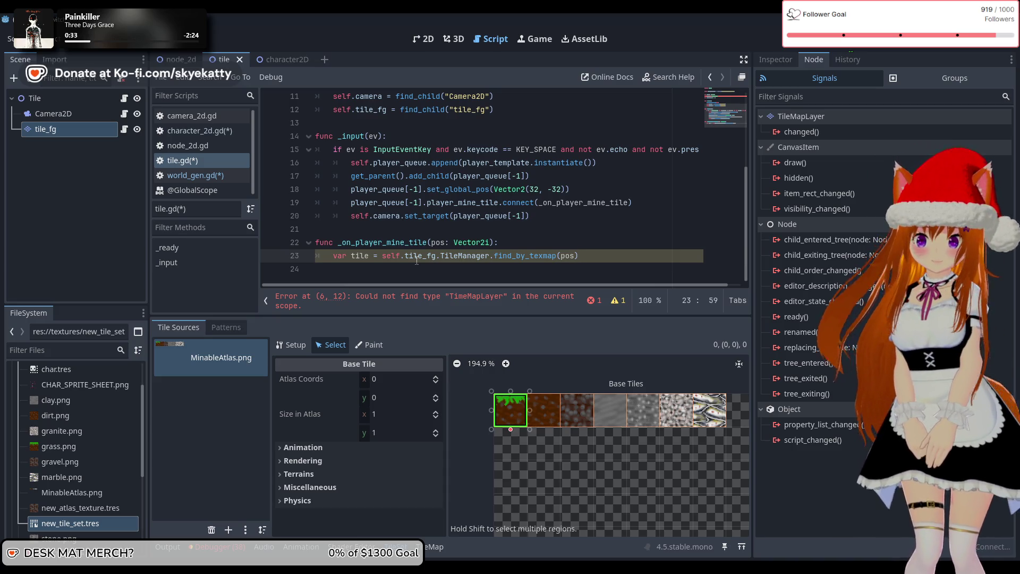
Begin a new handler line with a self.tile_fg.set_cell call.
key("Return")
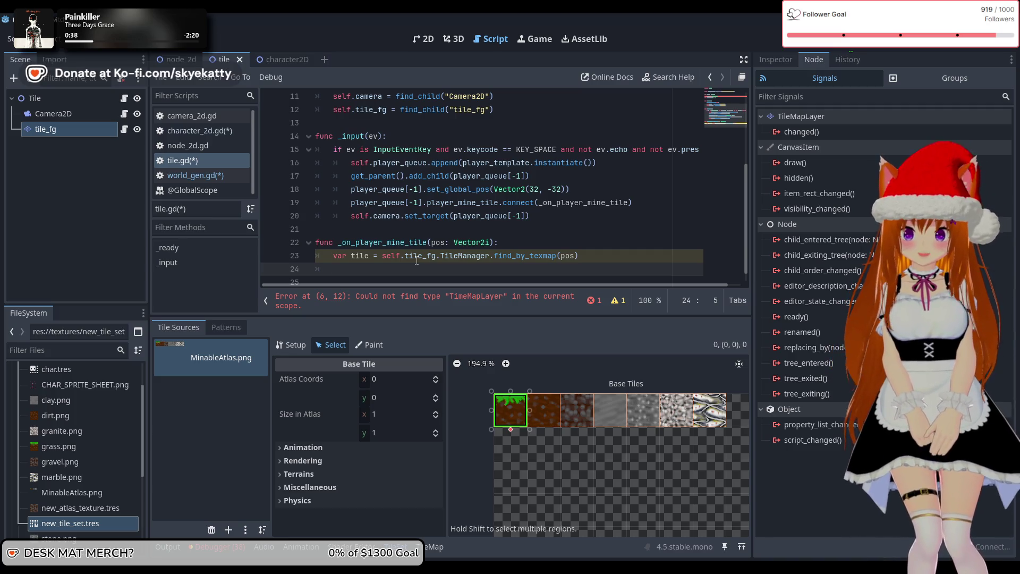
scroll(417, 260, "down", 1)
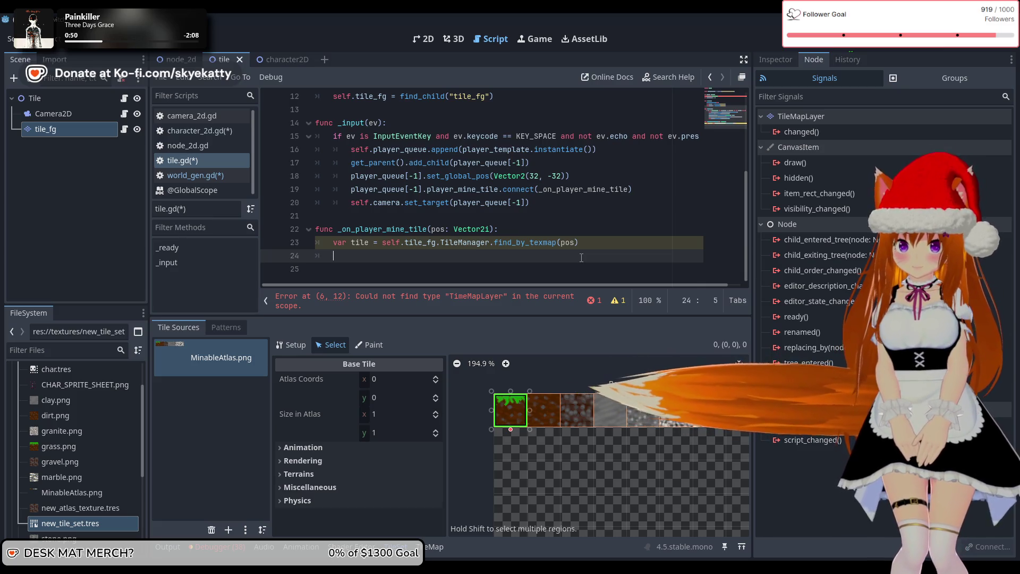
type("var ")
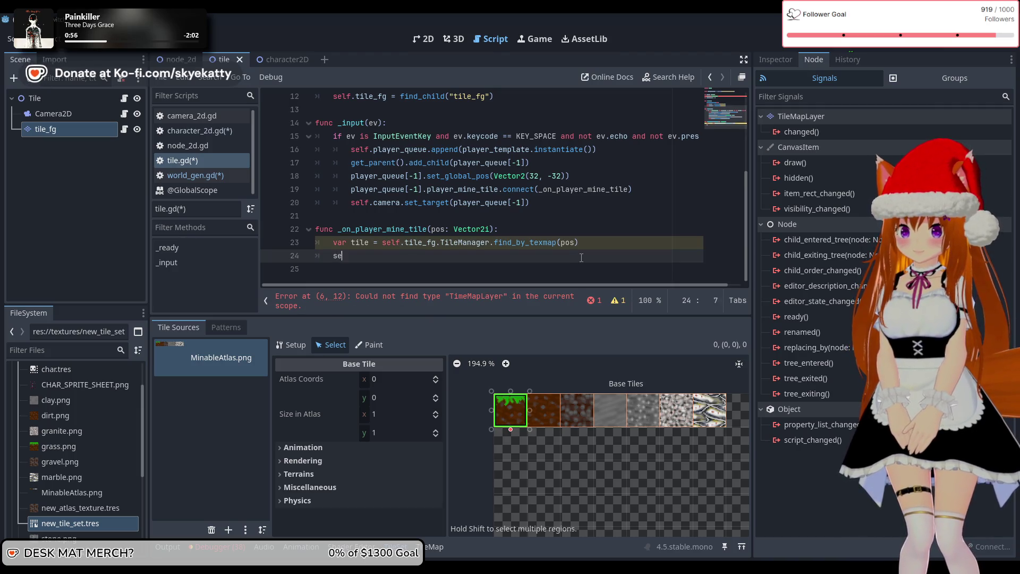
type("t")
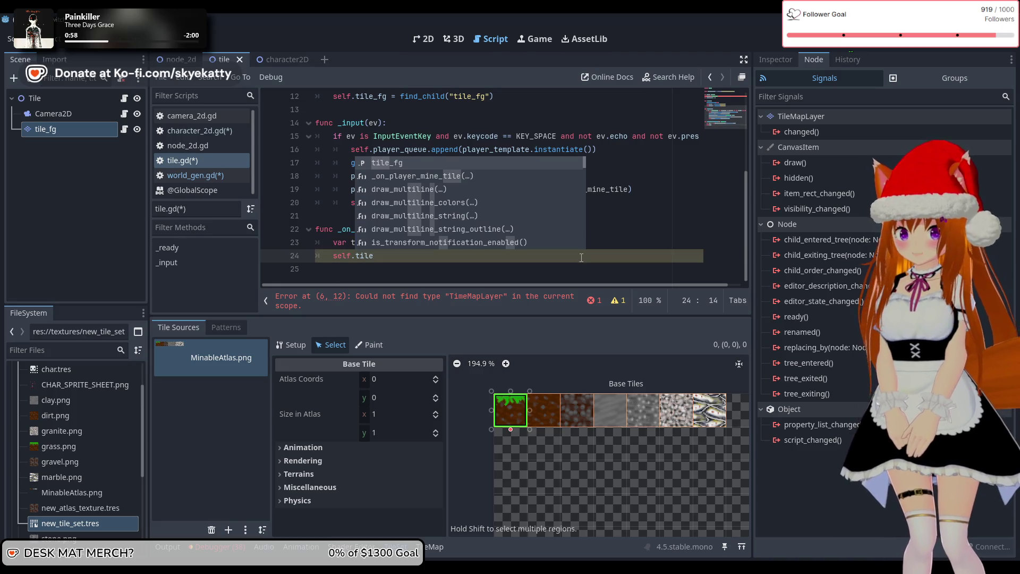
type("ile = self.tile_fg.s")
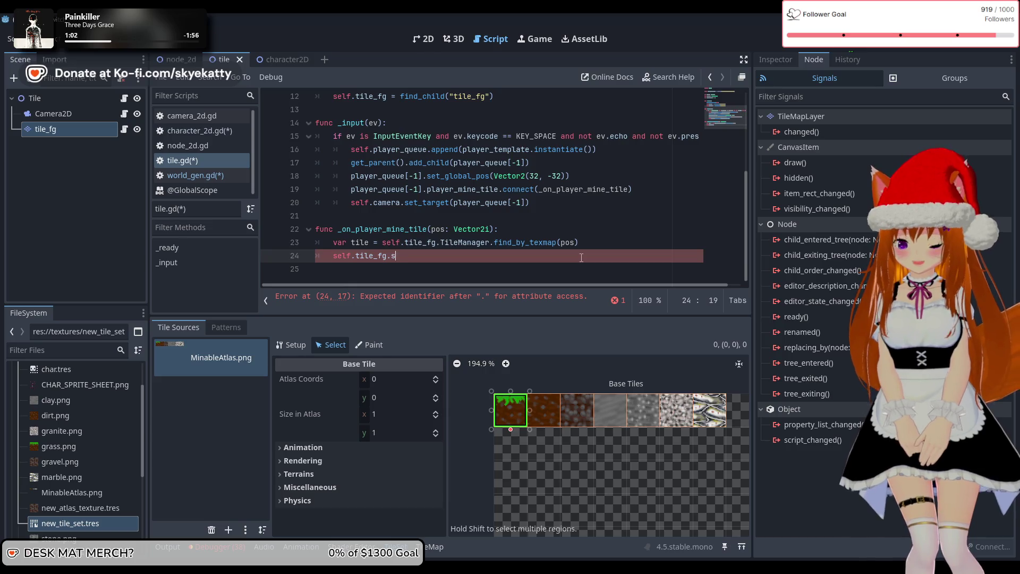
key("BackSpace")
key("BackSpace")
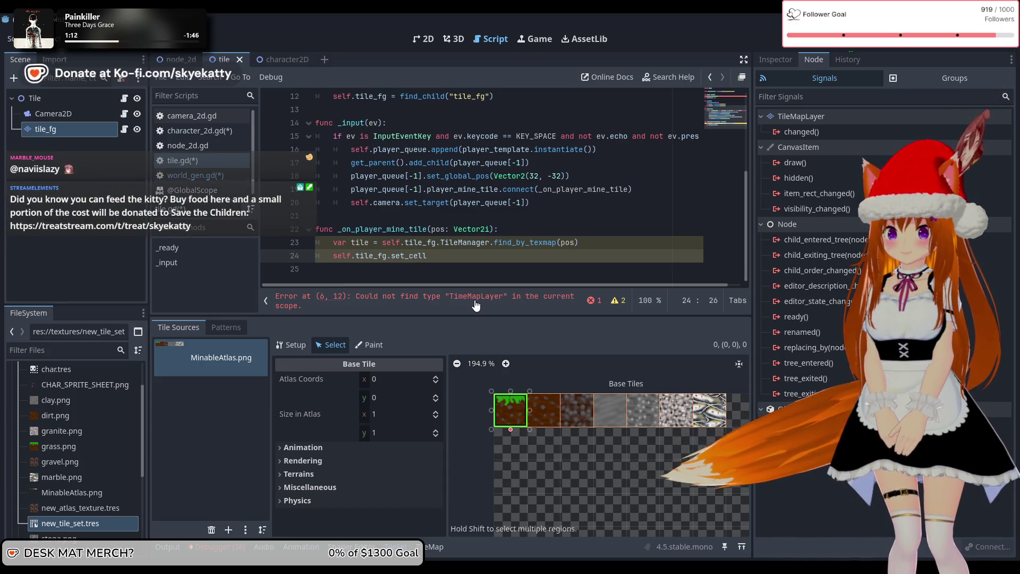
scroll(524, 257, "up", 2)
Fix the TimeMapLayer typo on line 6 to TileMapLayer.
scroll(523, 257, "up", 2)
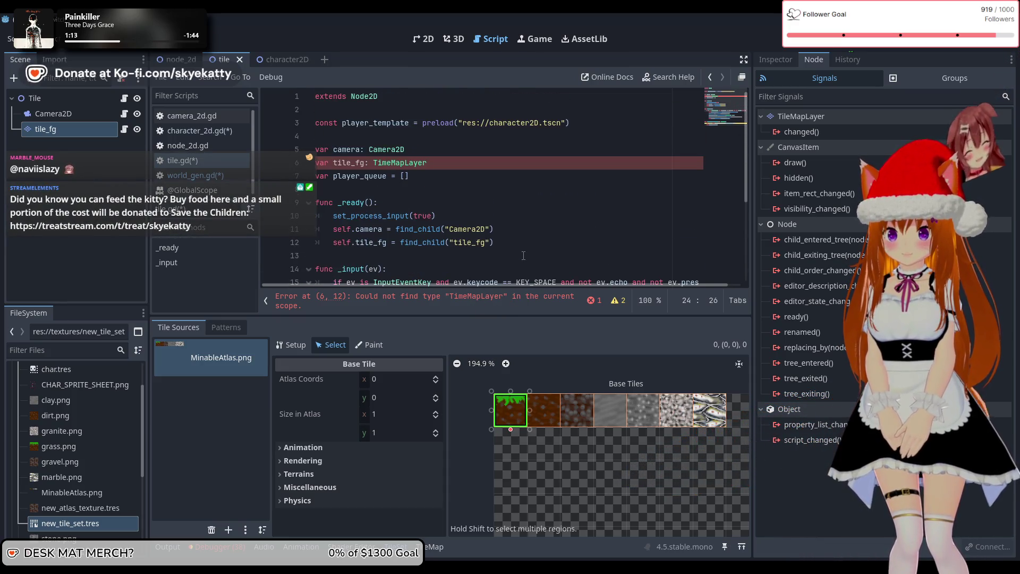
left_click(397, 166)
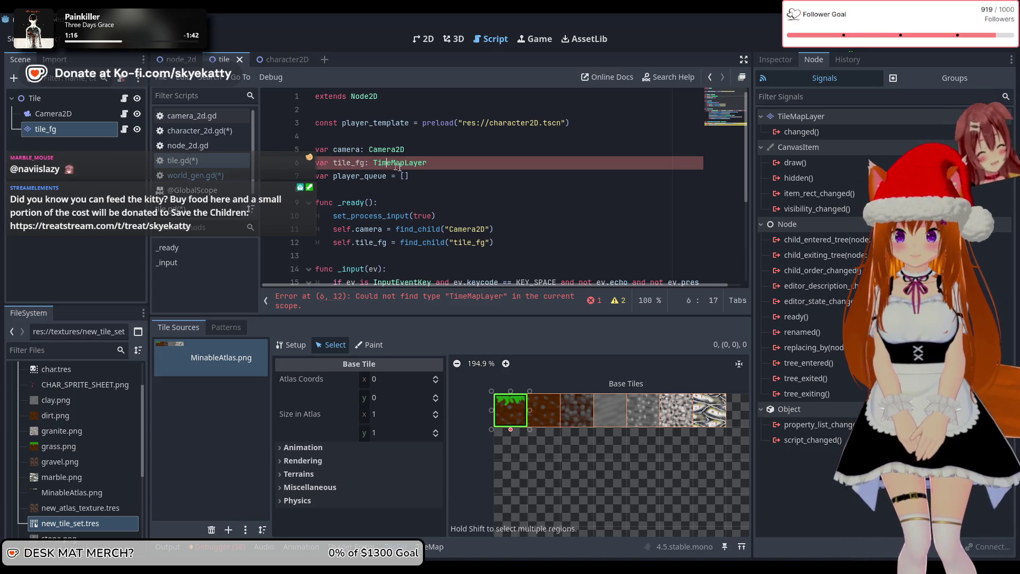
key("BackSpace")
type("l")
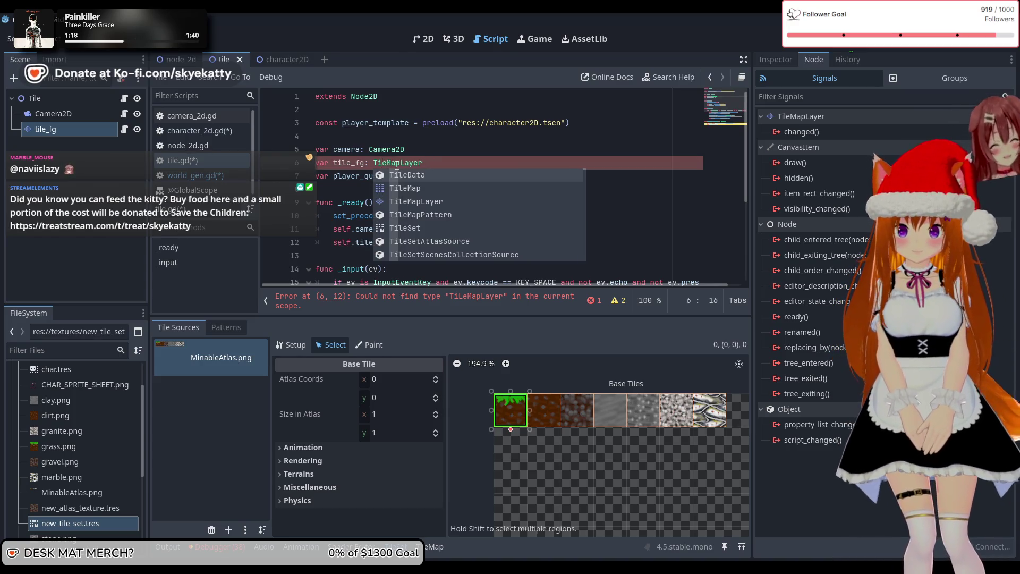
left_click(402, 150)
Complete line 24 as self.tile_fg.set_cell(pos, -1) and save the scripts.
scroll(435, 166, "down", 4)
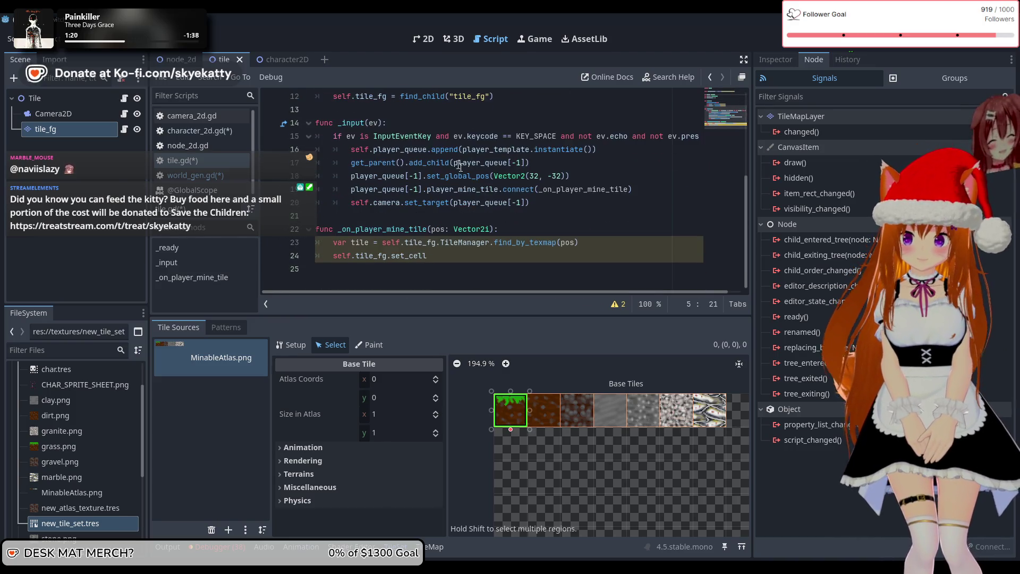
left_click(499, 229)
left_click(483, 255)
key("BackSpace")
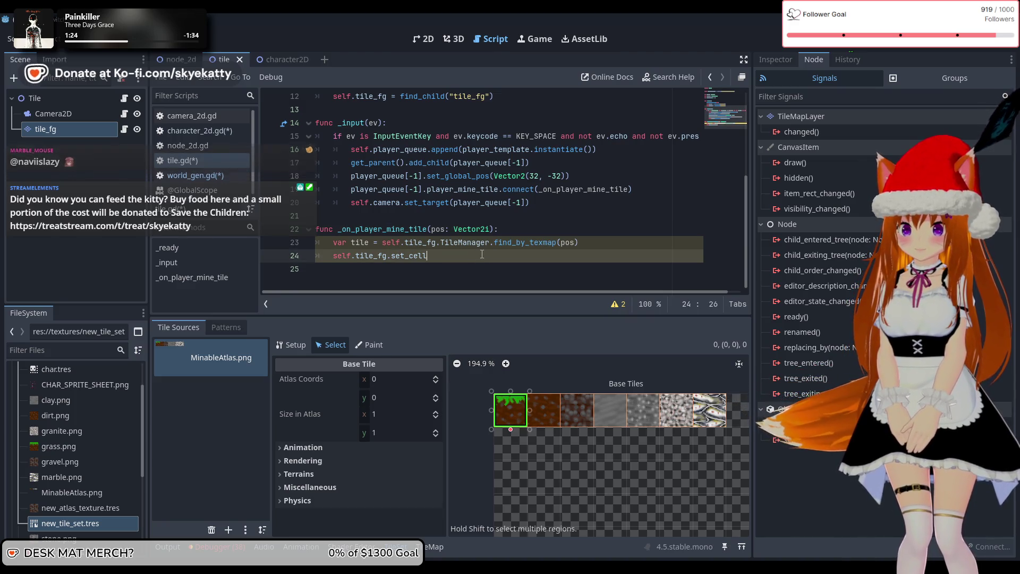
type("l")
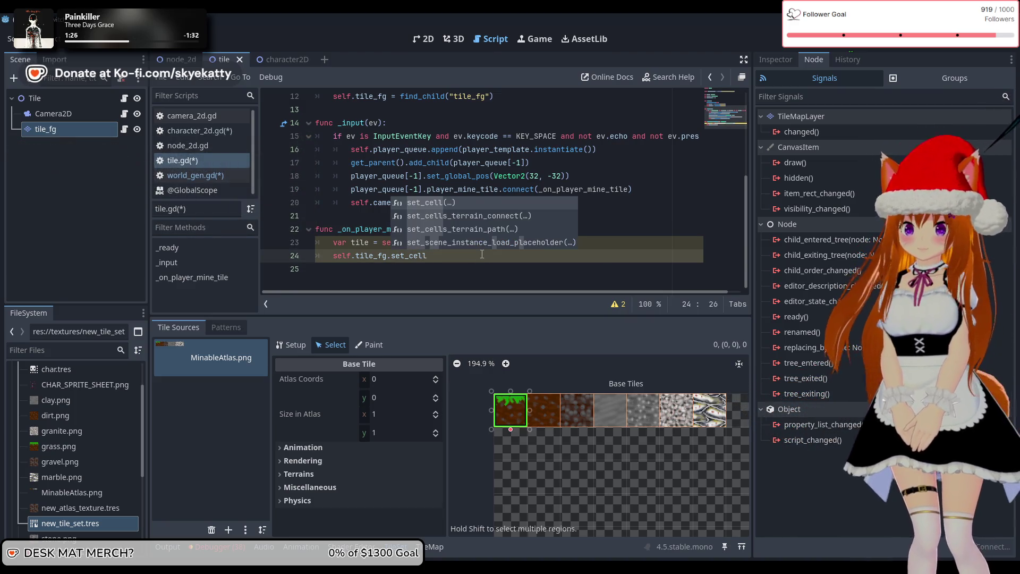
type("(")
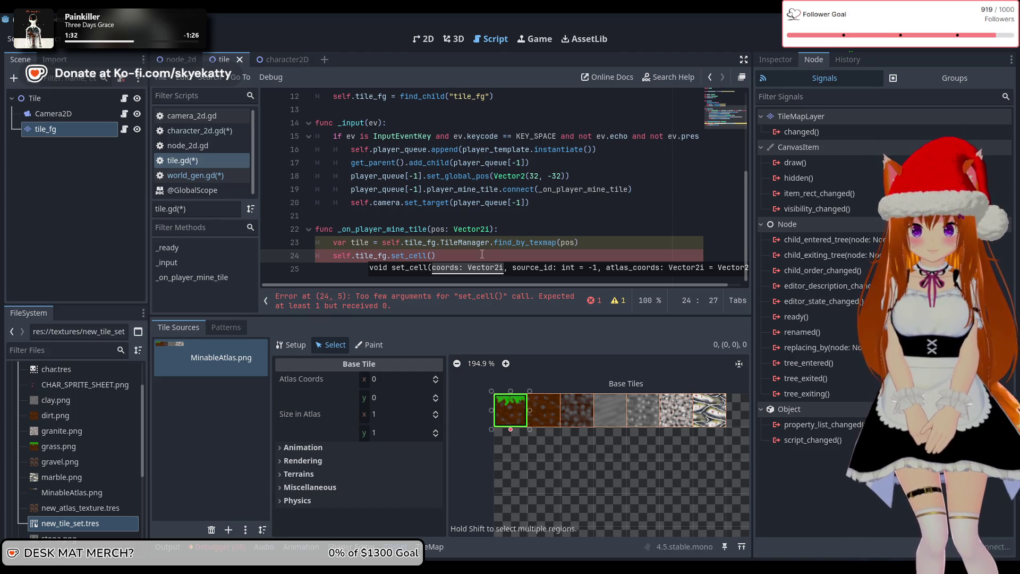
type("s")
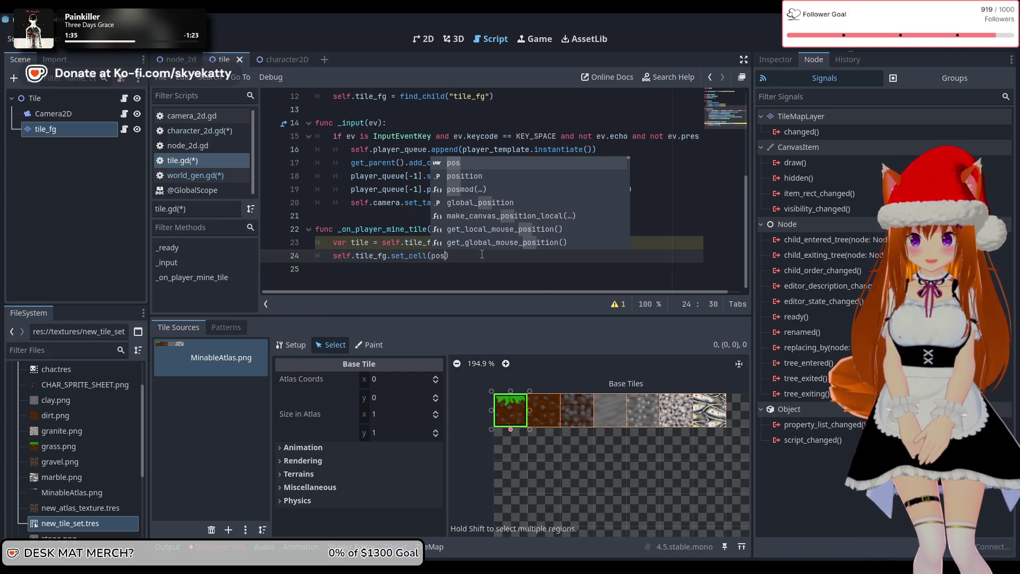
type(", -1")
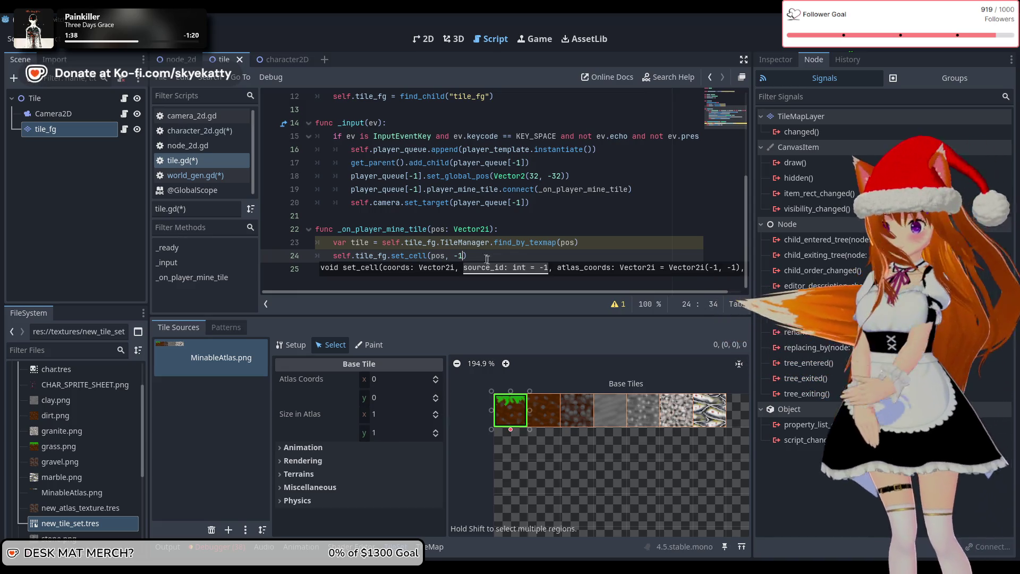
left_click(500, 254)
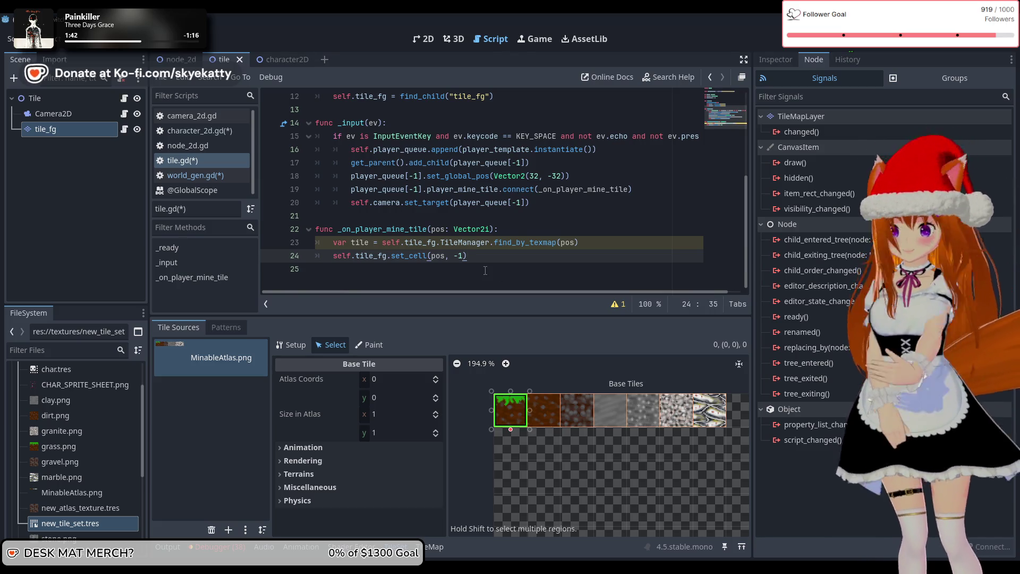
left_click(485, 271)
left_click(636, 231)
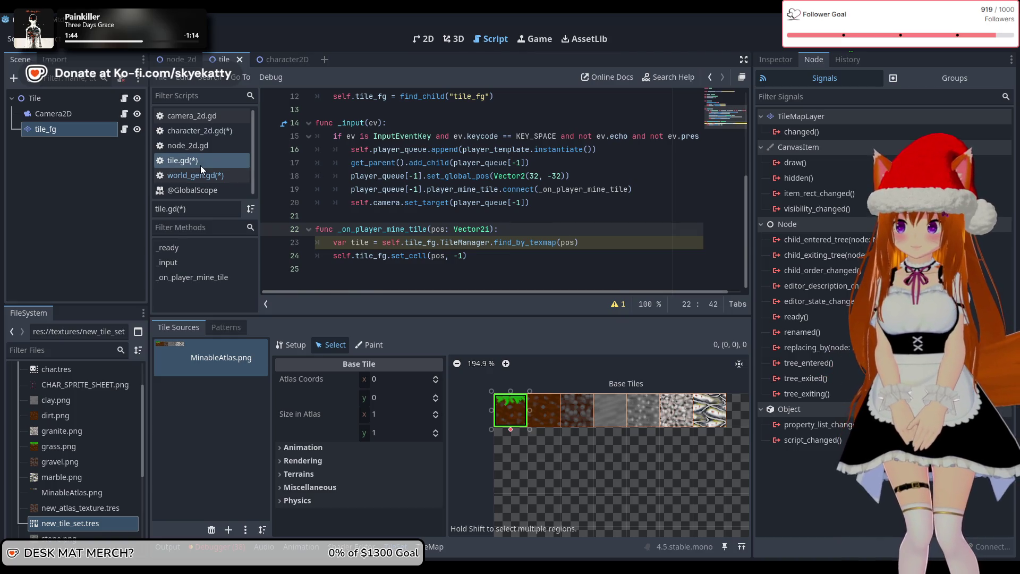
key("ctrl+s")
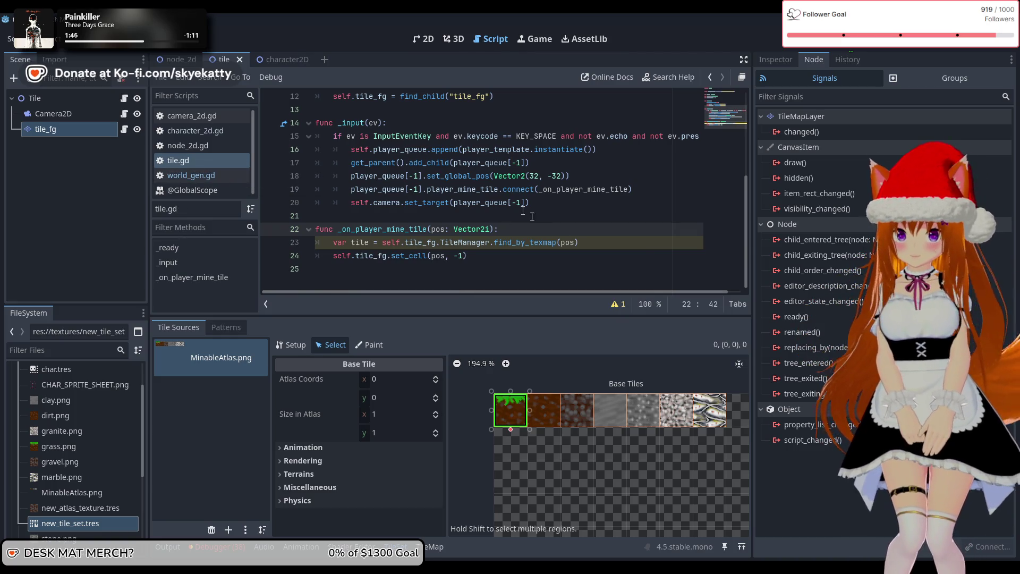
Add an empty print("") line after the set_cell call.
left_click(583, 255)
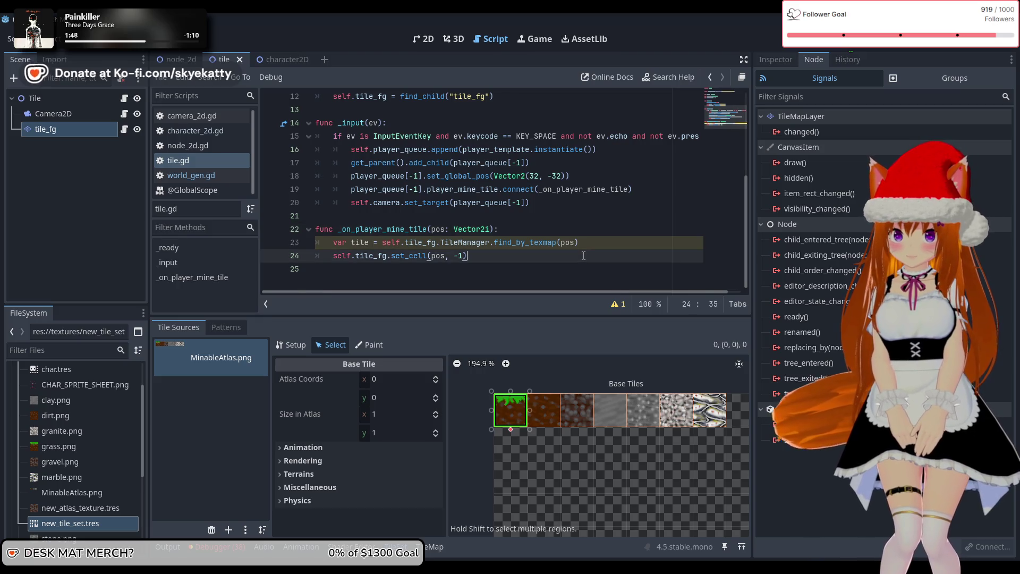
key("Return")
type("print()")
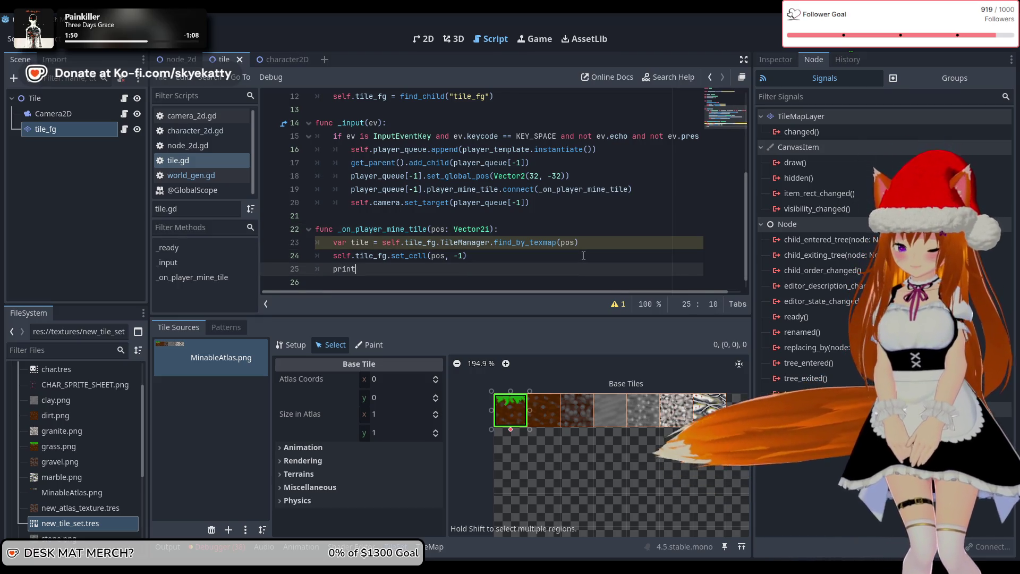
key("Left")
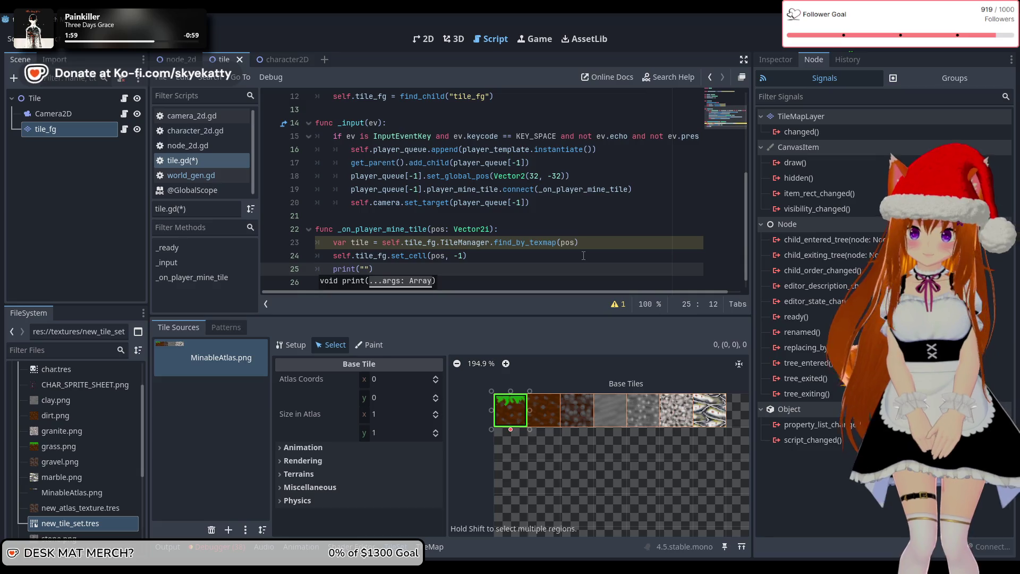
Insert a playername: String parameter before pos in the handler signature.
left_click(431, 228)
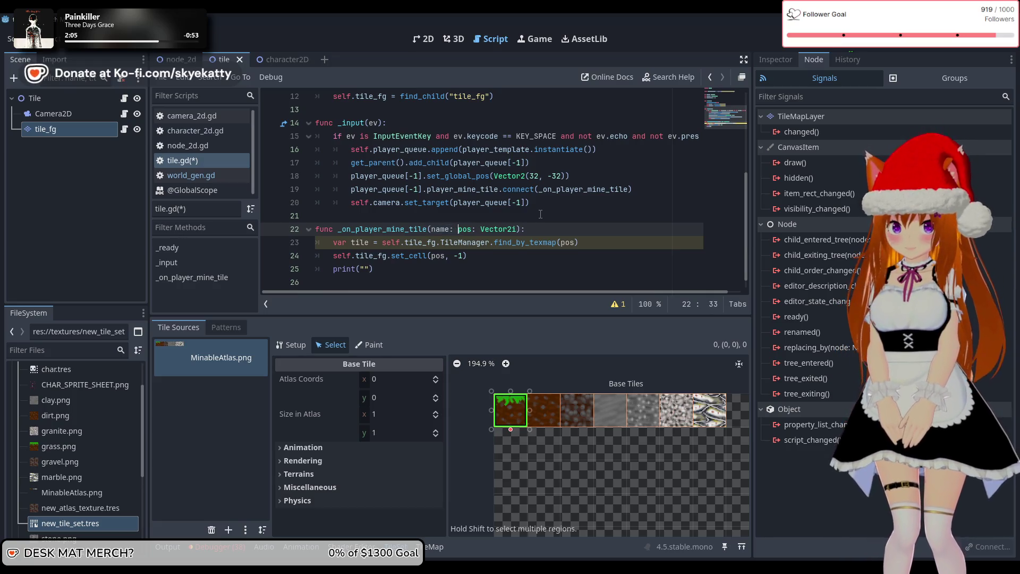
type("Stri")
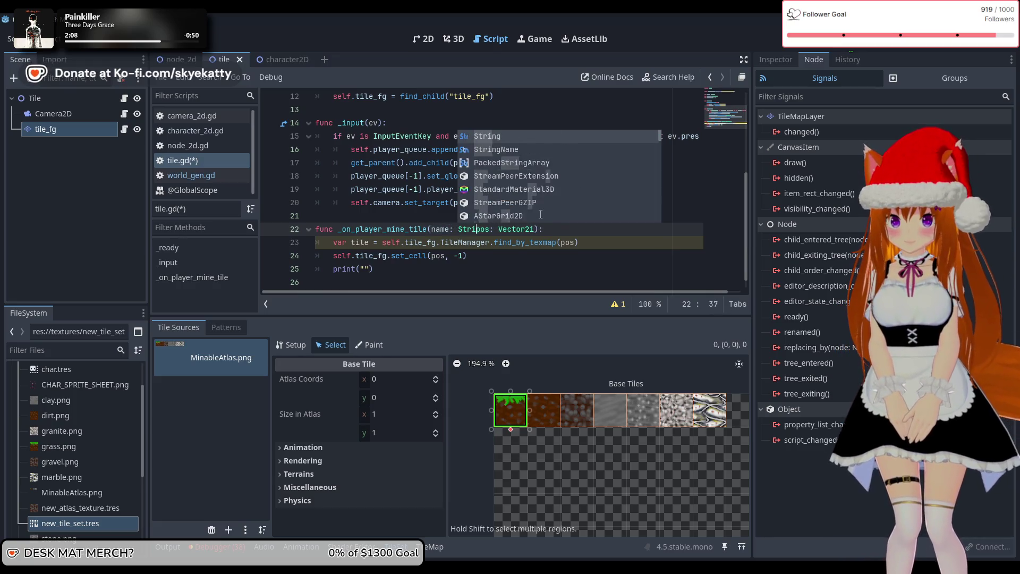
type("ng,")
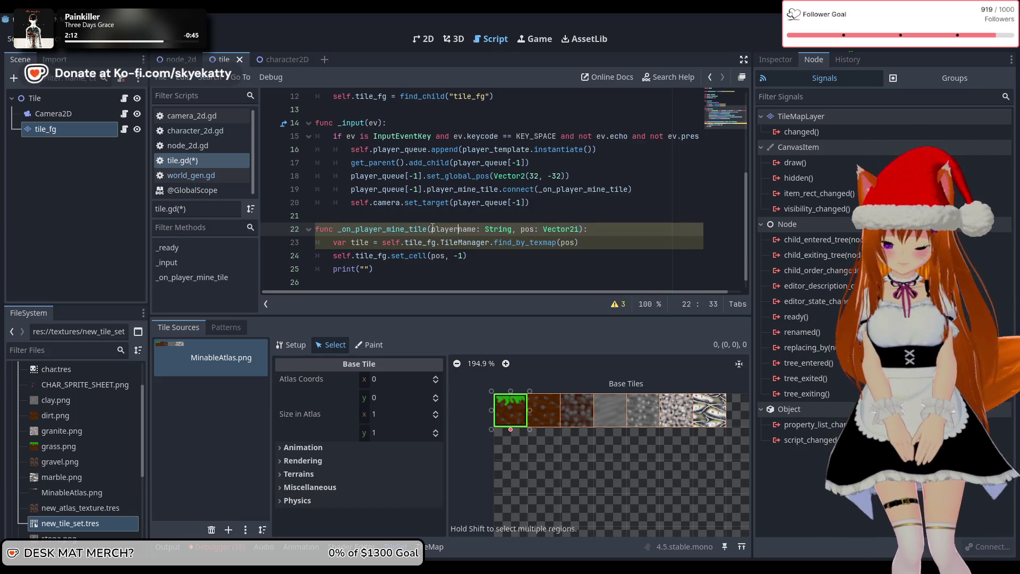
left_click(500, 273)
left_click(597, 229)
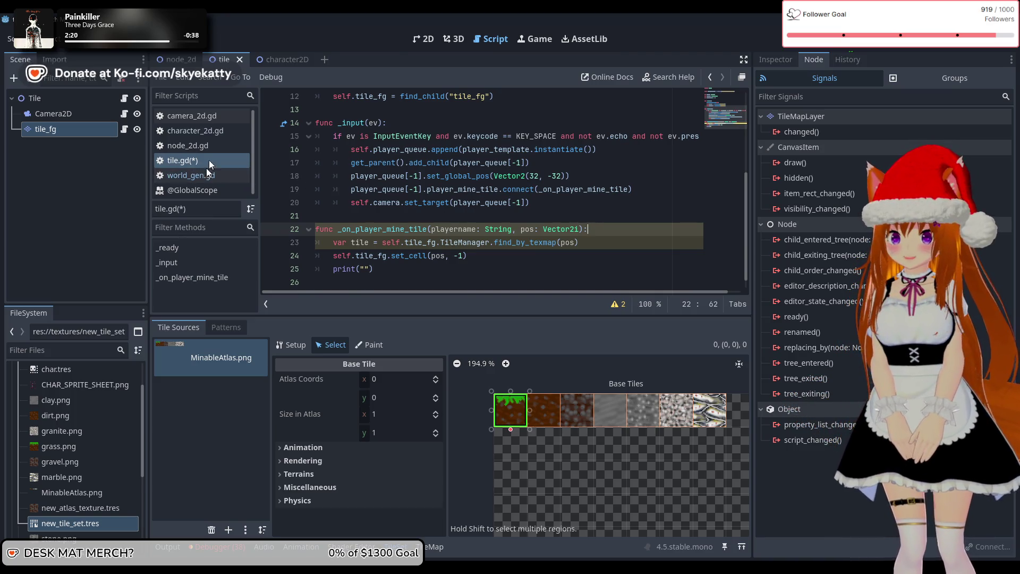
left_click(212, 132)
Remove the extra space before pos in the emit_signal call.
scroll(435, 218, "down", 3)
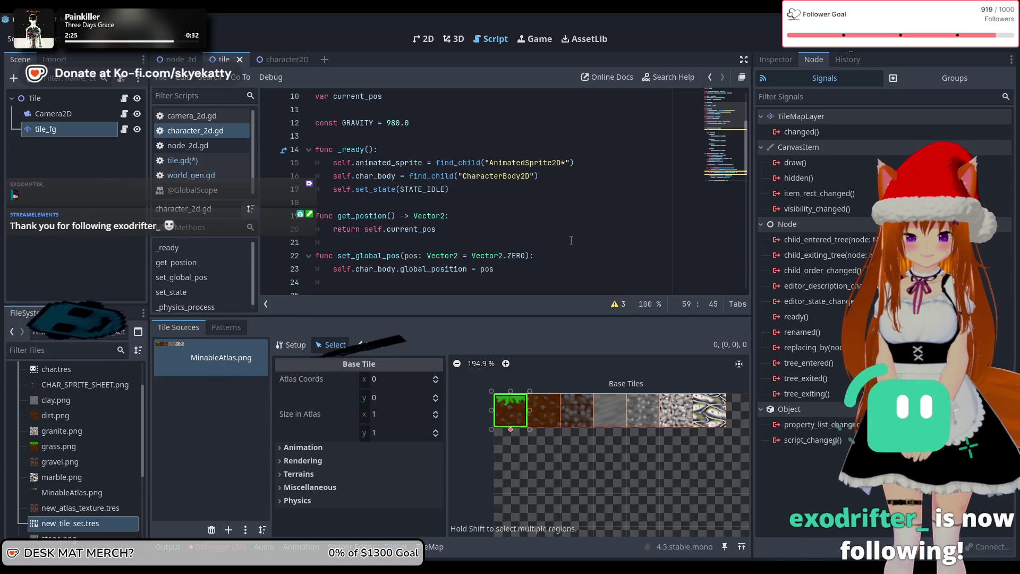
scroll(392, 224, "down", 12)
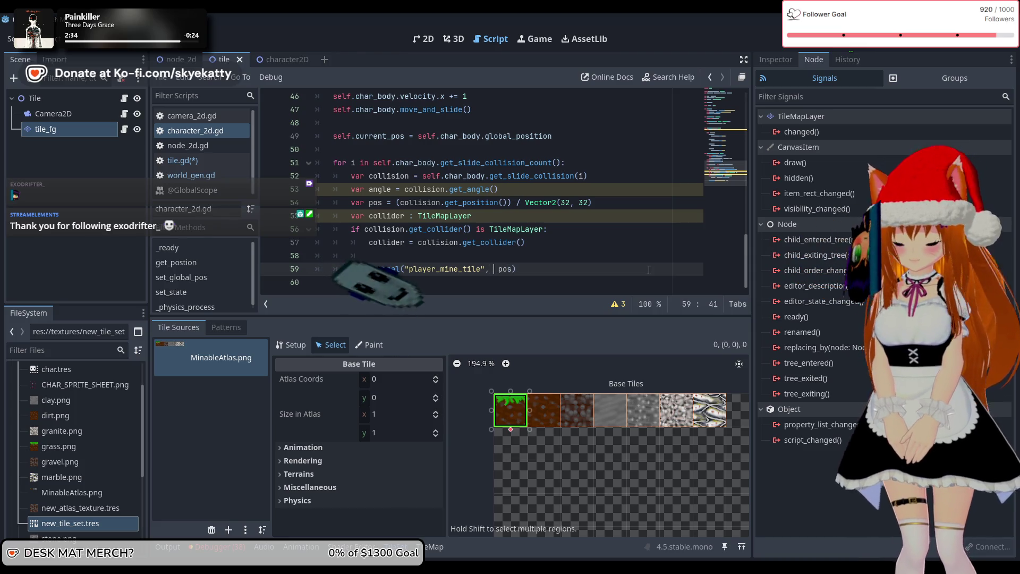
key("BackSpace")
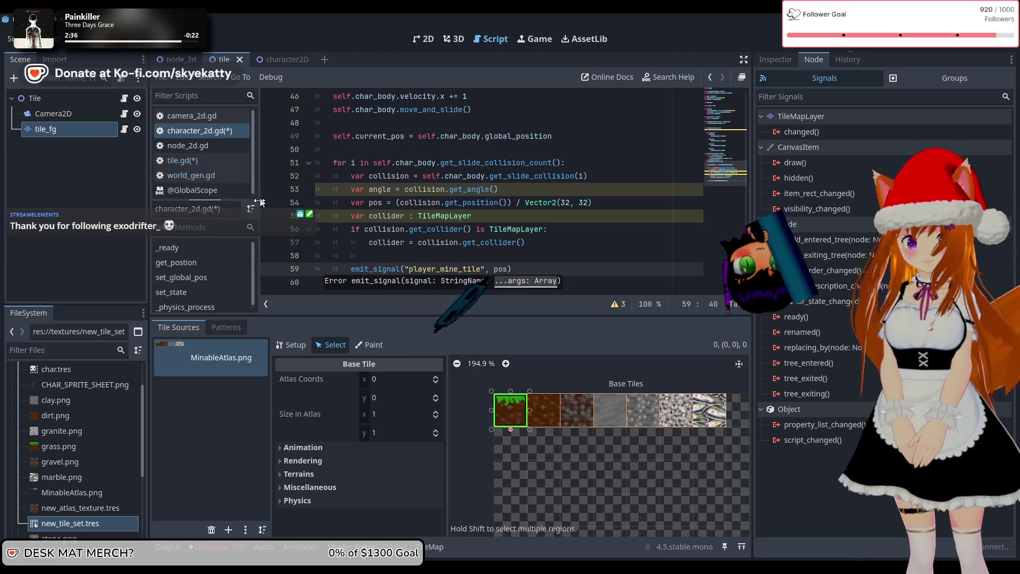
scroll(525, 204, "up", 15)
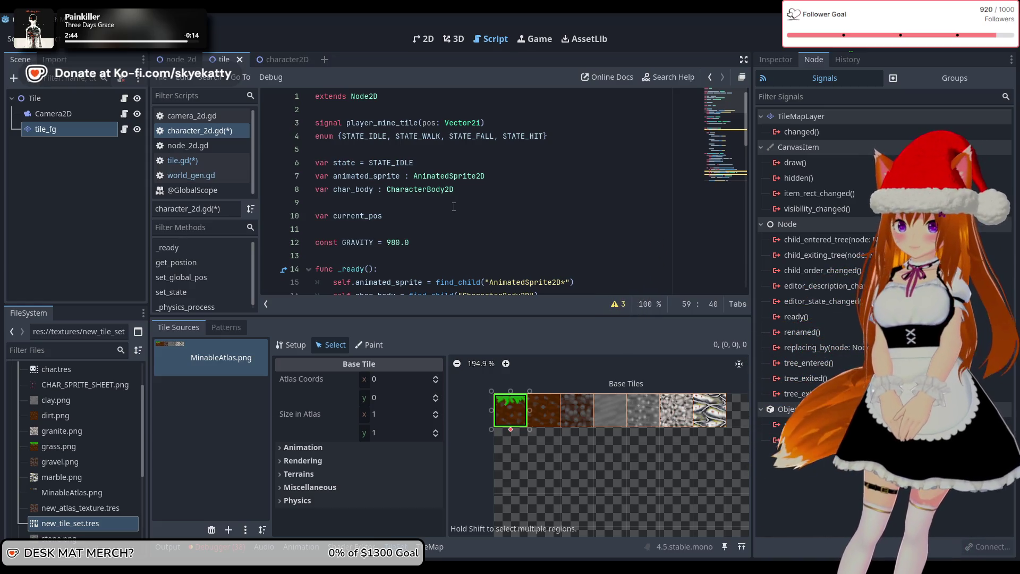
scroll(453, 207, "down", 2)
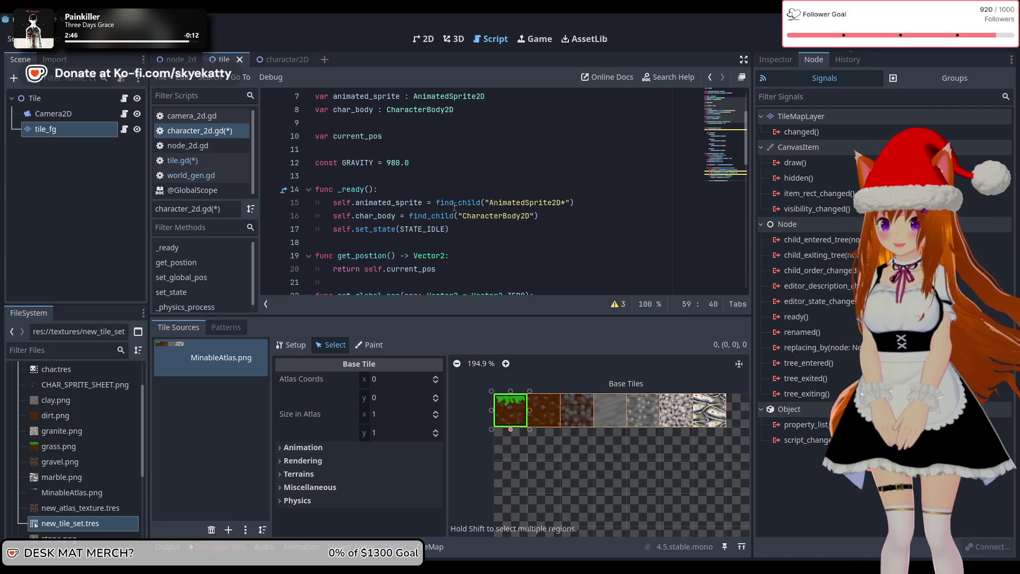
scroll(454, 207, "up", 2)
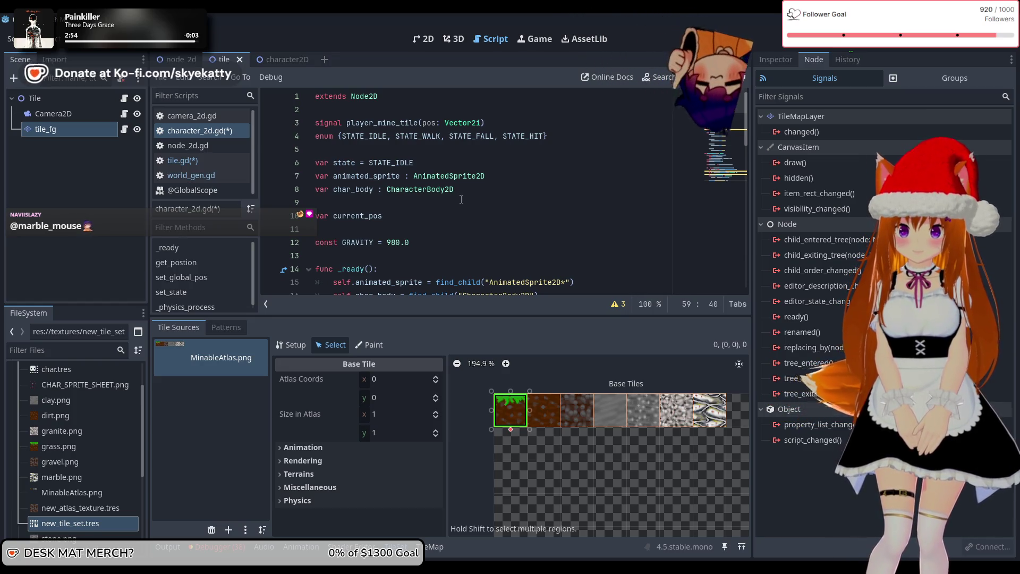
Declare var player_name = "Test_Player" on line 6, followed by a blank line.
left_click(469, 190)
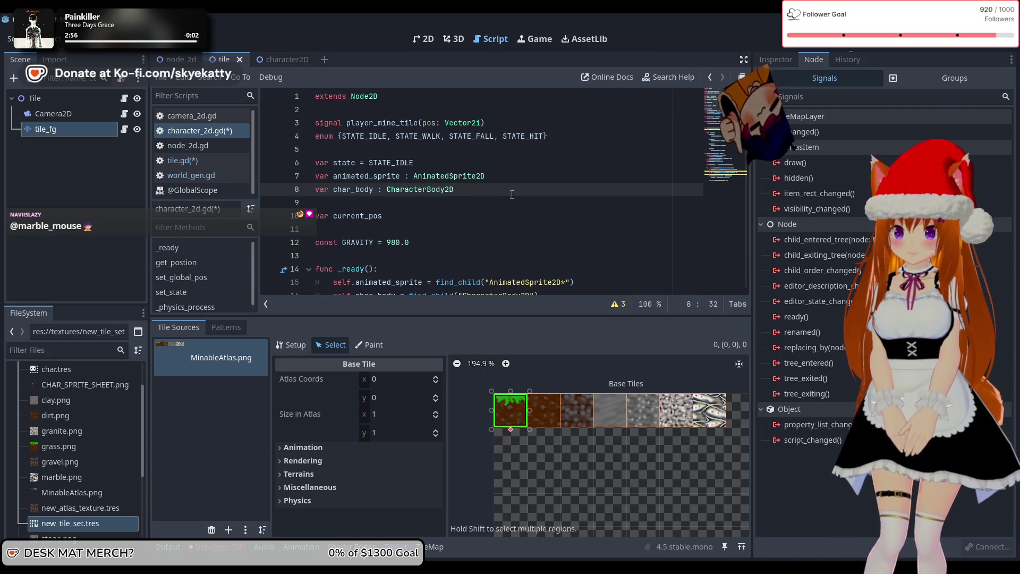
left_click(411, 149)
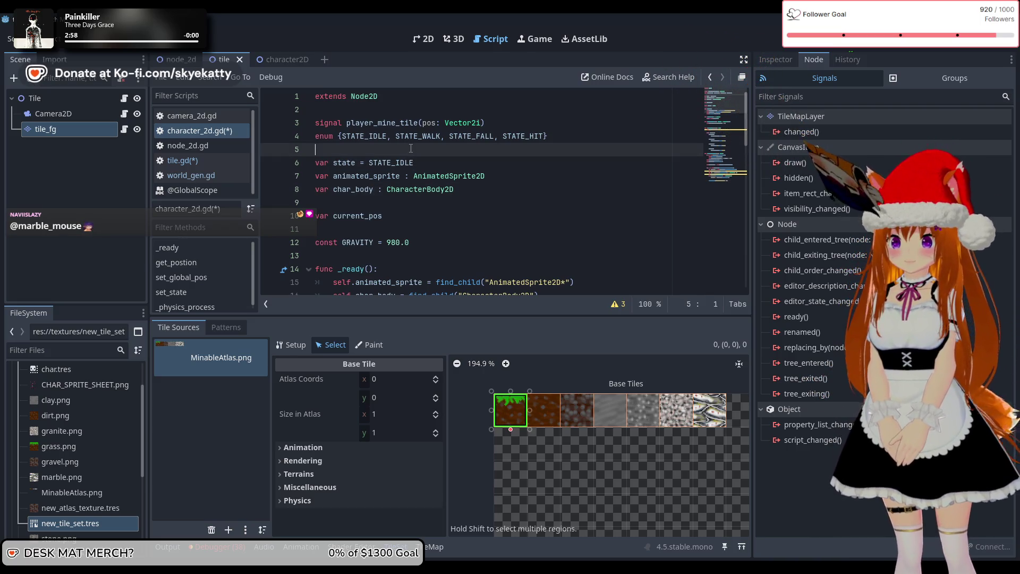
scroll(457, 164, "down", 2)
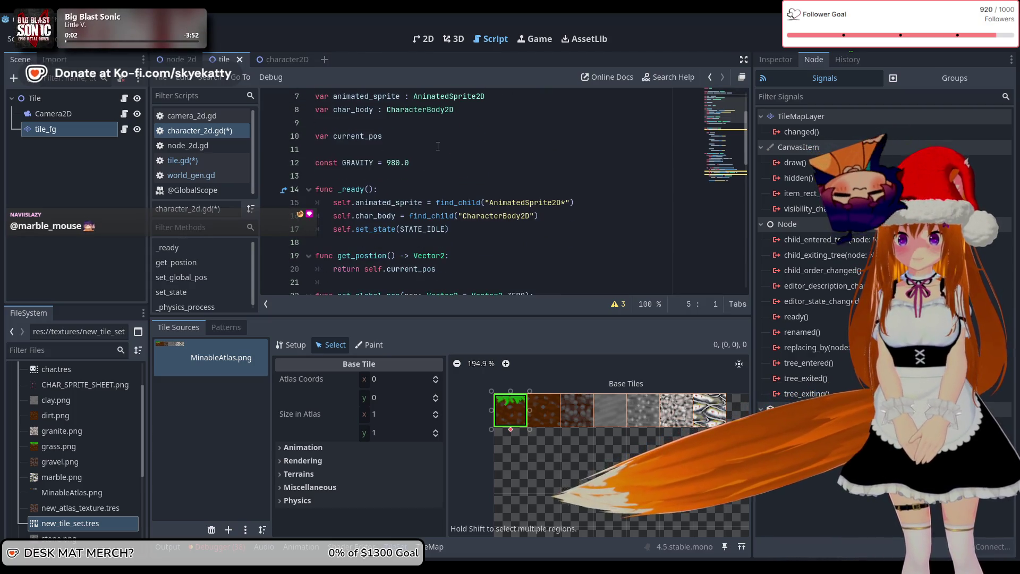
left_click(199, 134)
scroll(376, 151, "up", 2)
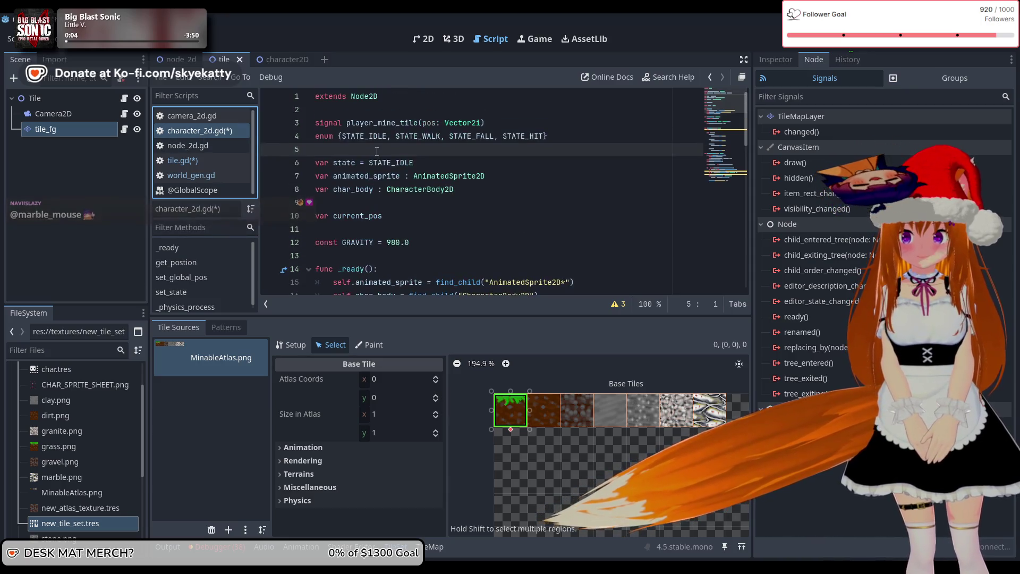
left_click(428, 152)
key("Return")
type("var player")
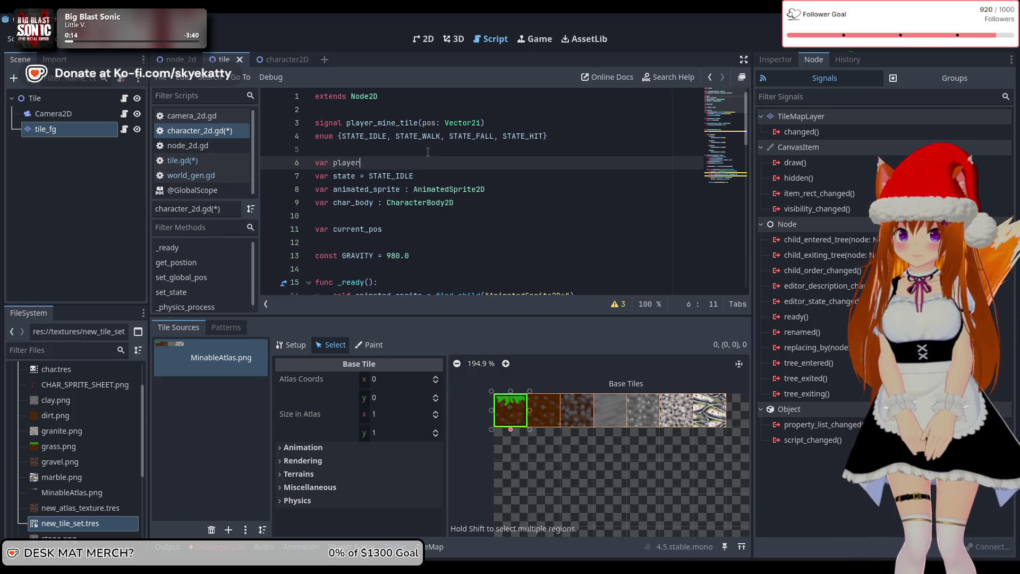
type("_name = \"T")
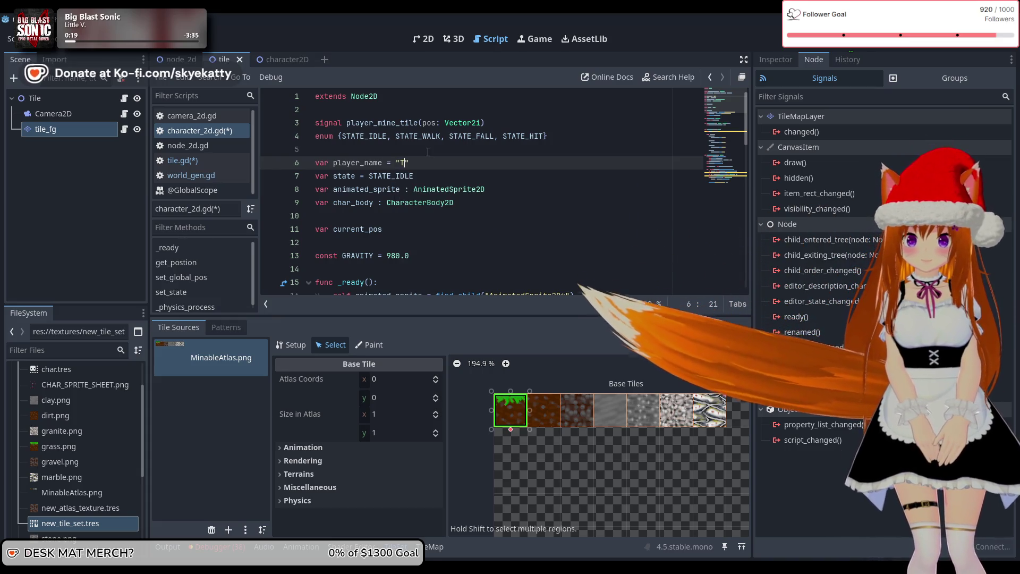
type("est_P")
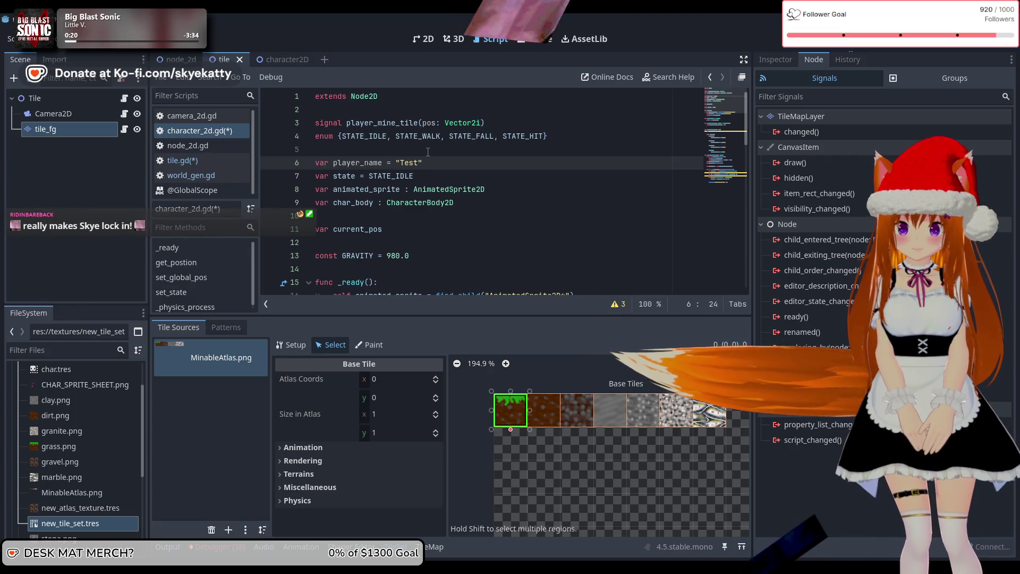
type("layer")
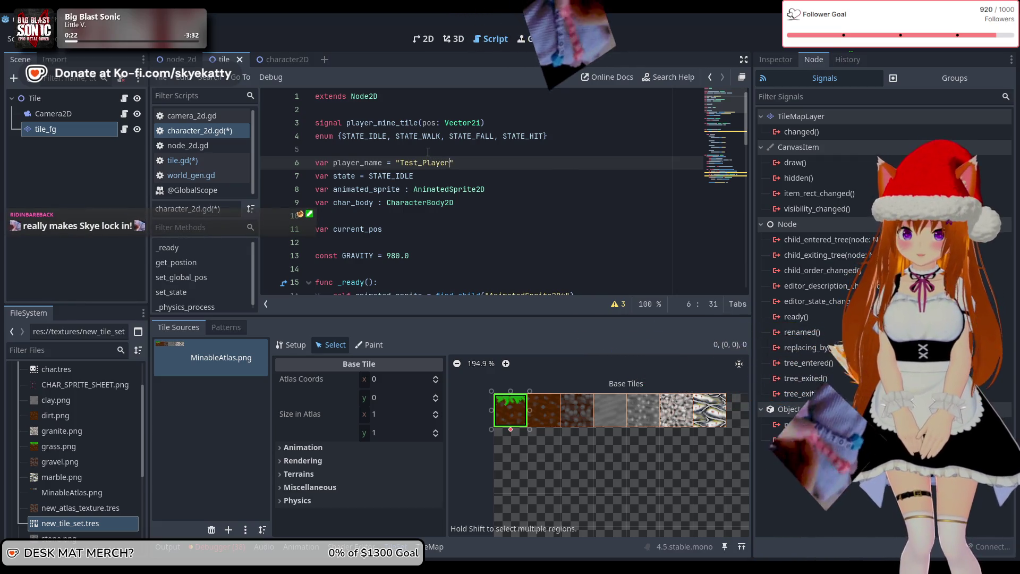
left_click(455, 202)
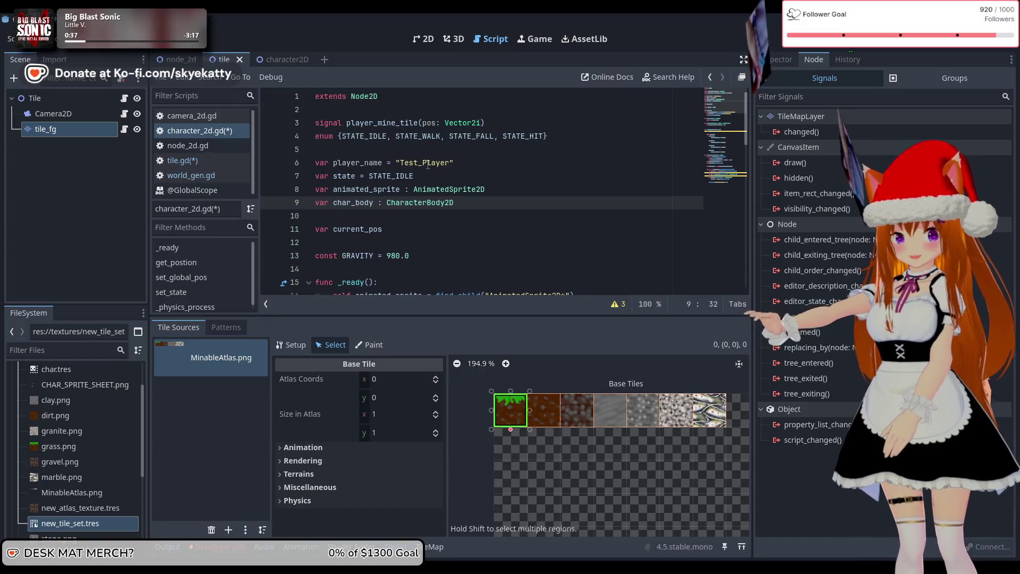
scroll(418, 160, "down", 2)
scroll(418, 164, "up", 2)
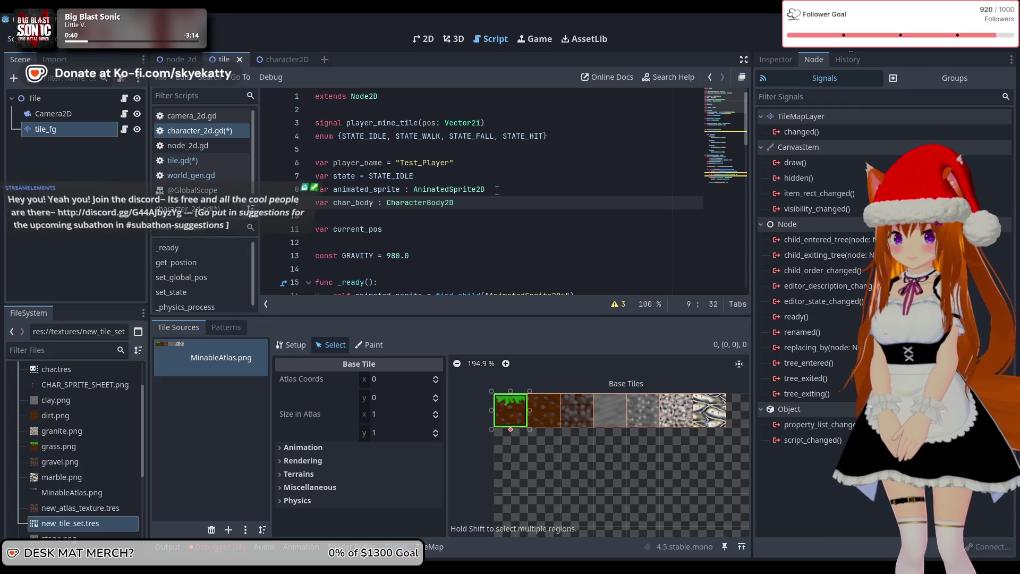
left_click(502, 161)
key("Return")
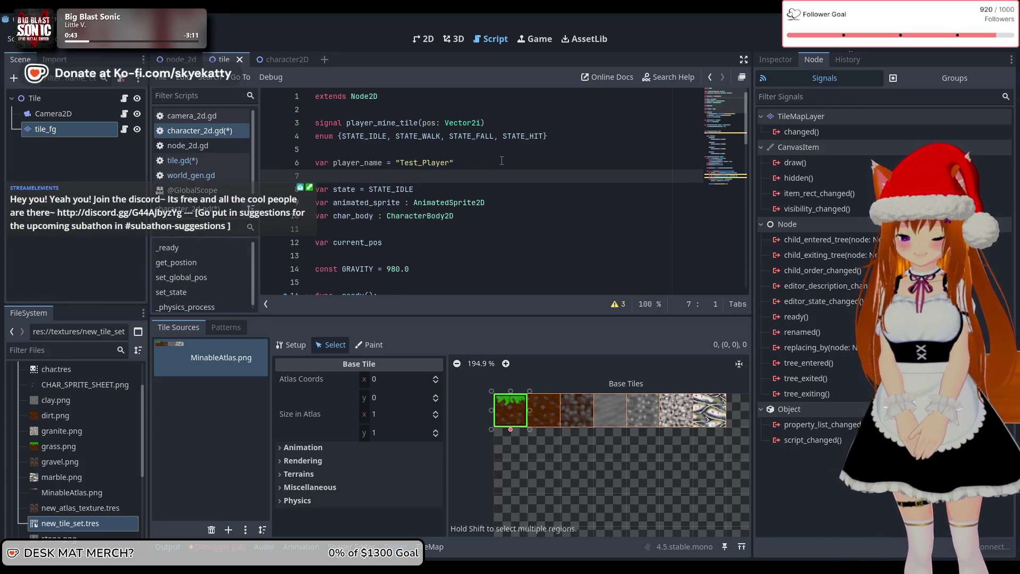
Review the emit_signal call, then select the root Tile node and the tile_fg node.
scroll(455, 191, "down", 12)
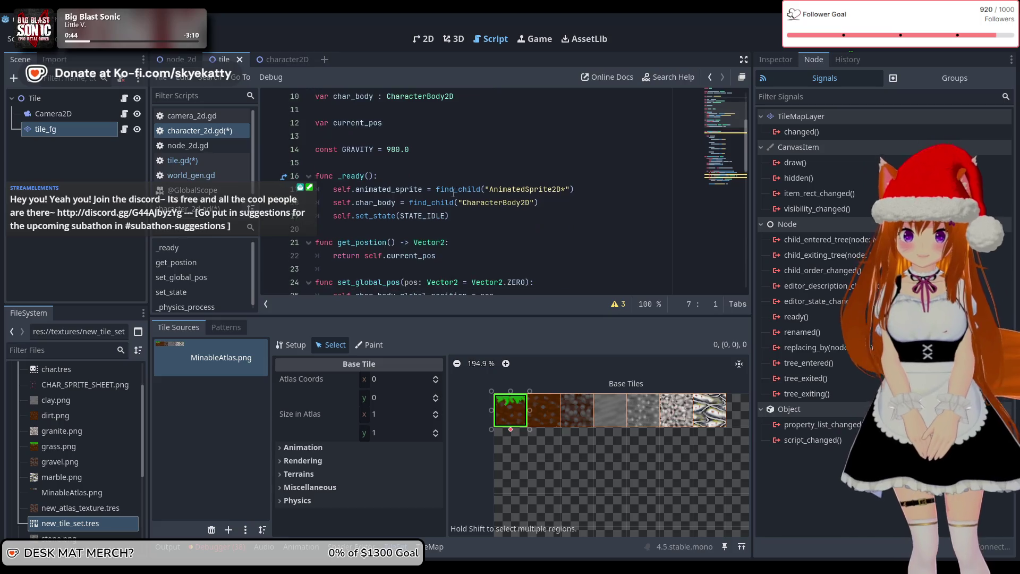
scroll(454, 194, "down", 4)
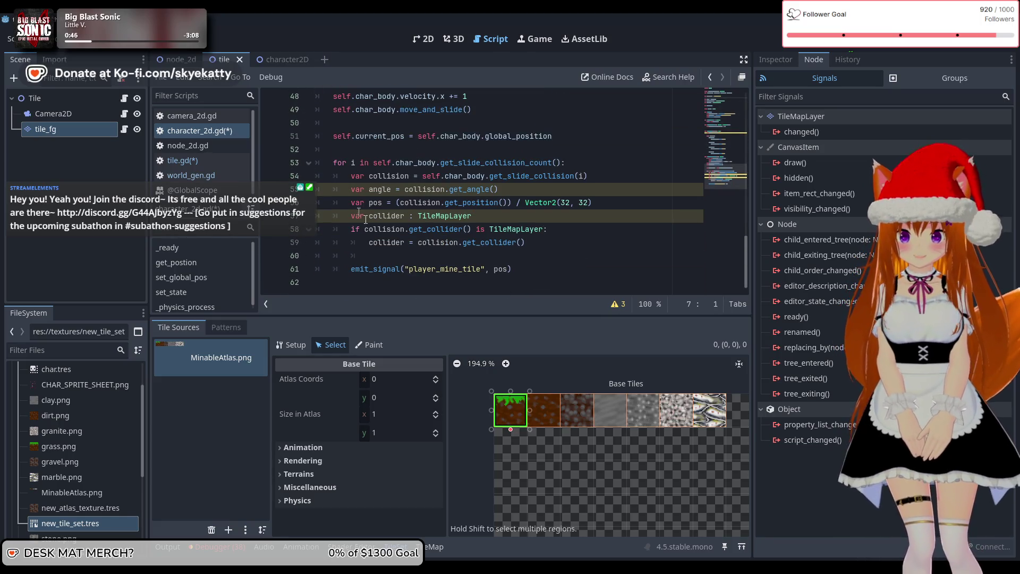
left_click(486, 269)
left_click(494, 271)
scroll(531, 260, "up", 10)
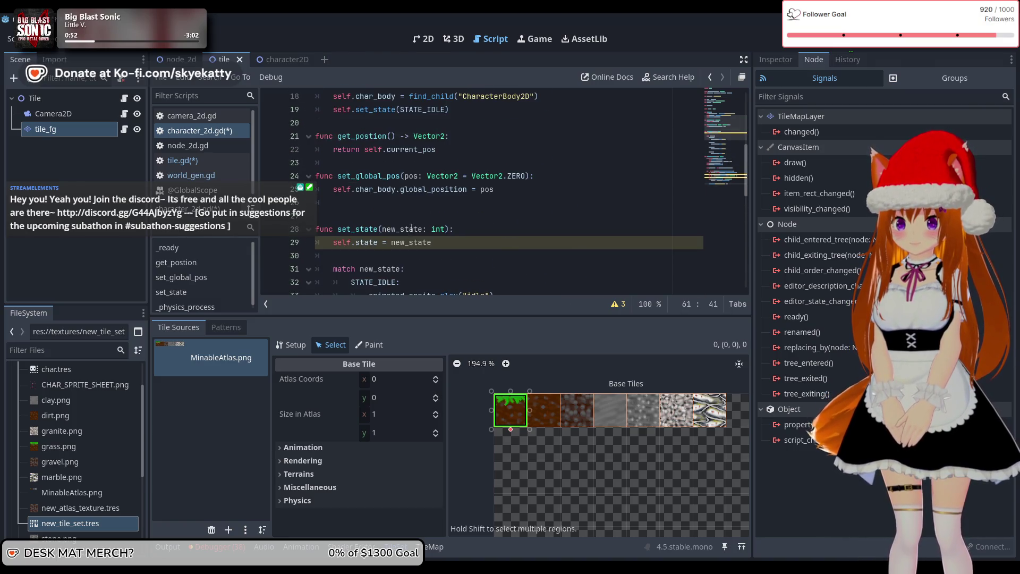
scroll(412, 227, "up", 2)
scroll(499, 234, "up", 2)
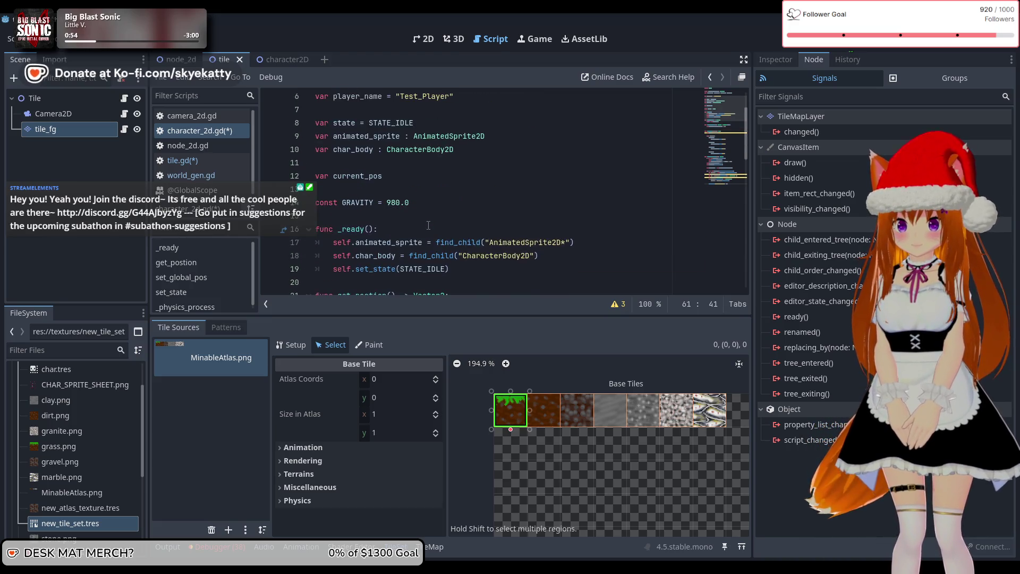
scroll(494, 212, "down", 2)
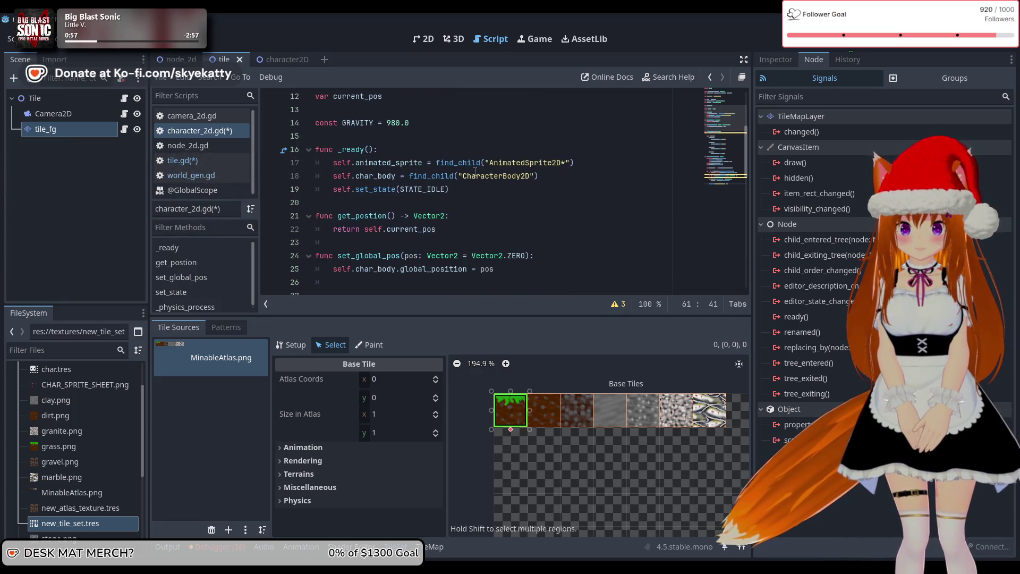
mouse_move(474, 172)
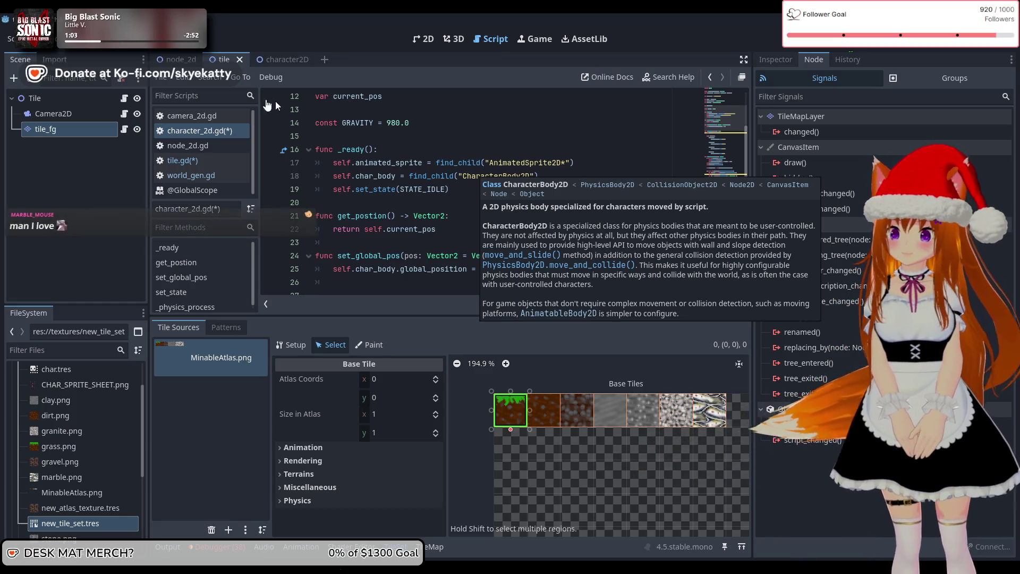
left_click(104, 94)
scroll(348, 190, "down", 7)
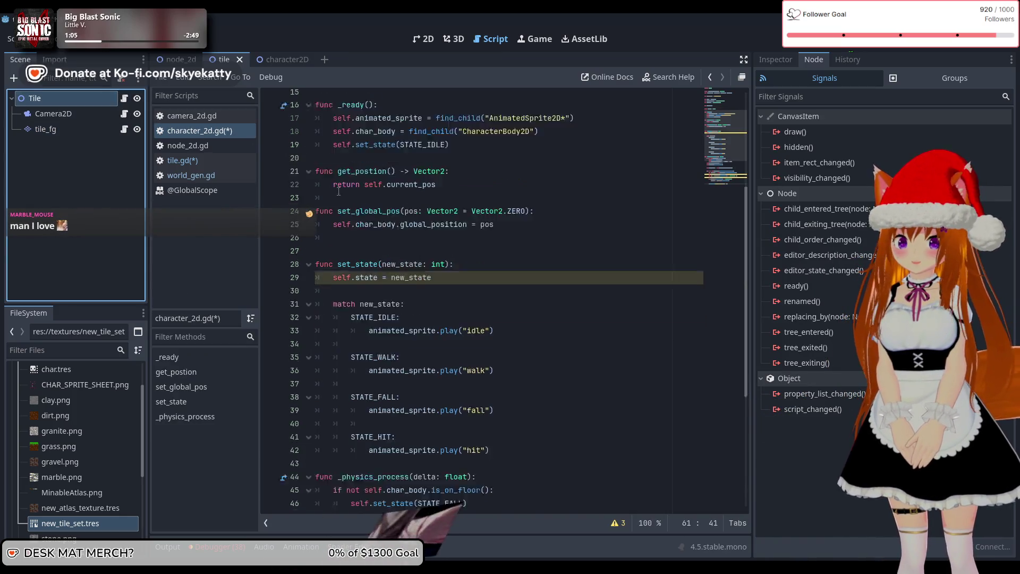
scroll(348, 189, "up", 4)
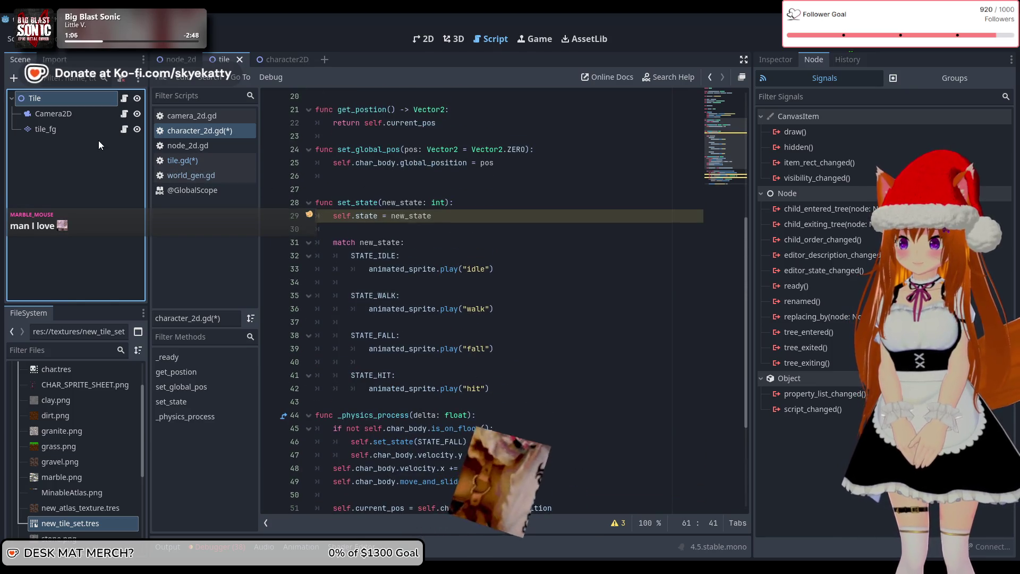
left_click(96, 133)
scroll(425, 276, "down", 9)
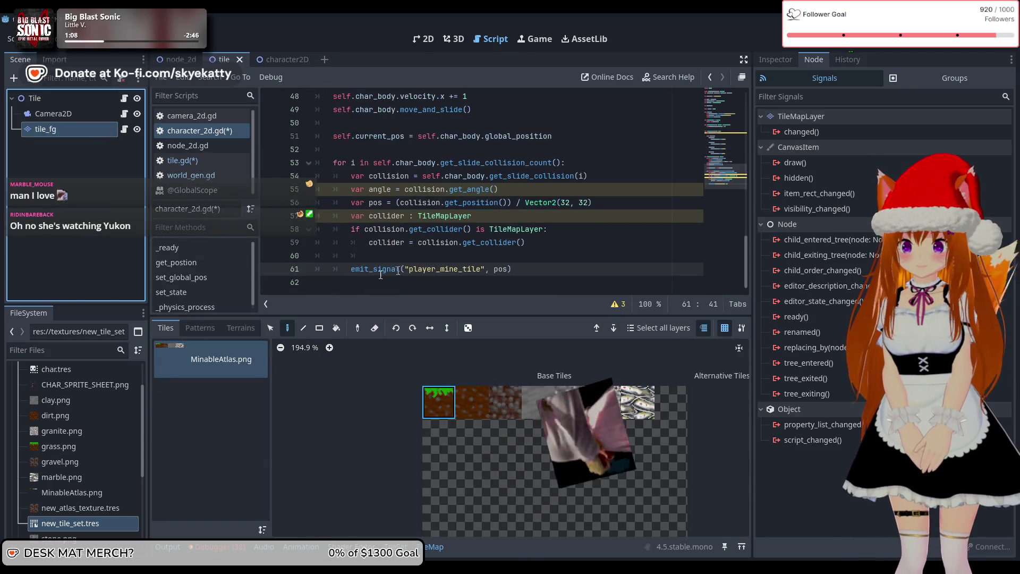
key("Left")
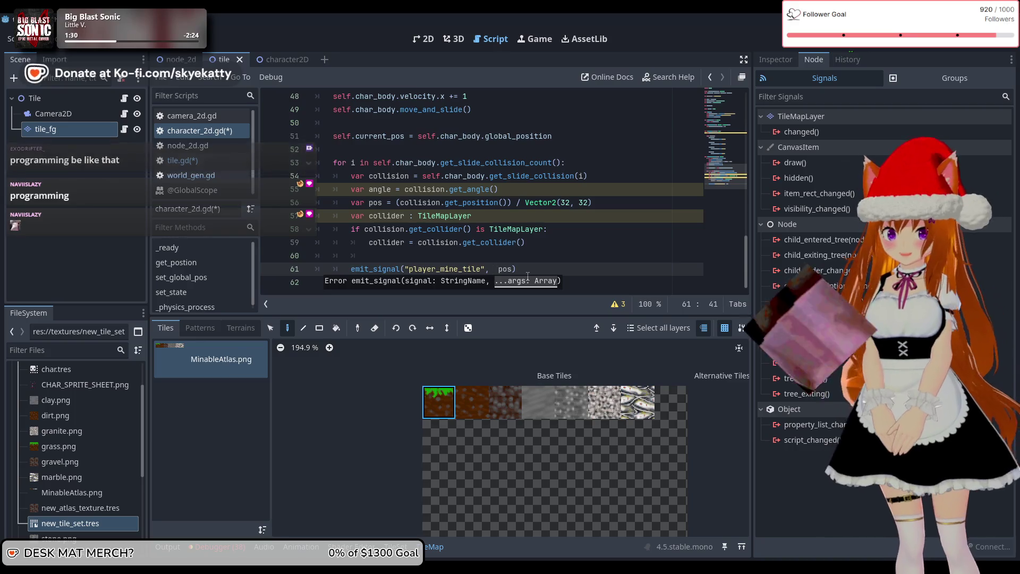
type("P")
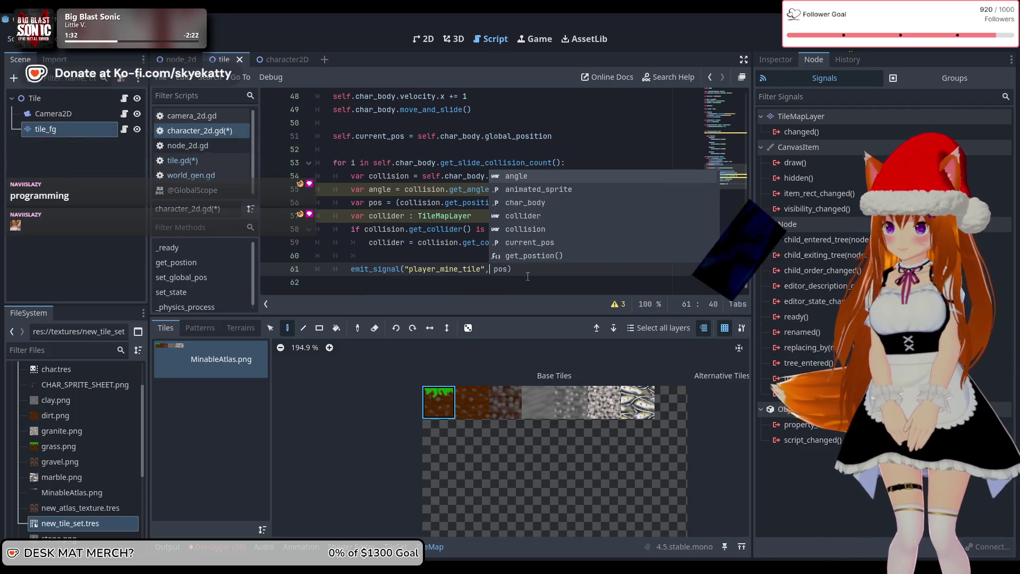
key("BackSpace")
type("pl")
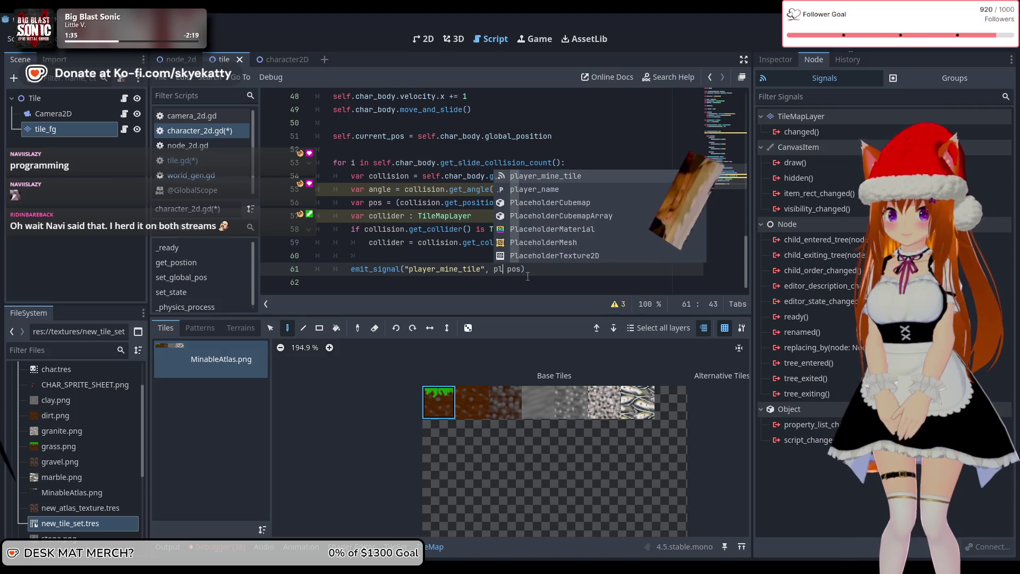
key("Down")
key("Return")
type(",")
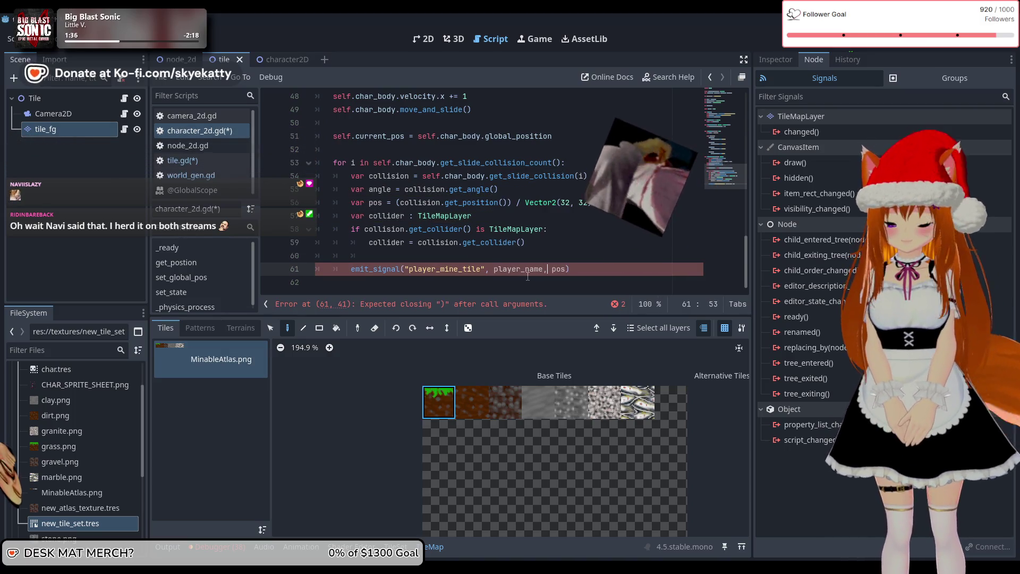
left_click(527, 274)
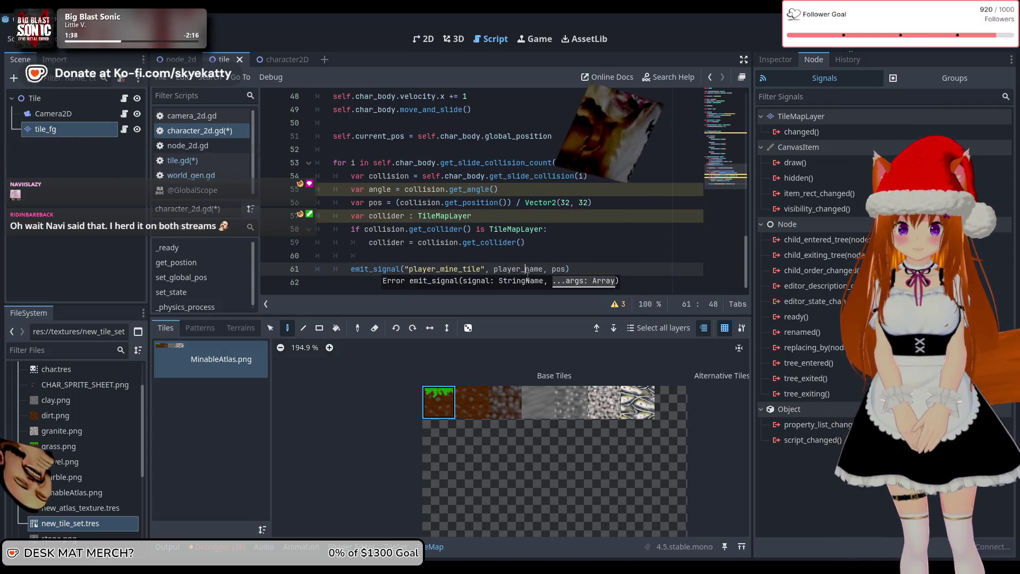
key("ctrl+Left")
type("self.")
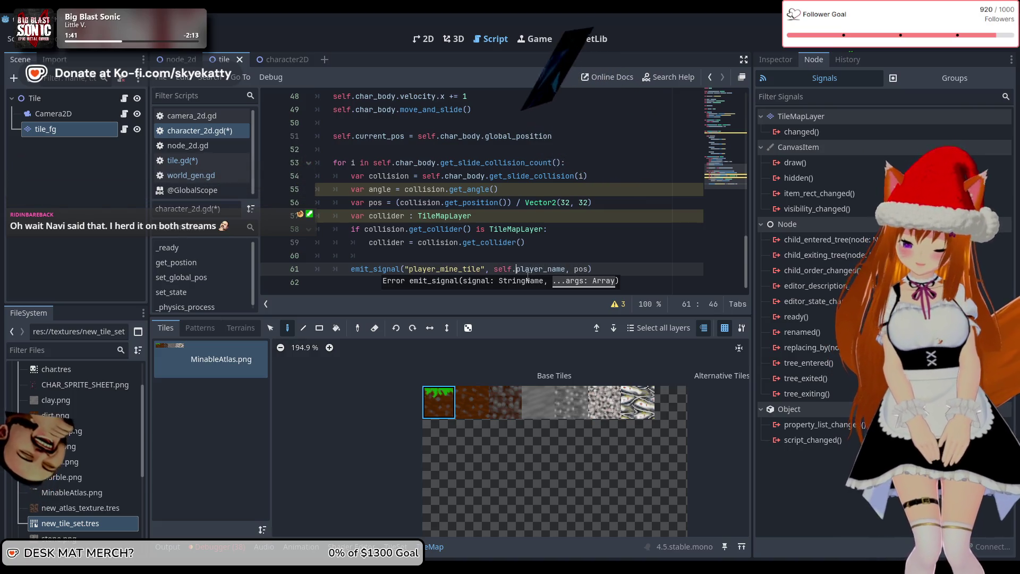
left_click(480, 229)
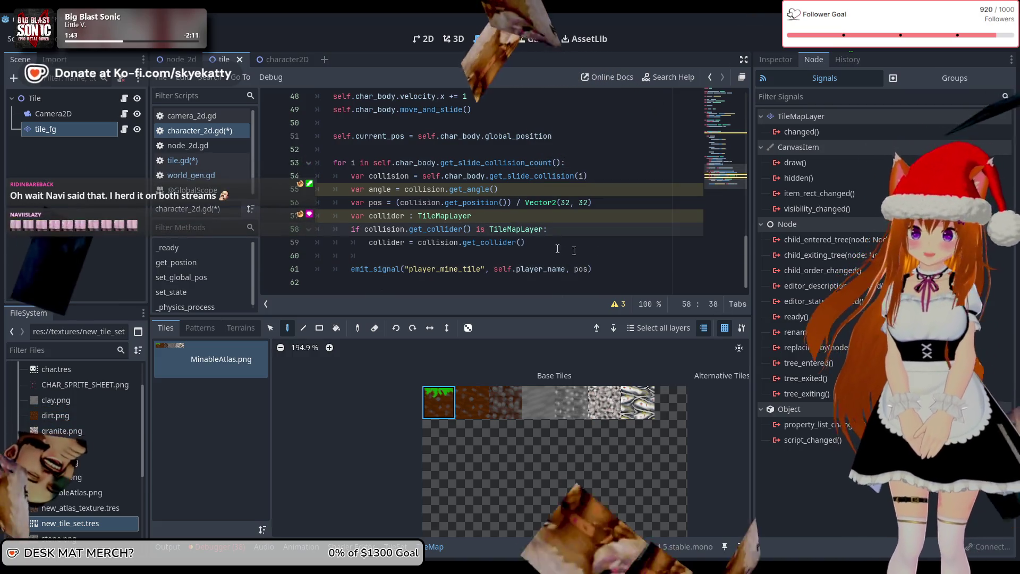
scroll(574, 255, "up", 4)
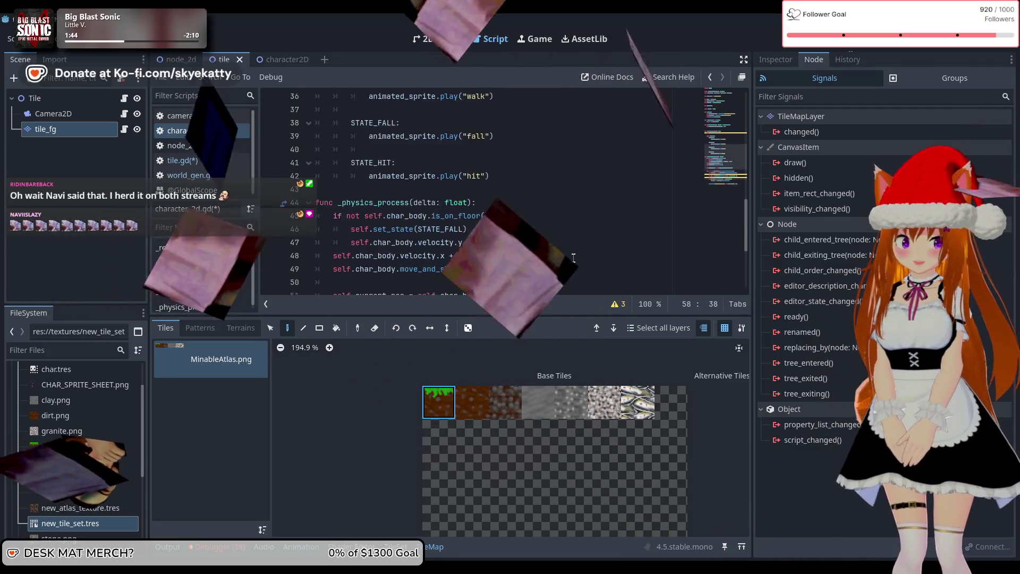
scroll(574, 258, "up", 12)
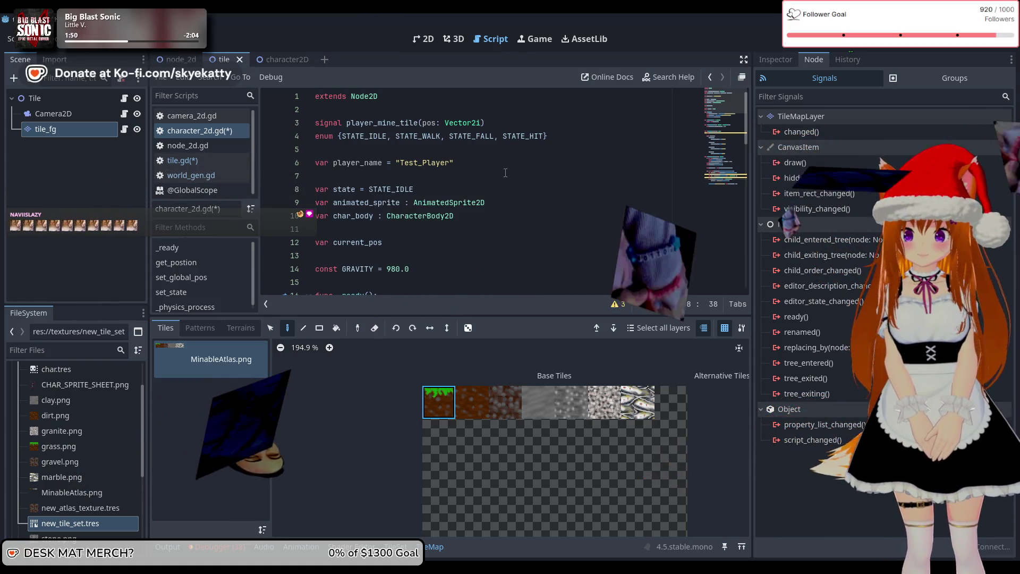
scroll(478, 172, "down", 8)
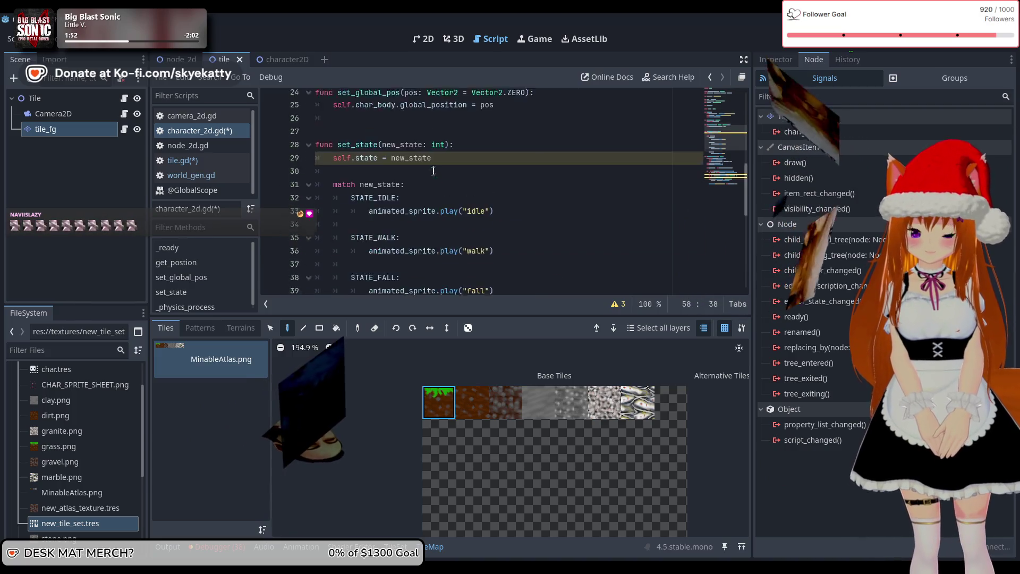
scroll(433, 170, "down", 8)
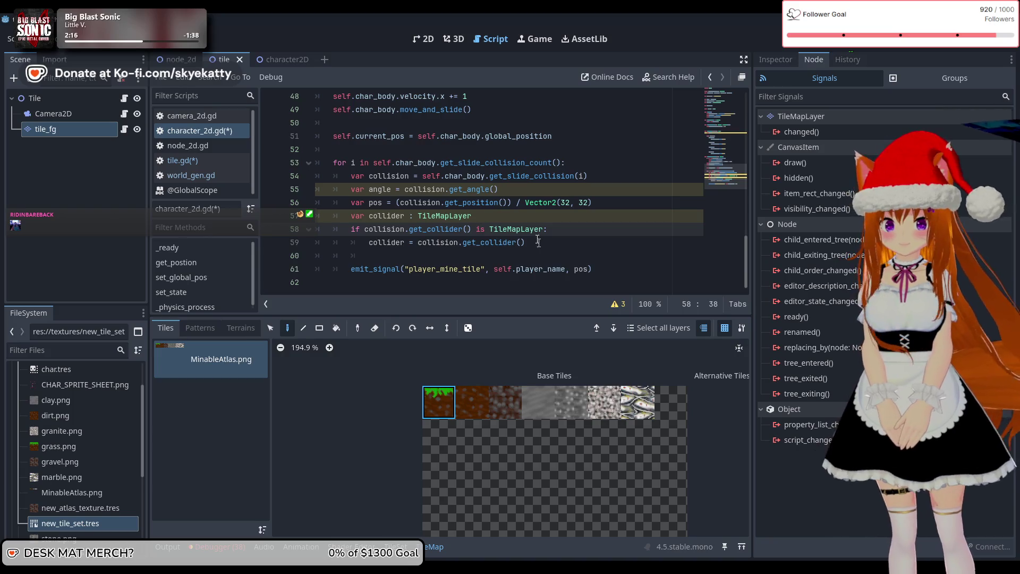
Check the Tile class in world_gen.gd, then clear the empty quotes in tile.gd's print call.
left_click(202, 162)
left_click(213, 180)
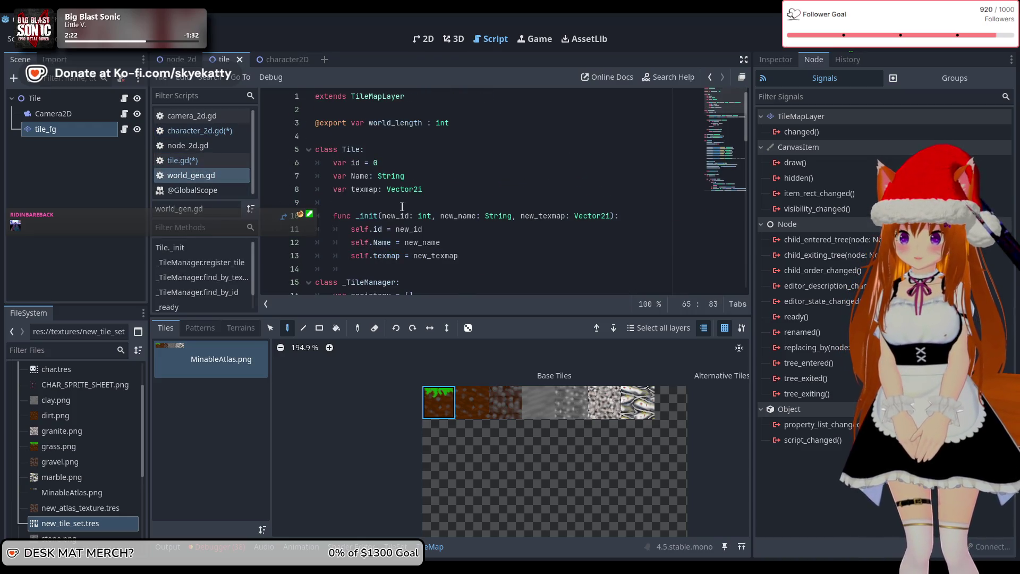
left_click(200, 160)
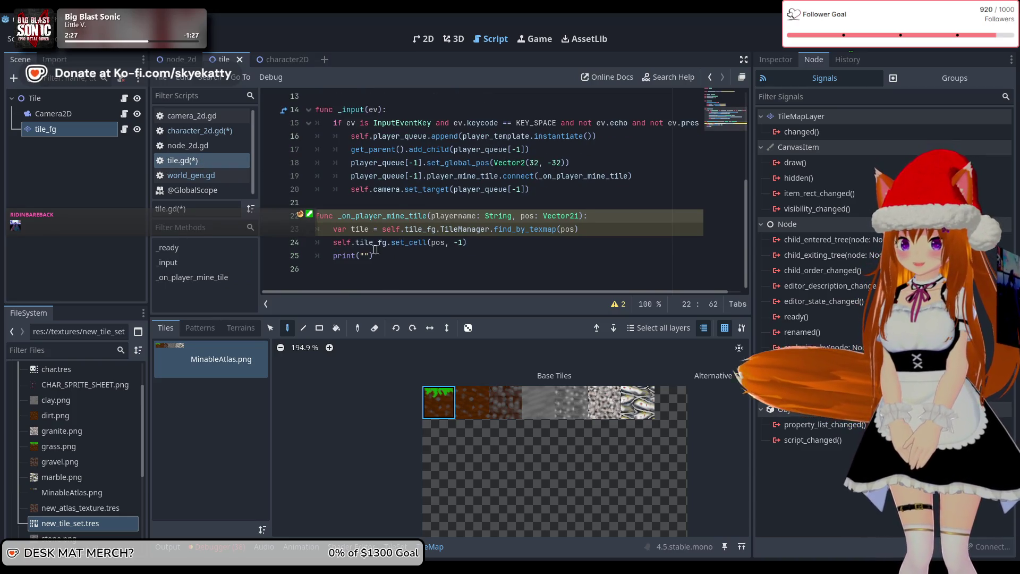
left_click(369, 256)
key("BackSpace")
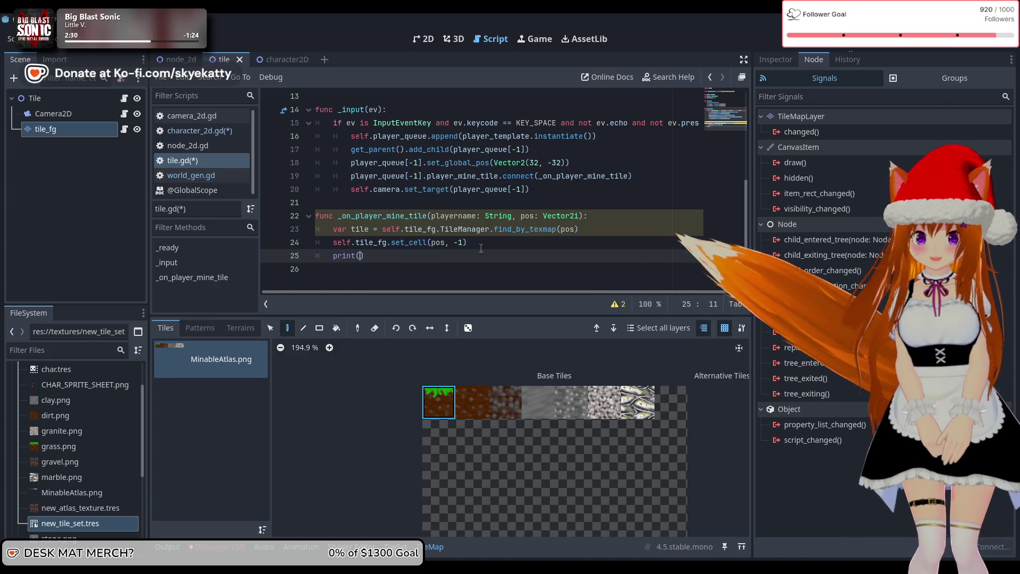
type("ok")
key("BackSpace")
key("BackSpace")
Rename the parameter to player_name and start print(player_name + " has mined a " + tile.na.
left_click(457, 216)
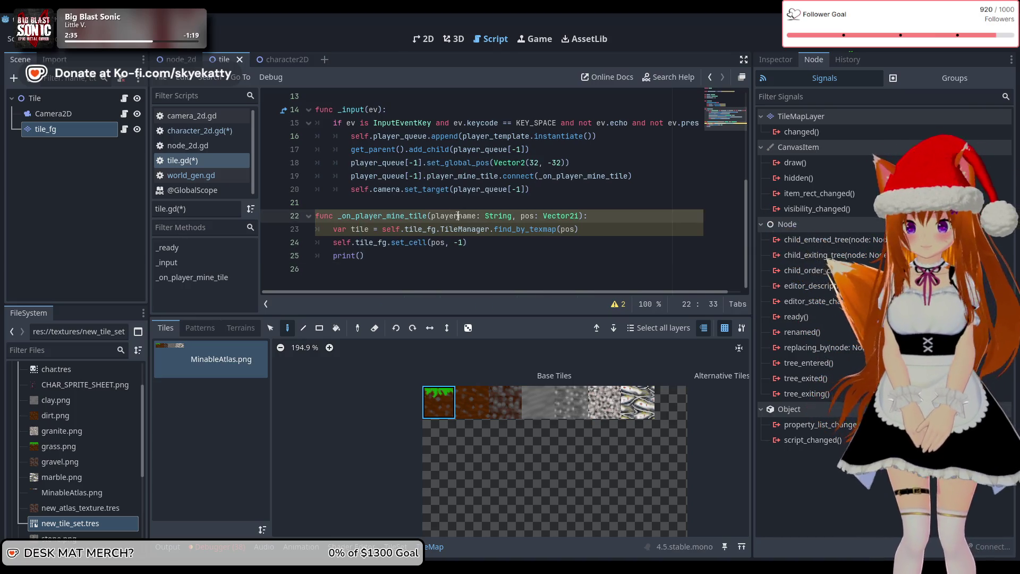
type("_")
key("Down")
key("Down")
key("Down")
key("Left")
type("_name ")
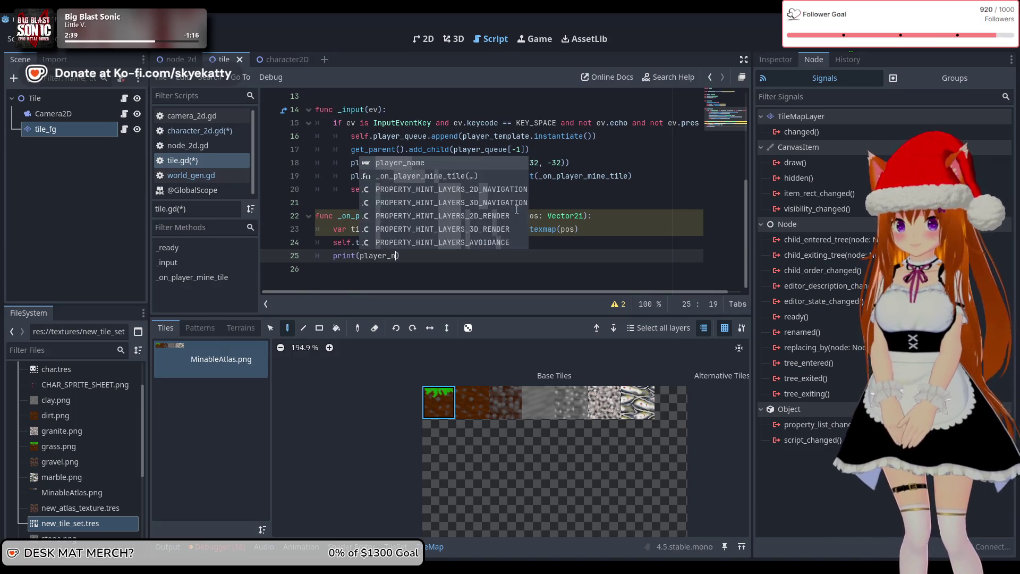
type(" \":")
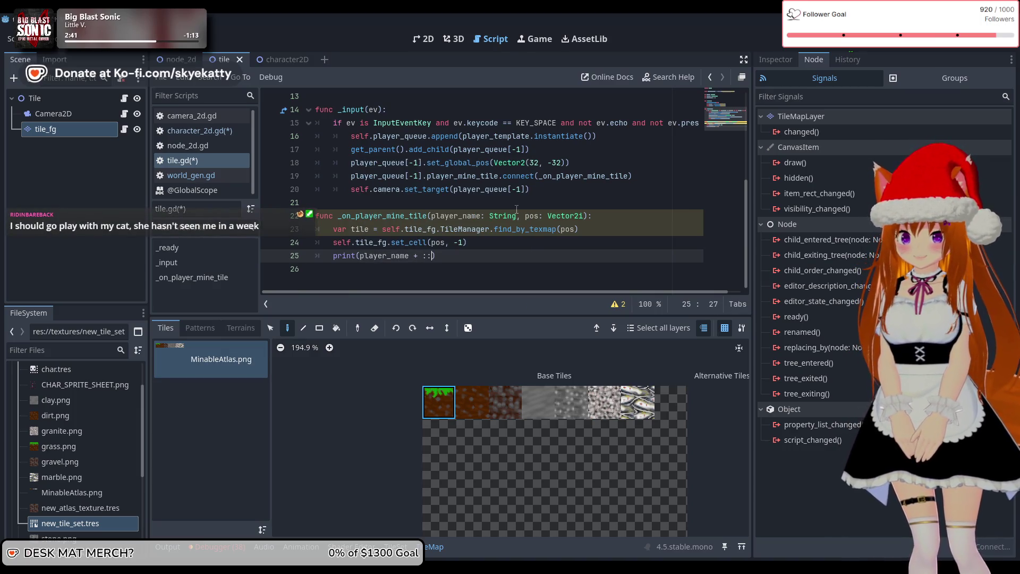
type("has mined ")
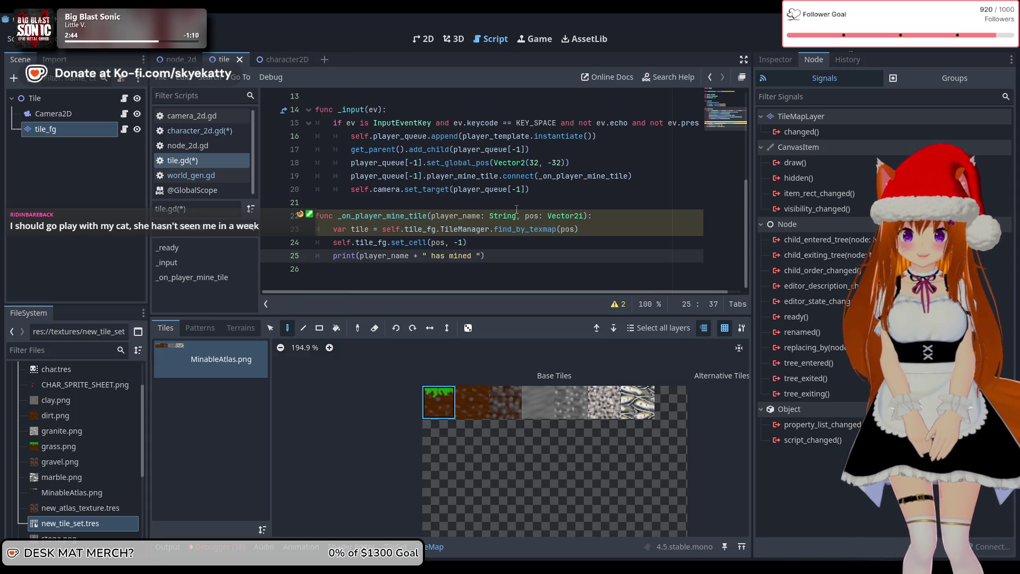
type("a")
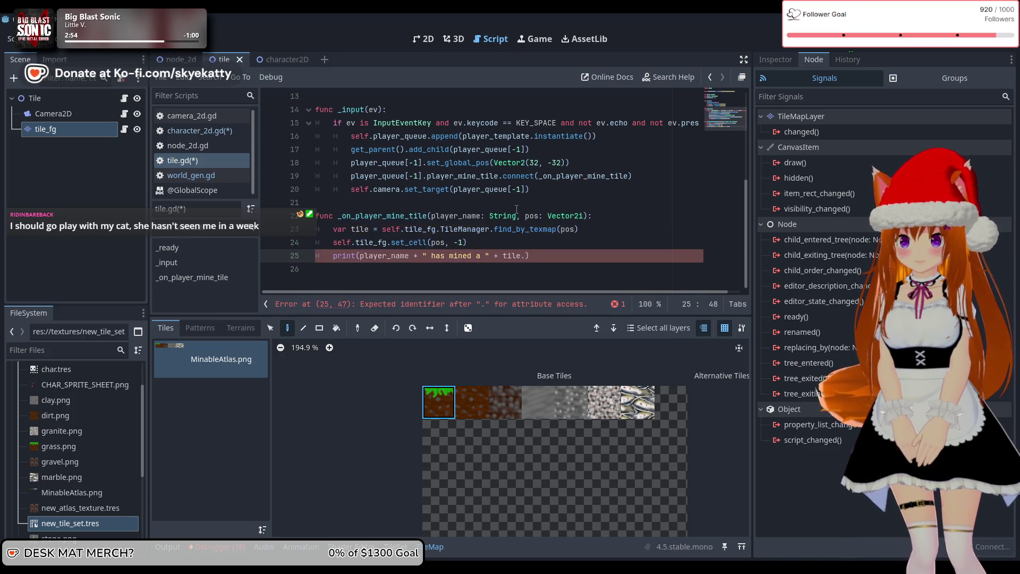
type("na")
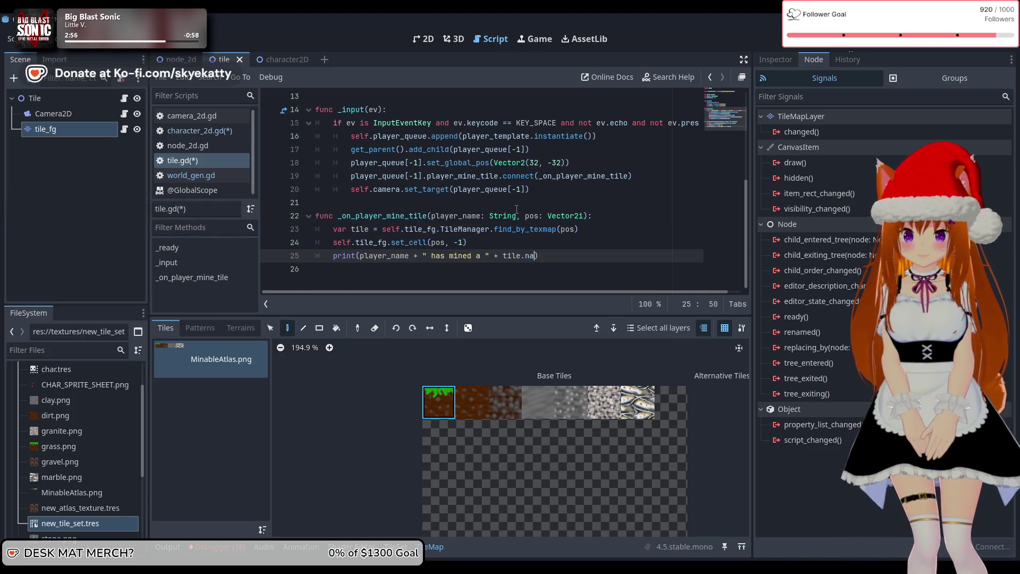
left_click(199, 160)
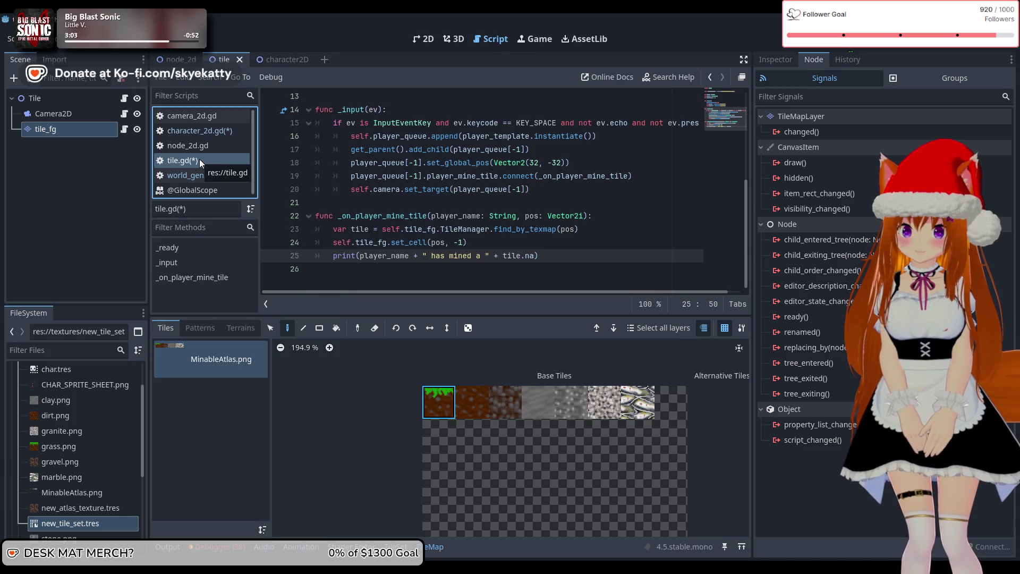
Look up the Tile name field in world_gen.gd, glance at character_2d.gd, and return to tile.gd.
scroll(392, 162, "up", 4)
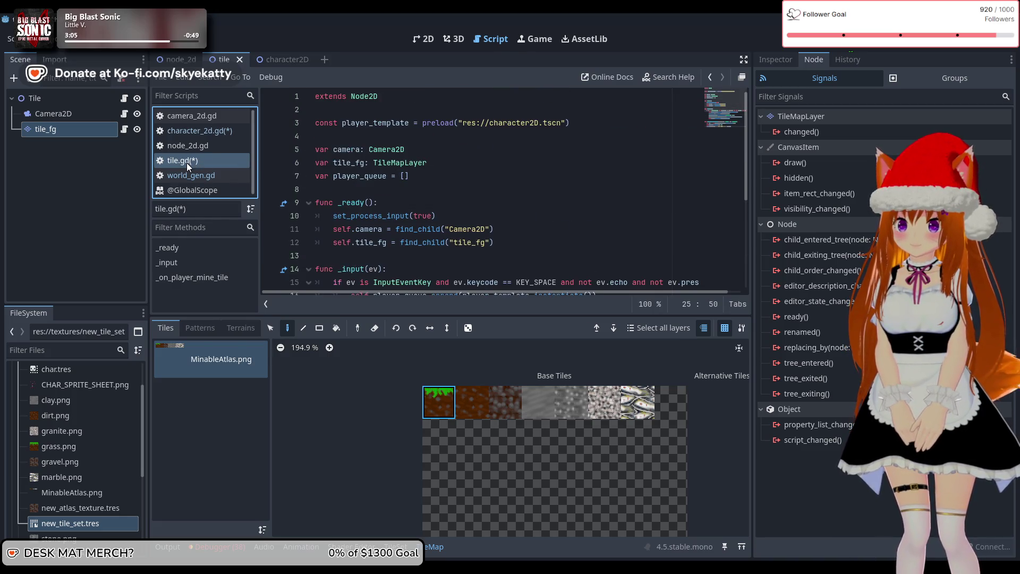
left_click(184, 176)
scroll(435, 180, "up", 2)
scroll(435, 179, "down", 5)
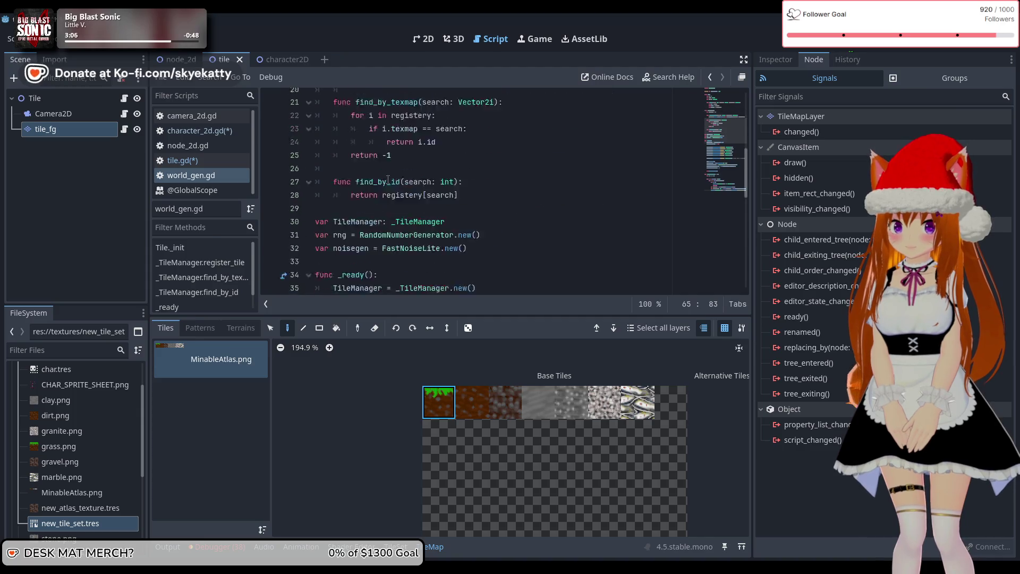
scroll(435, 180, "up", 3)
scroll(414, 186, "up", 2)
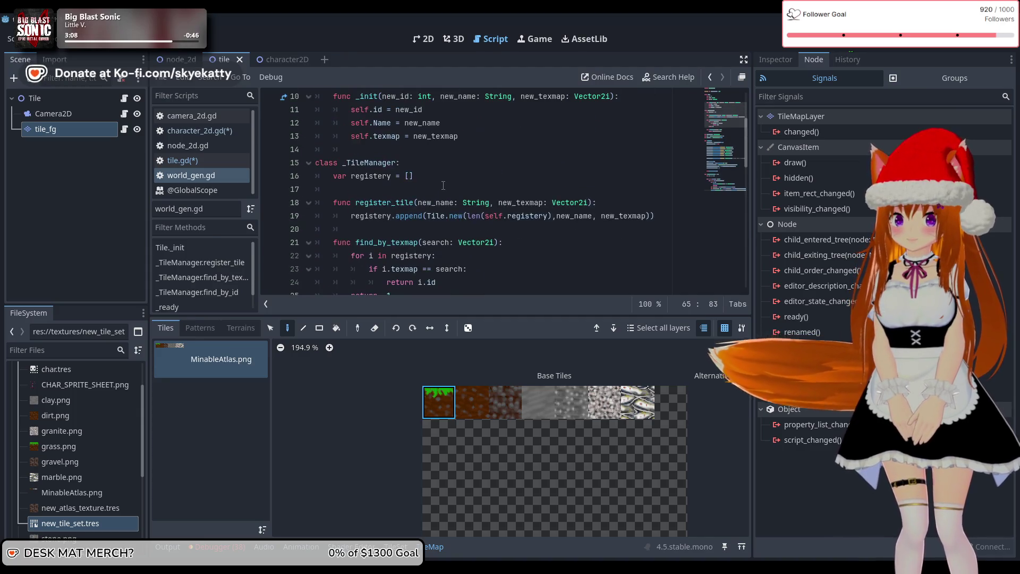
scroll(386, 194, "down", 2)
scroll(372, 189, "up", 5)
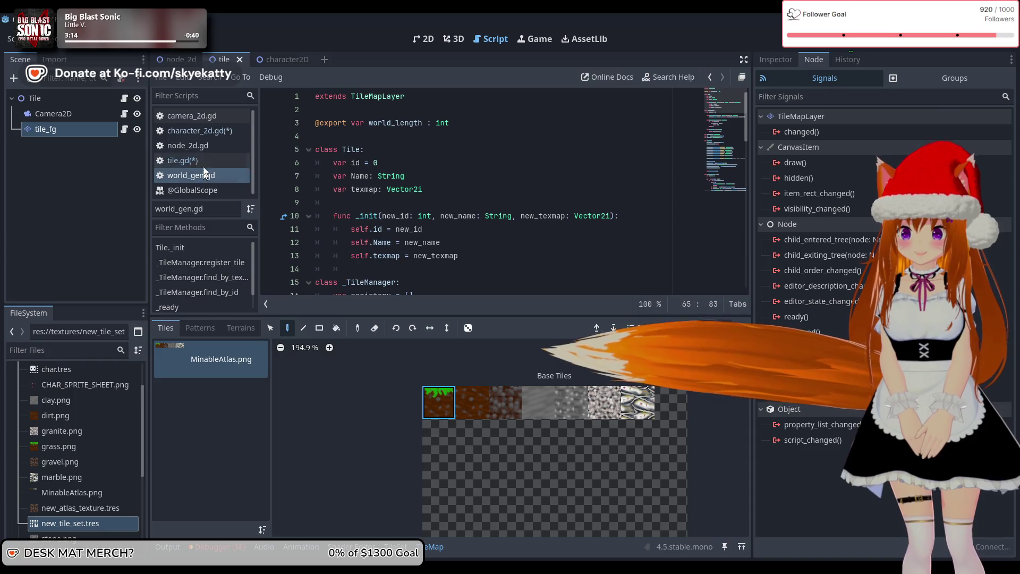
left_click(210, 133)
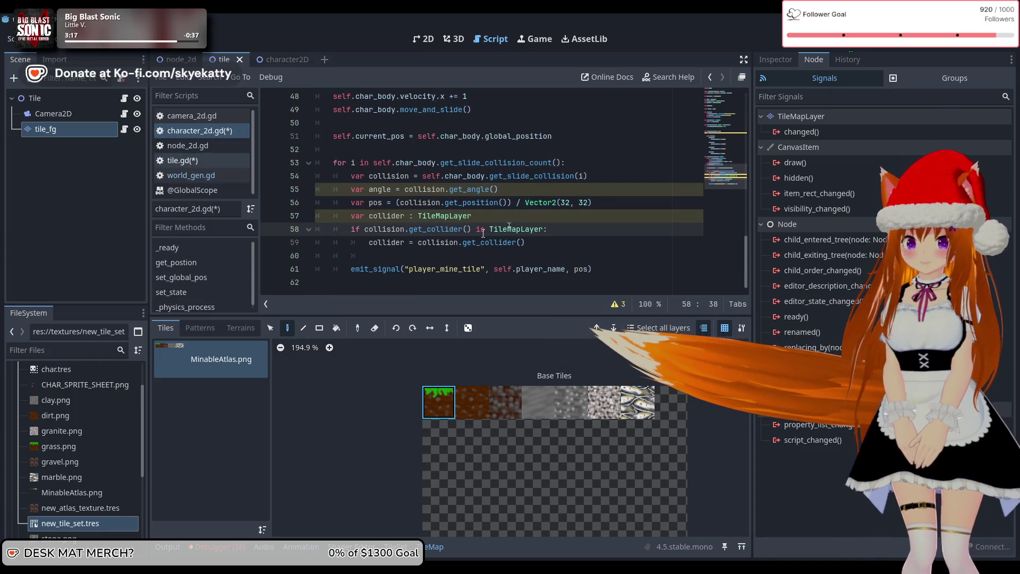
left_click(198, 163)
Finish the print line with tile.Name + " tile!" and save both scripts.
scroll(387, 184, "down", 4)
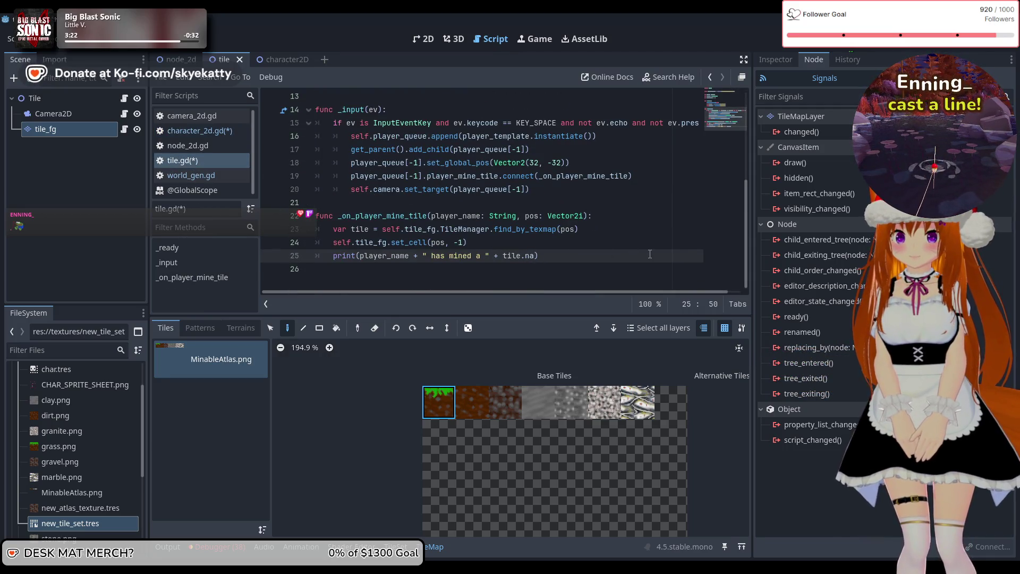
type("Name")
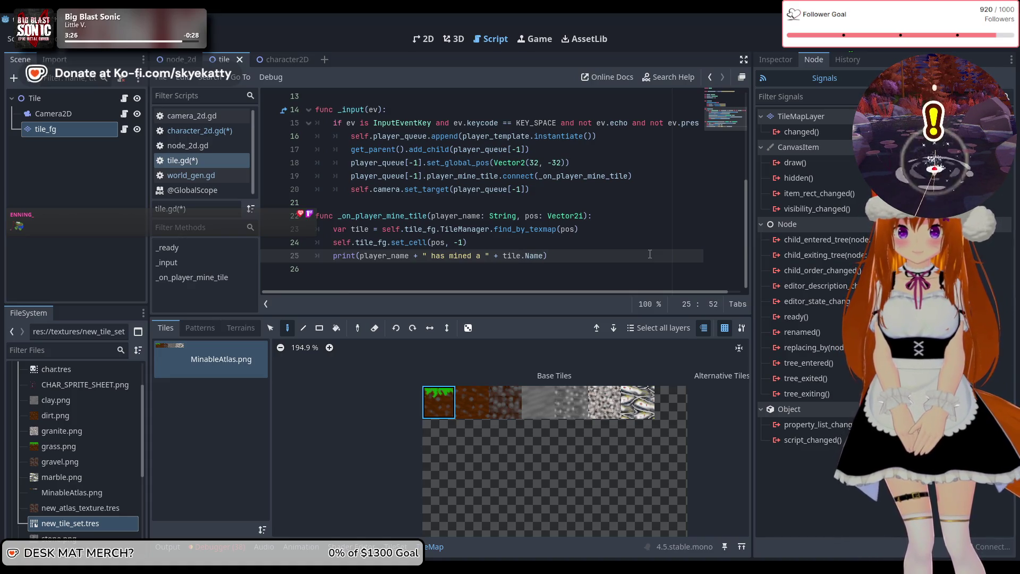
key("BackSpace")
key("BackSpace")
type("+ ")
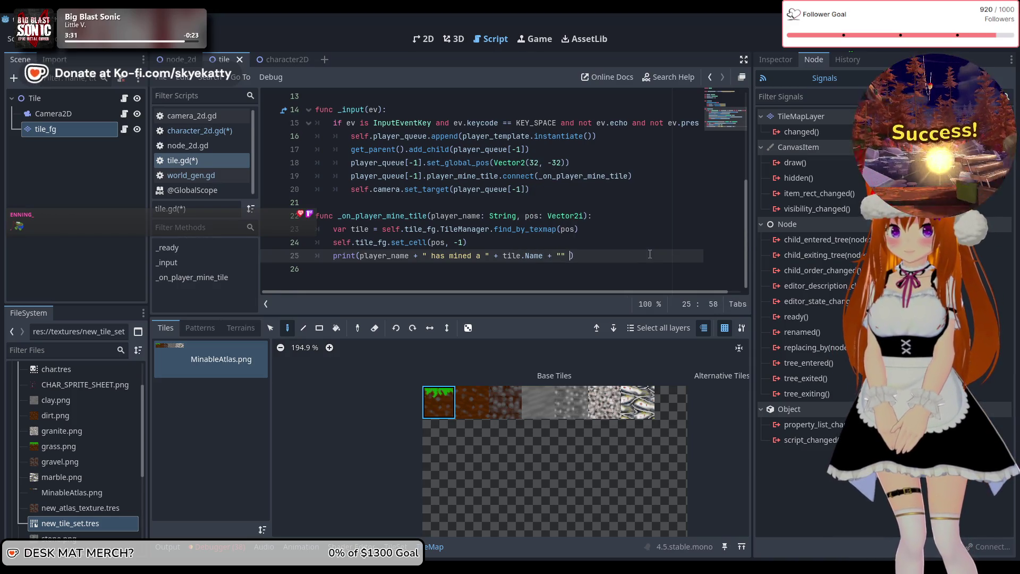
type("t")
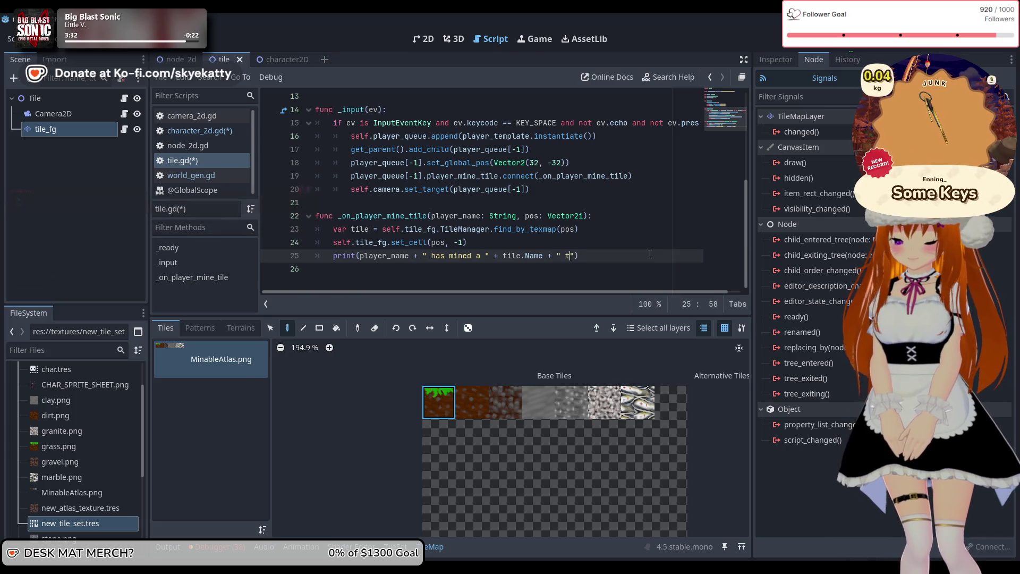
type("ile!")
left_click(625, 239)
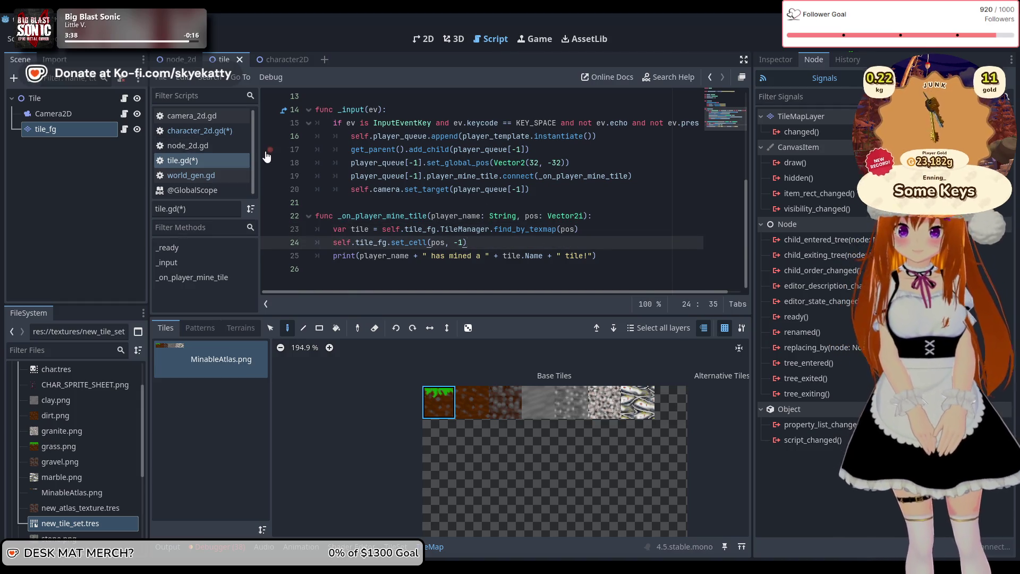
key("ctrl+s")
left_click(221, 135)
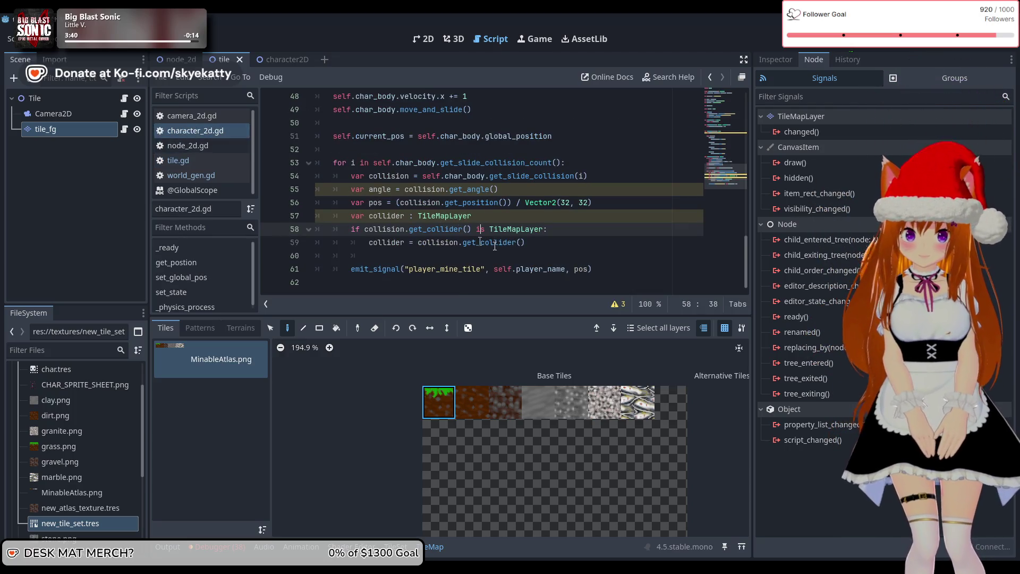
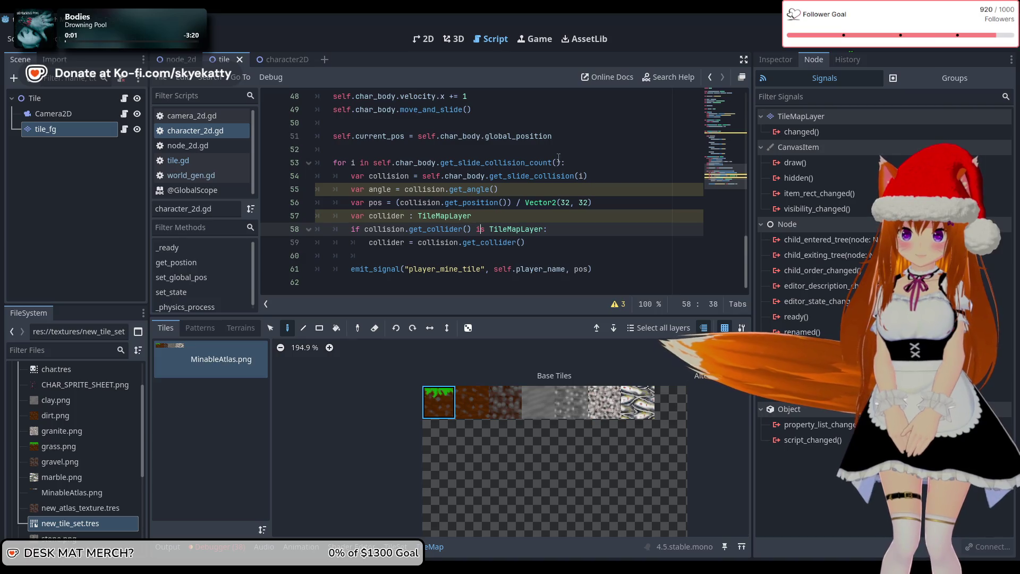
Run the project and spawn a player, which breaks on tile.gd line 25's invalid 'Name' access.
key("F5")
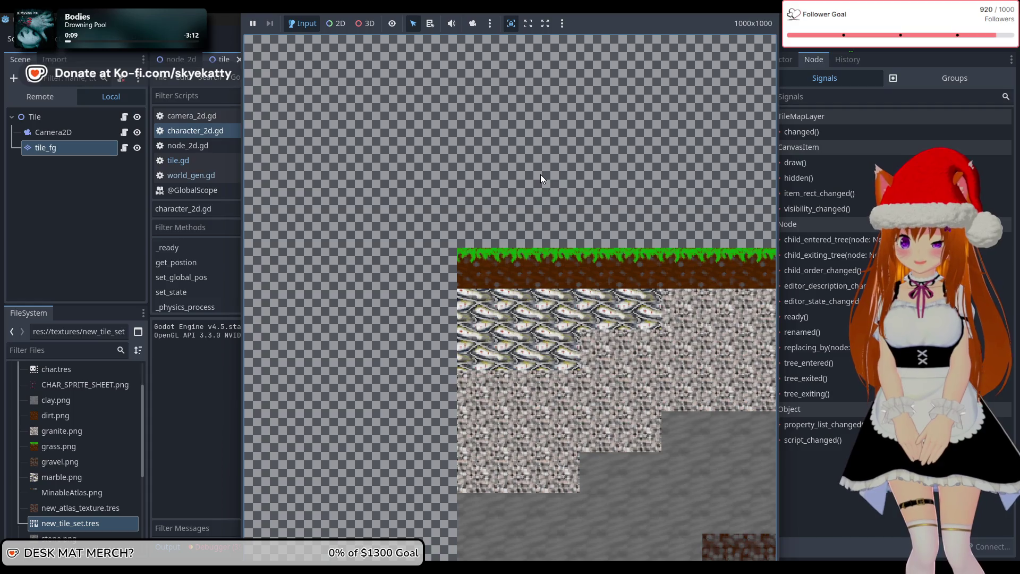
key("space")
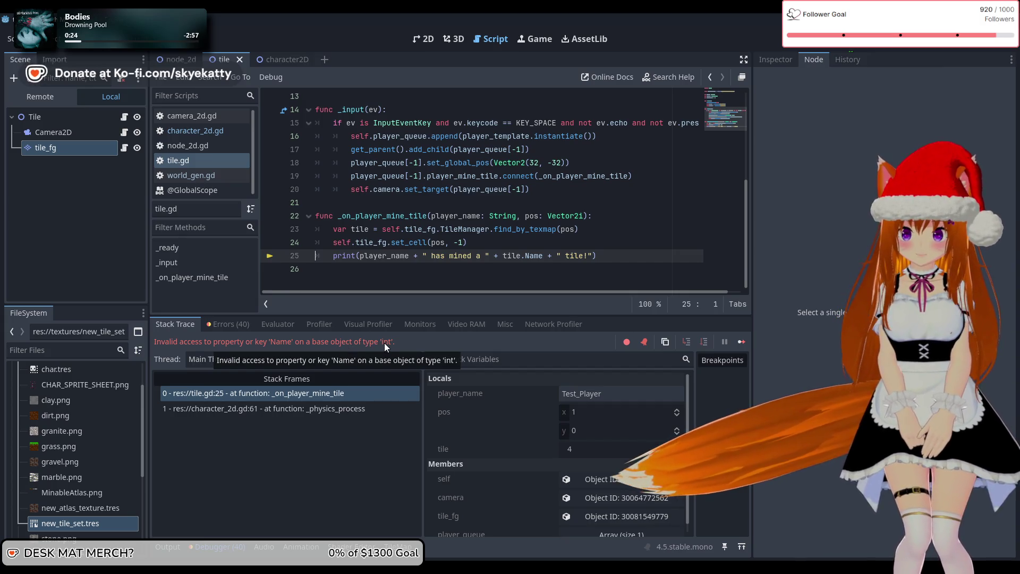
Scroll the 40-entry Errors list, then look through node_2d.gd, character_2d.gd and camera_2d.gd.
left_click(233, 325)
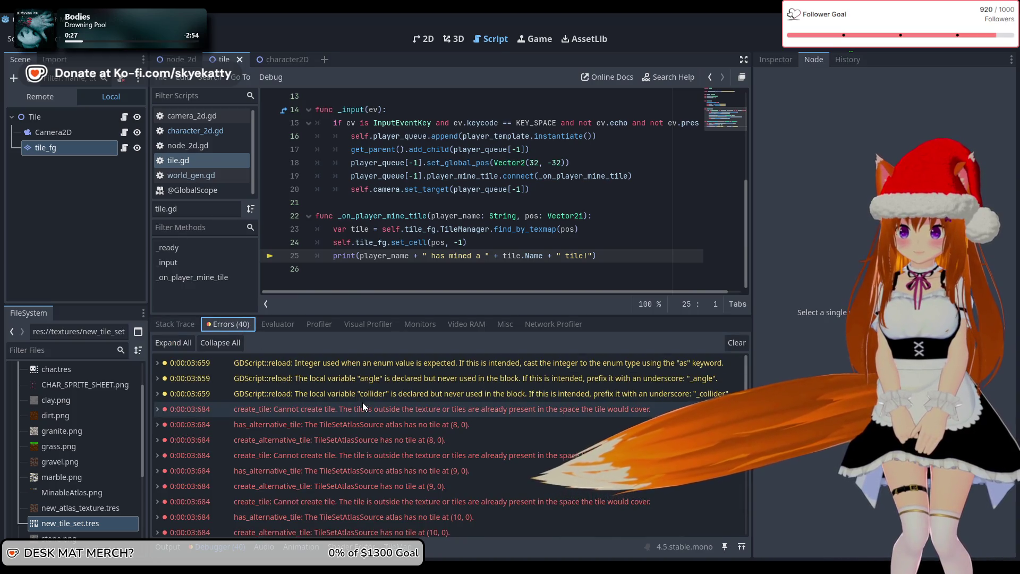
scroll(361, 394, "down", 5)
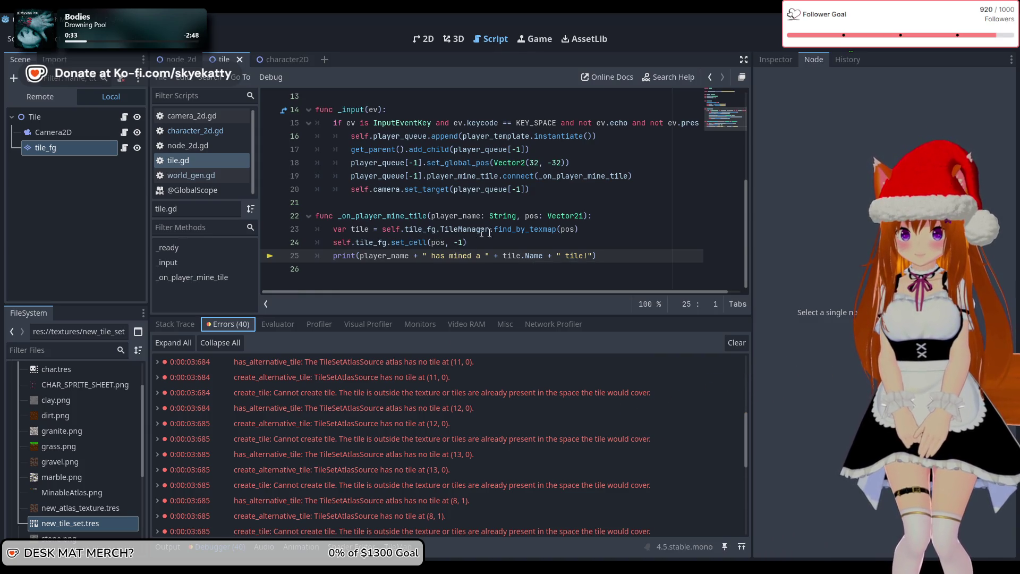
mouse_move(568, 234)
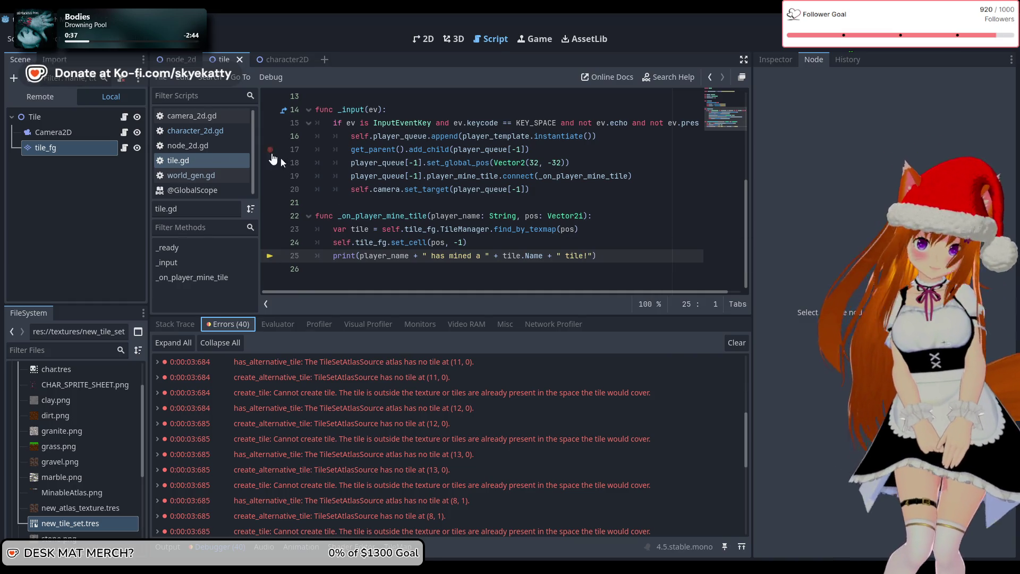
left_click(201, 143)
left_click(202, 133)
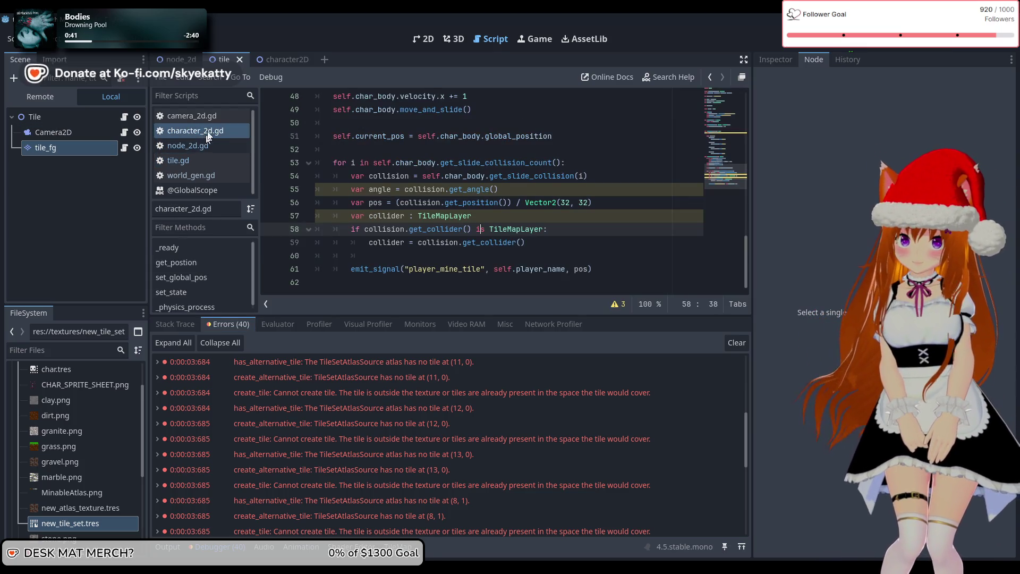
left_click(211, 117)
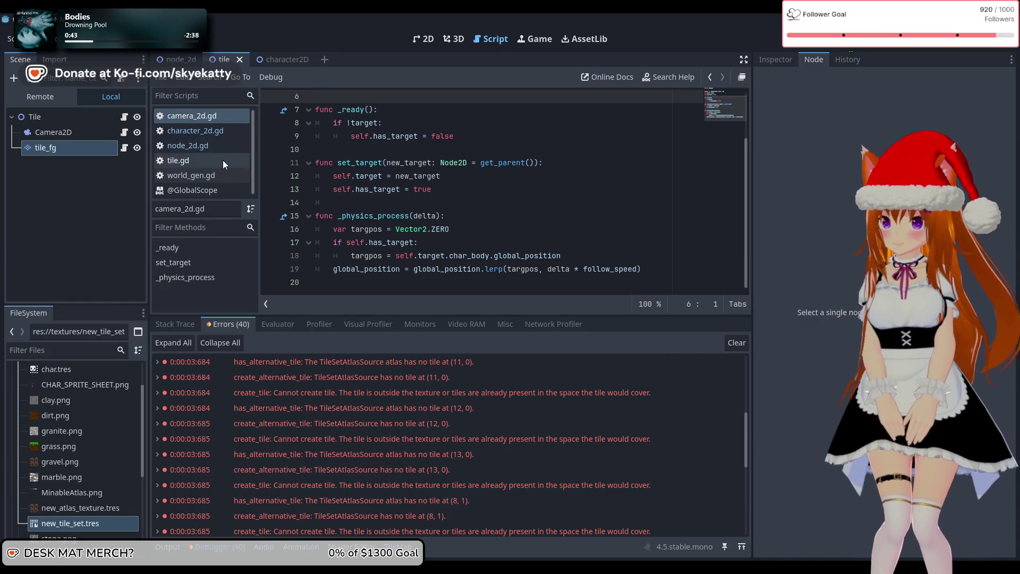
Read through world_gen.gd, then return to tile.gd at the failing line 25.
left_click(205, 175)
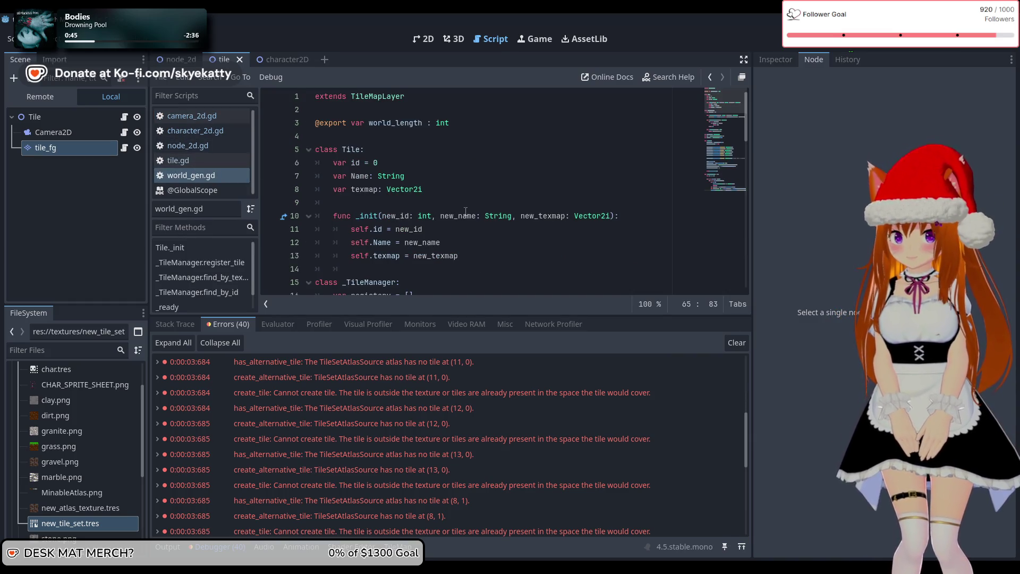
scroll(465, 212, "down", 2)
scroll(397, 200, "down", 3)
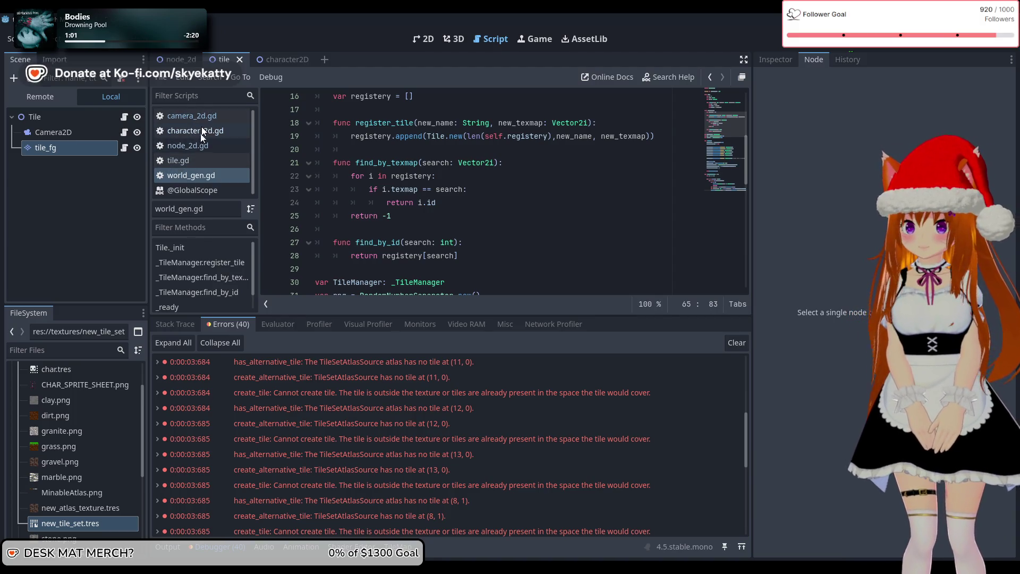
left_click(193, 161)
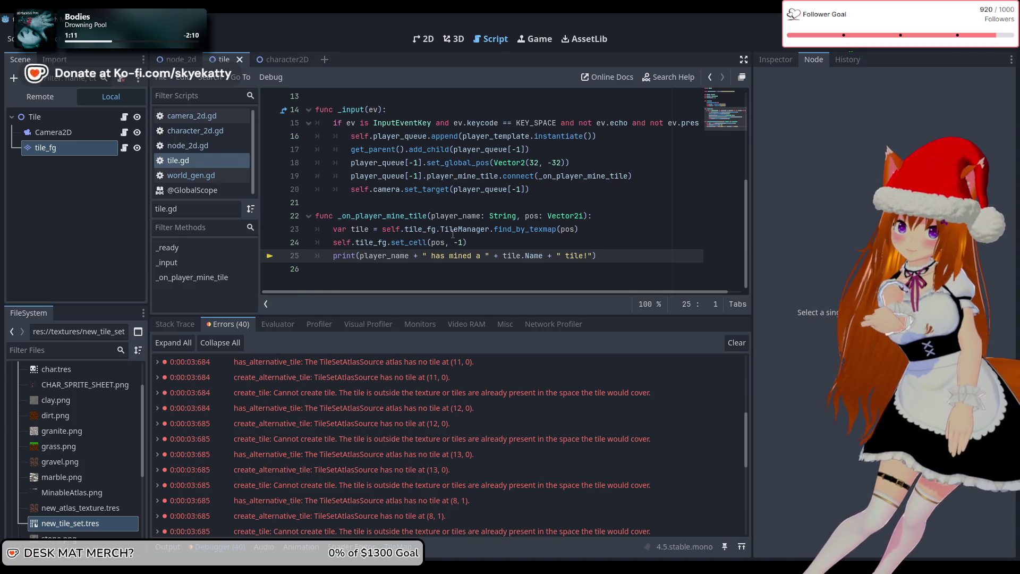
Rename the lookup variable to tile_index and add a 'tile = self.tile_fg.TileManager.find_by_id' line.
left_click(374, 228)
type("index")
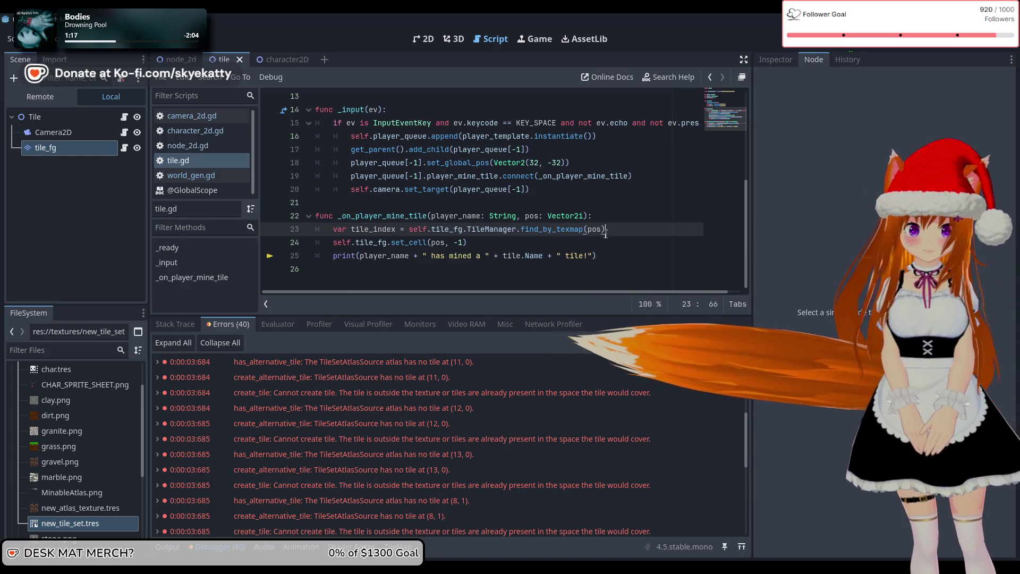
left_click(622, 233)
key("Return")
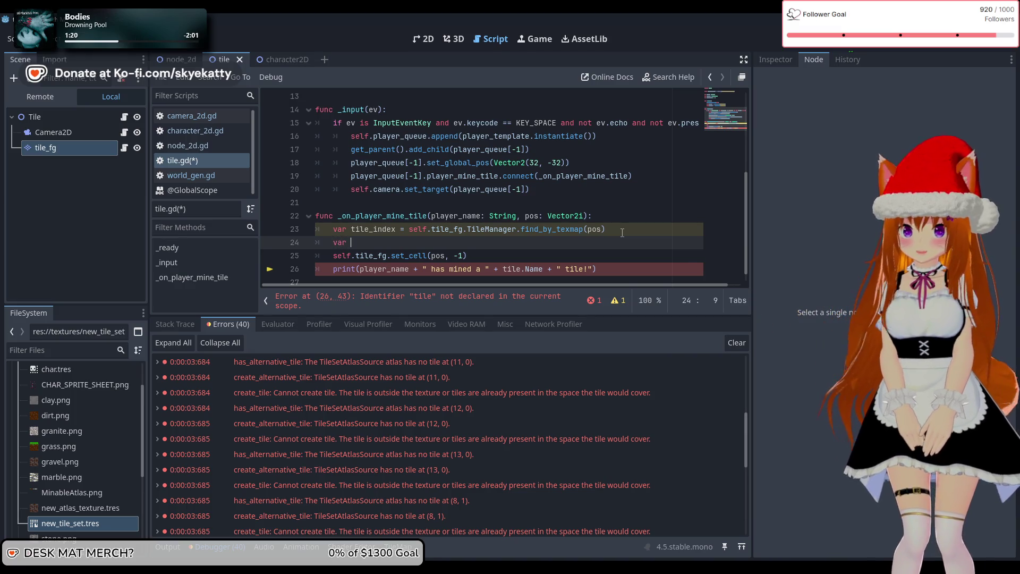
type("tile = ")
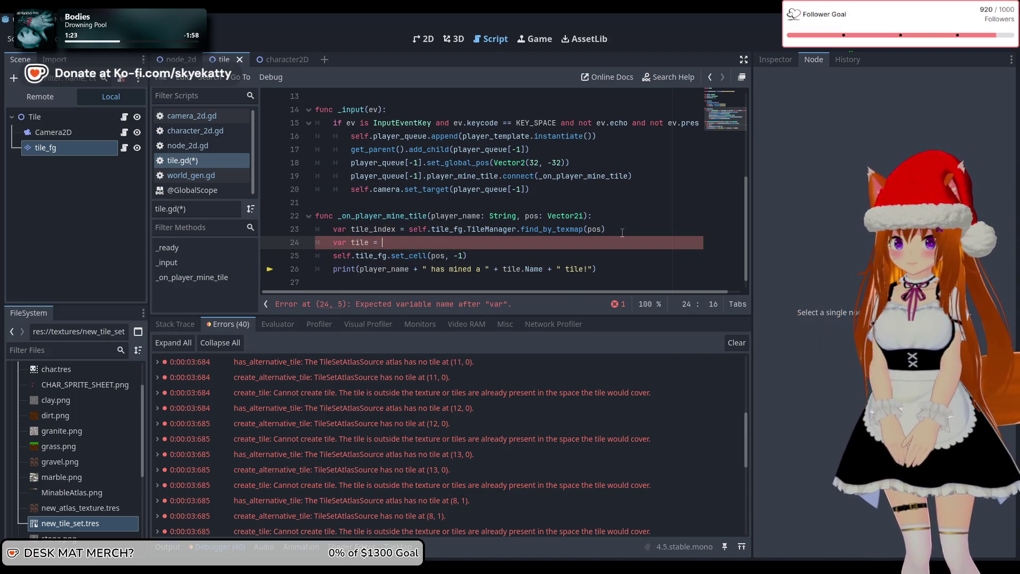
type("self.")
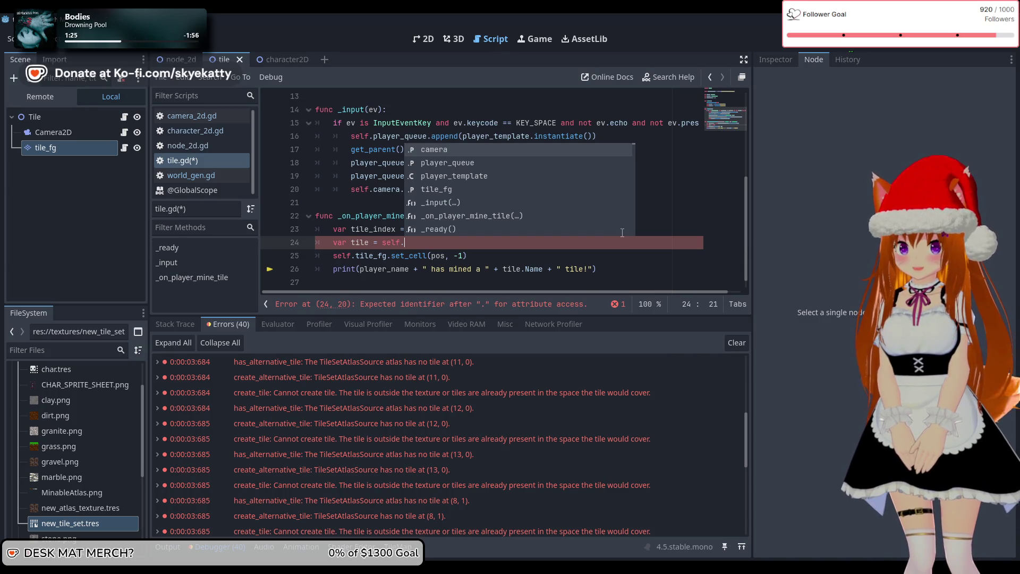
type("tile")
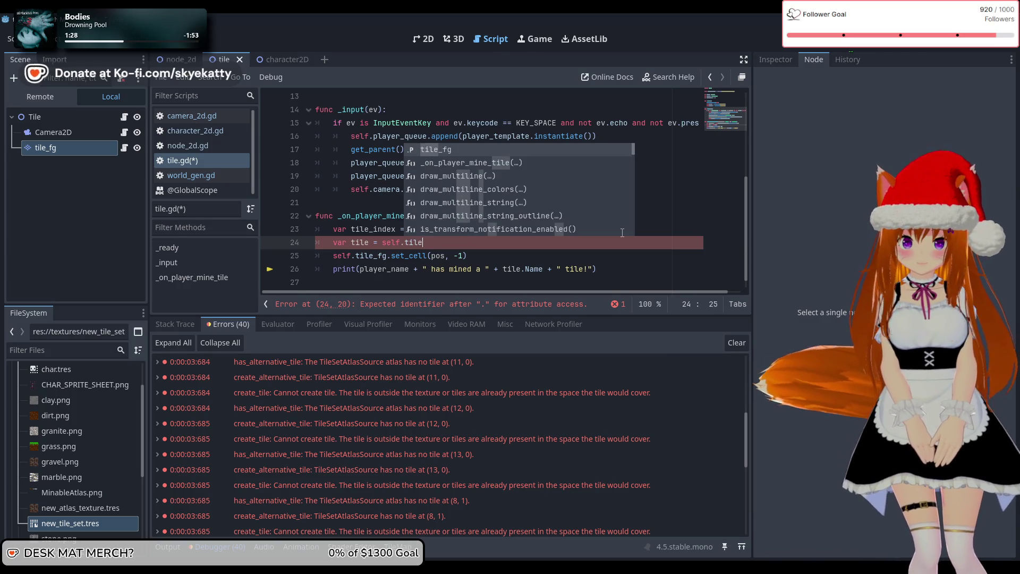
key("Return")
type(".Tile")
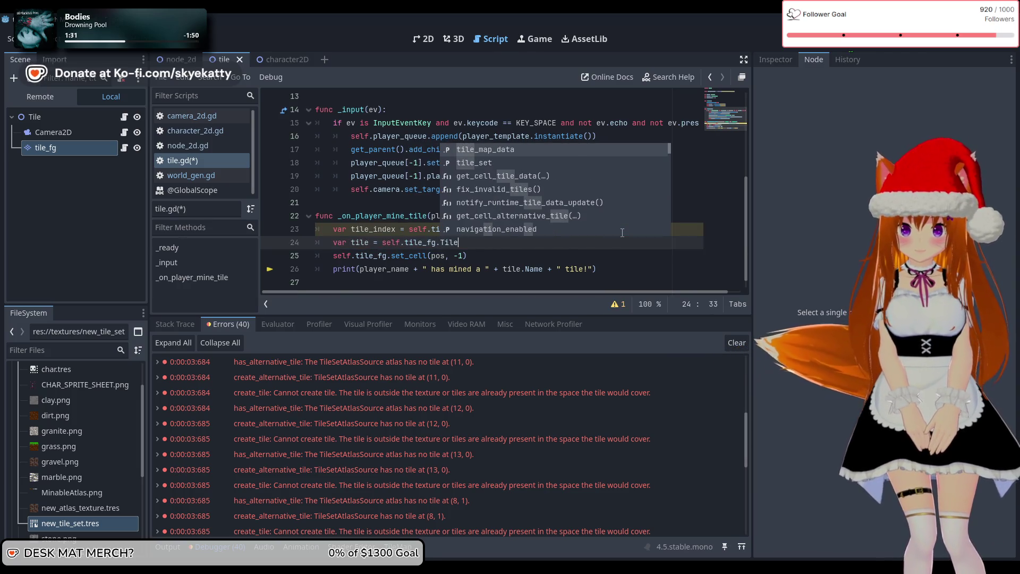
type("Manager.fing_by+id")
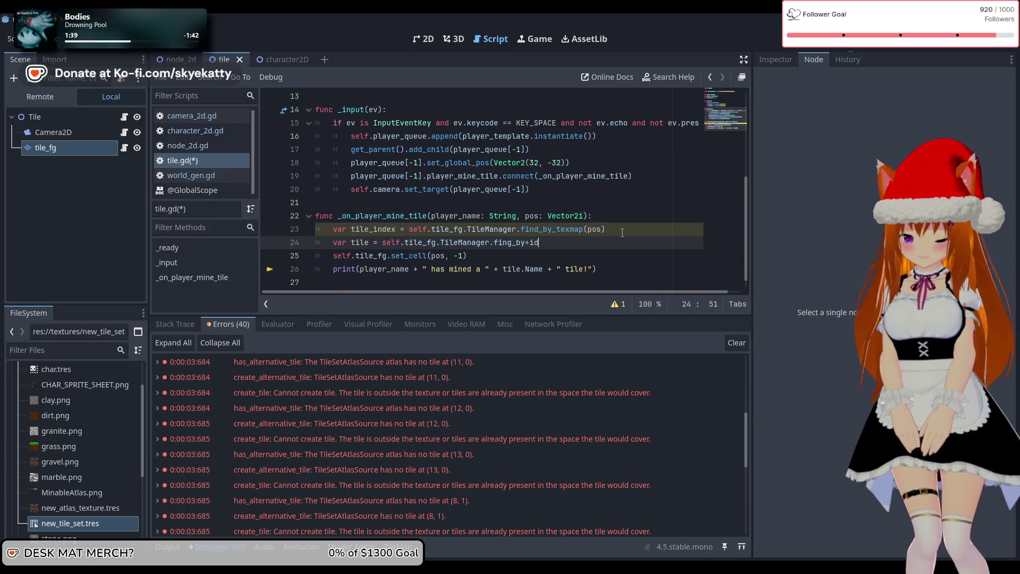
key("BackSpace")
key("BackSpace")
key("BackSpace")
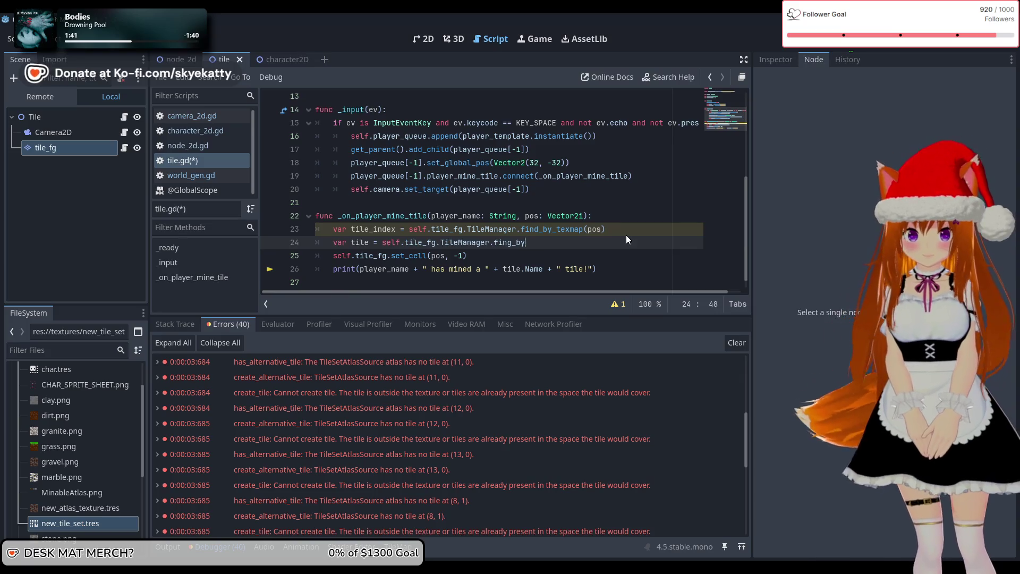
type("_id")
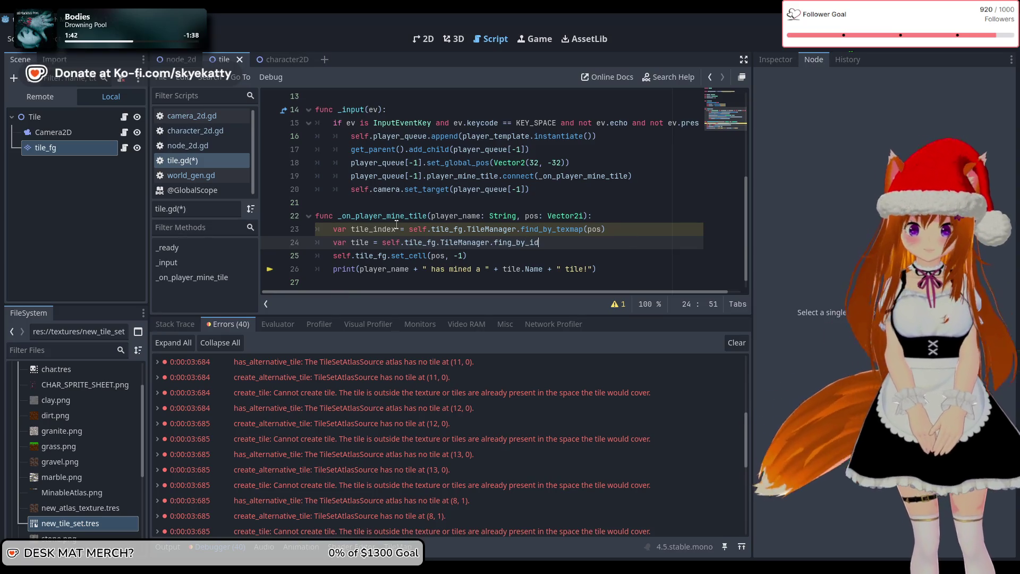
Rename the lookup variable to tile_id and correct line 24 to find_by_id(tile_id).
double_click(397, 229)
type("tile_id")
left_click(549, 240)
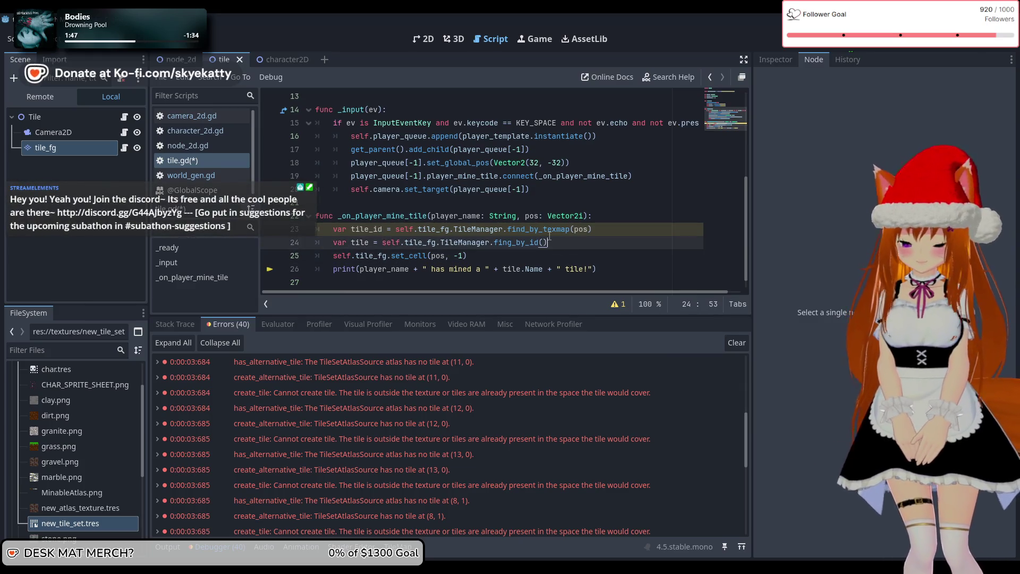
key("BackSpace")
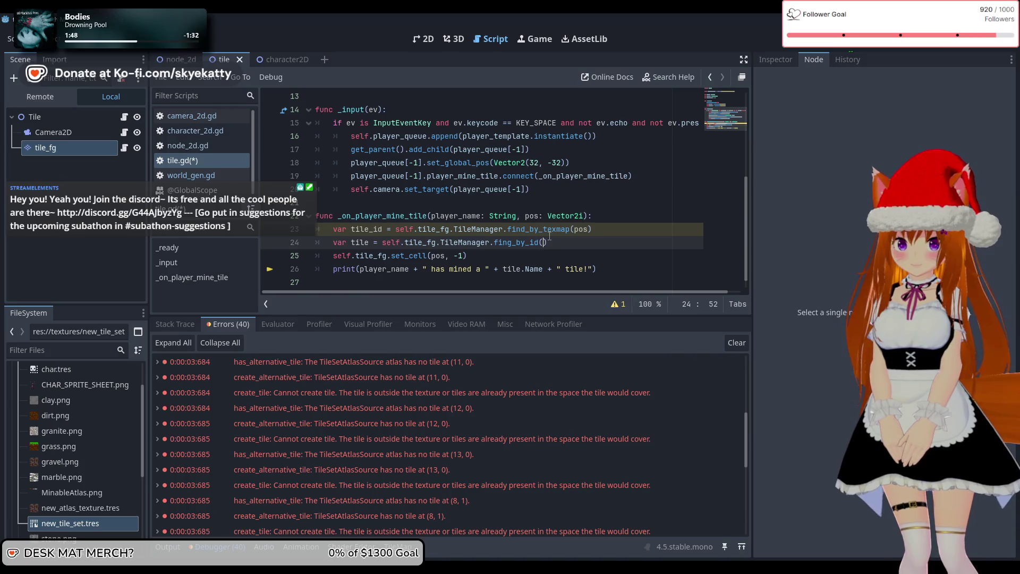
type("tilei")
key("BackSpace")
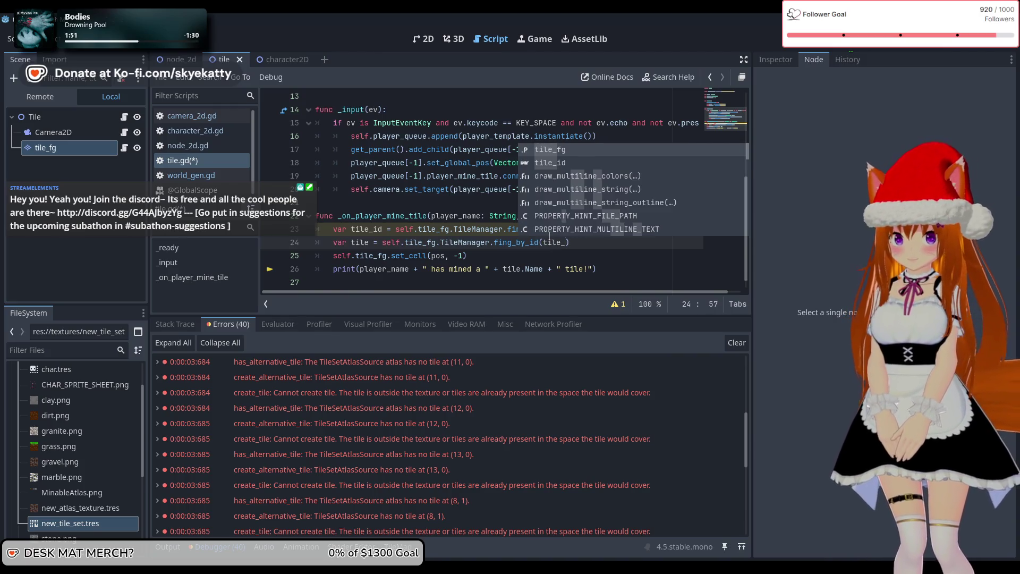
type("_id")
left_click(482, 217)
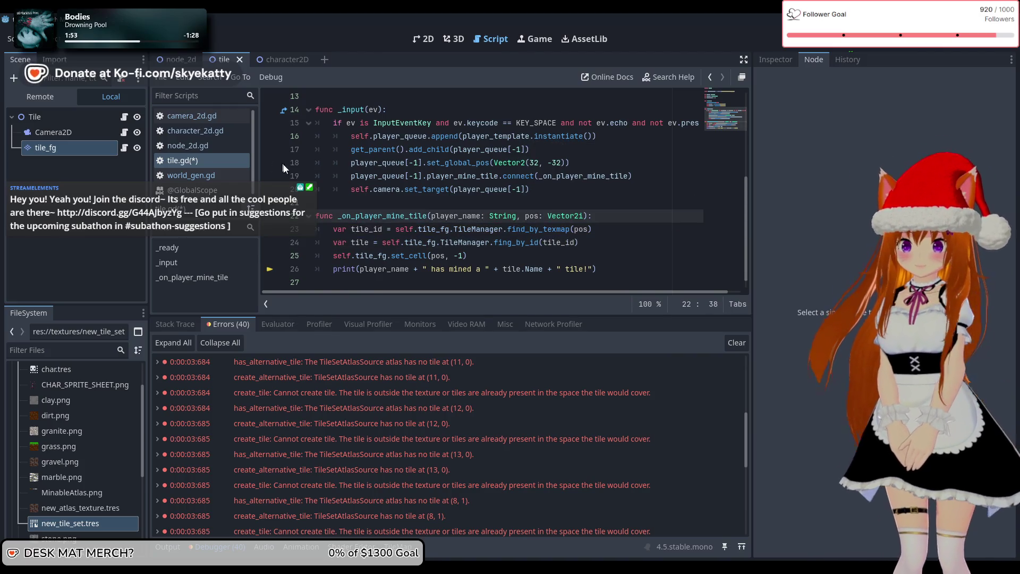
left_click(510, 242)
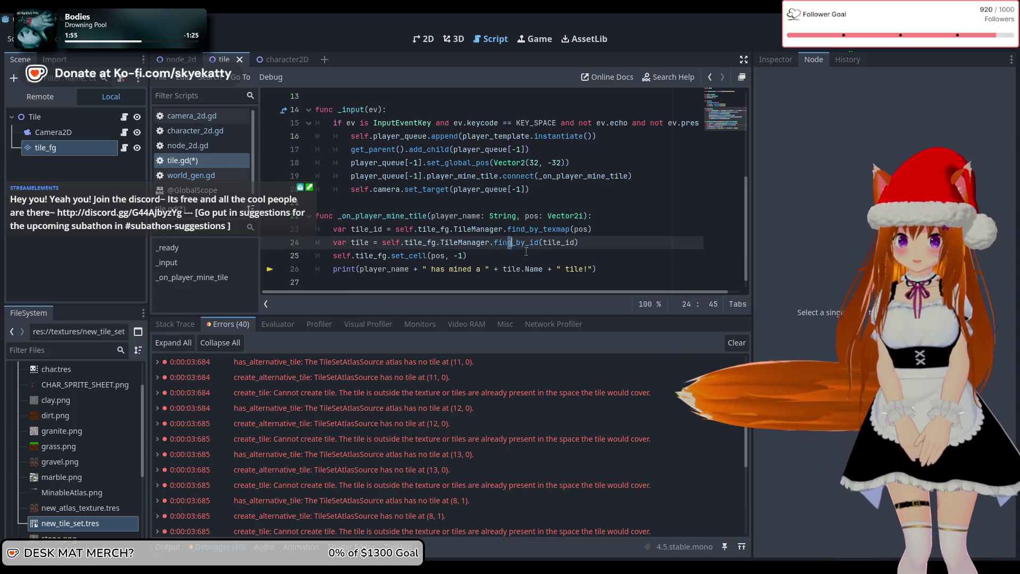
Check the TileManager lookups in world_gen.gd, then return to tile.gd.
left_click(472, 216)
left_click(204, 175)
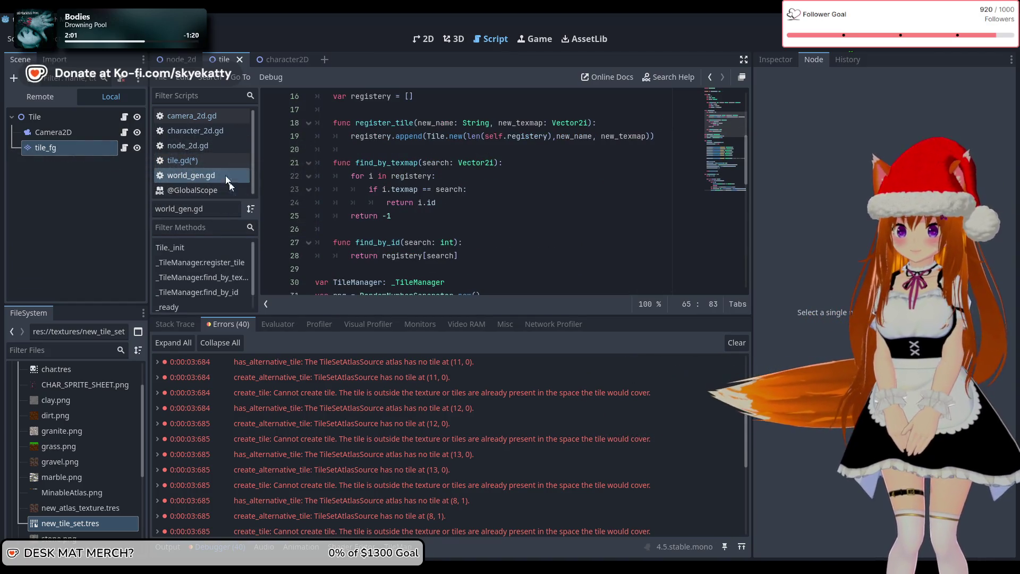
left_click(205, 161)
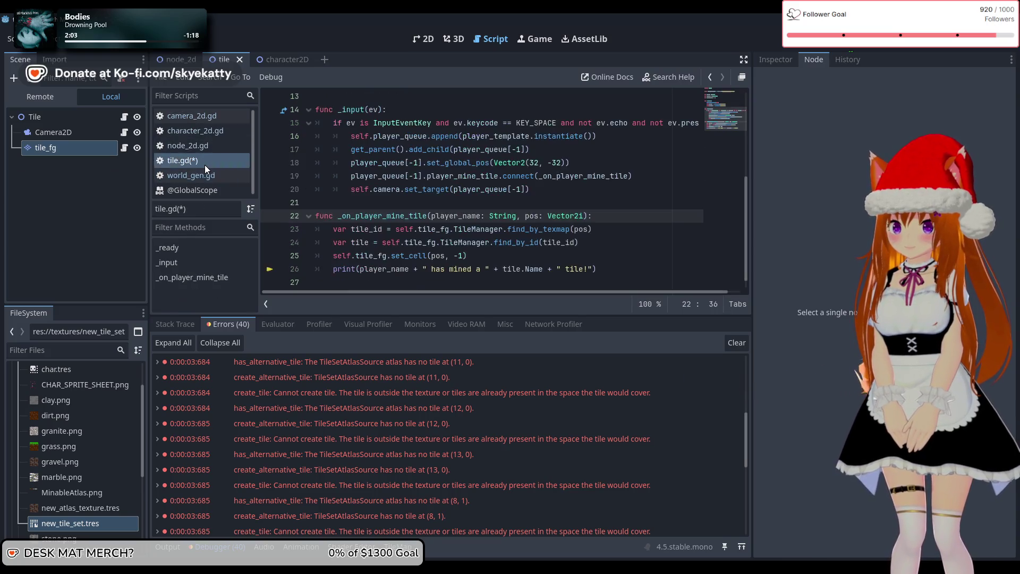
Glance at camera_2d.gd, review tile.gd's lookup and print lines 24–26, then stop the running game.
left_click(201, 117)
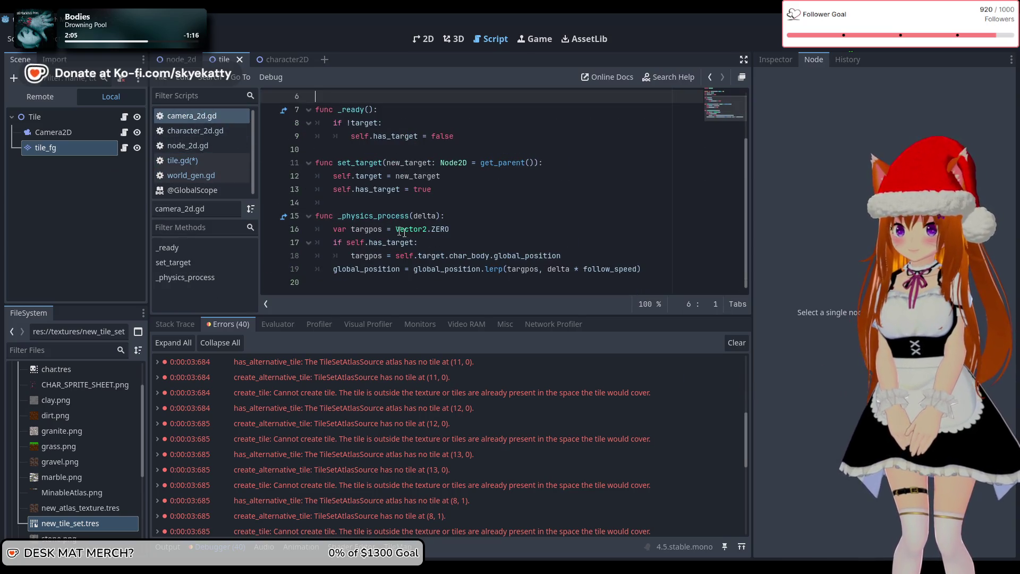
left_click(218, 162)
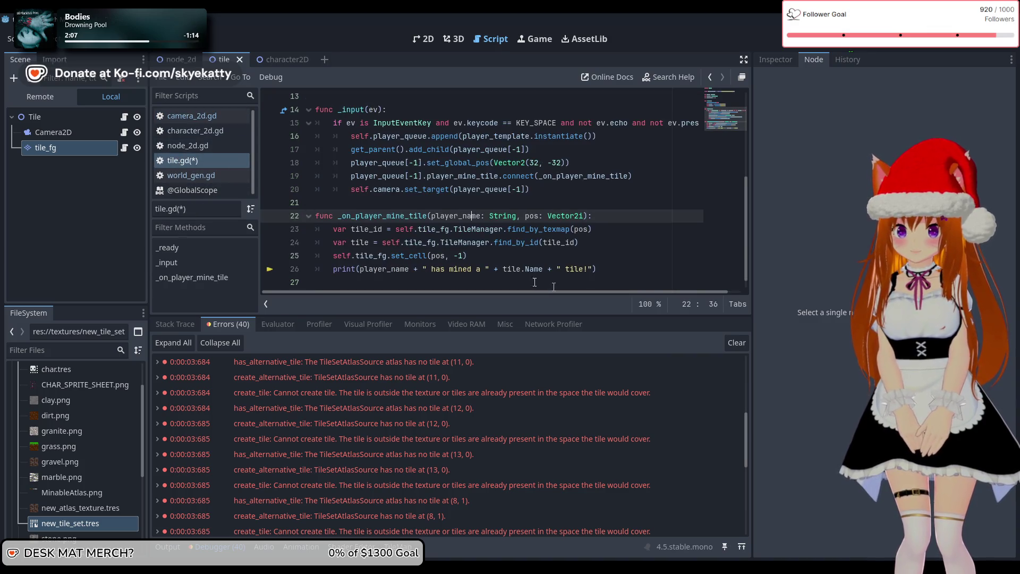
scroll(535, 283, "down", 1)
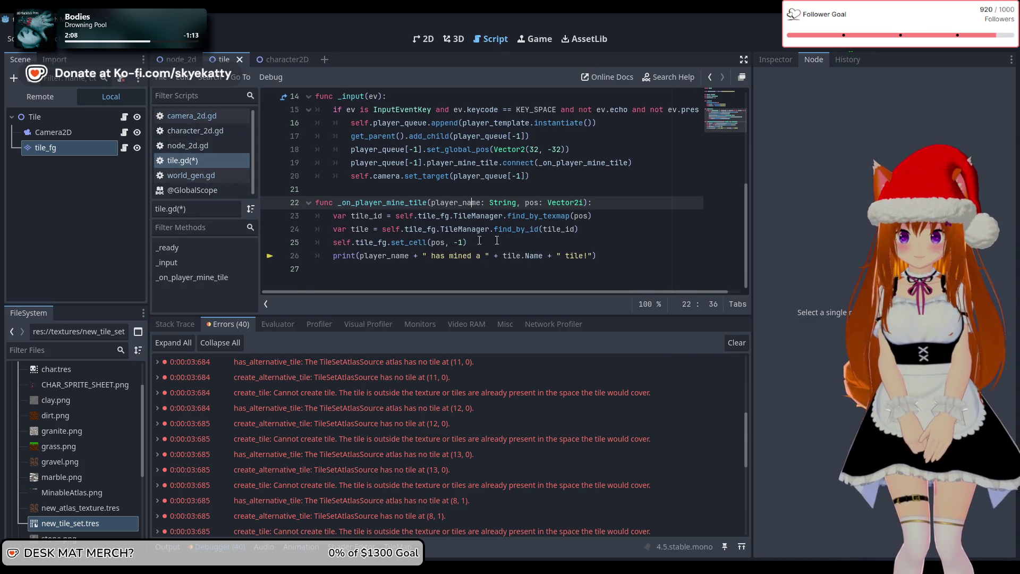
left_click(611, 232)
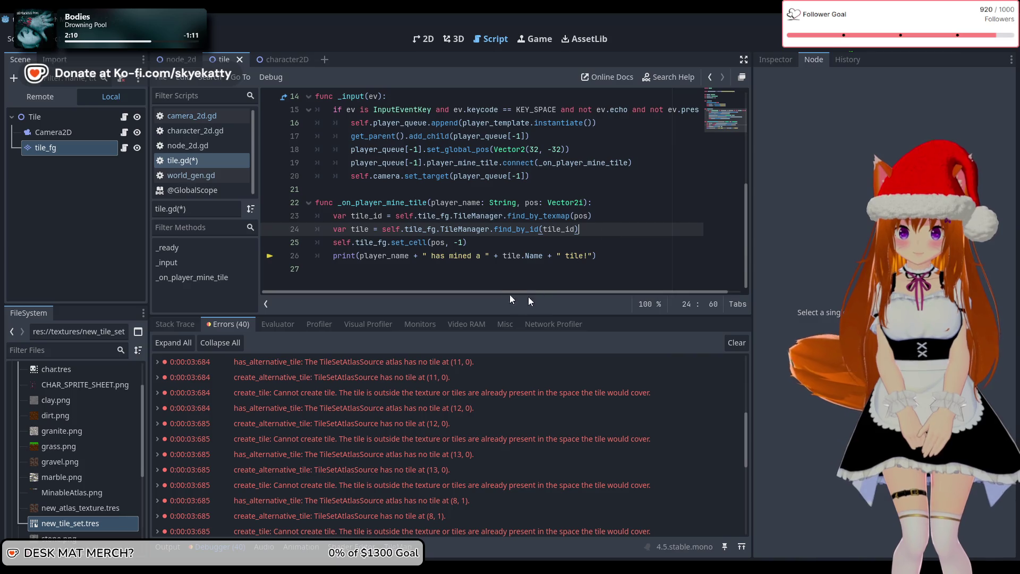
left_click(469, 253)
left_click(486, 245)
left_click(515, 256)
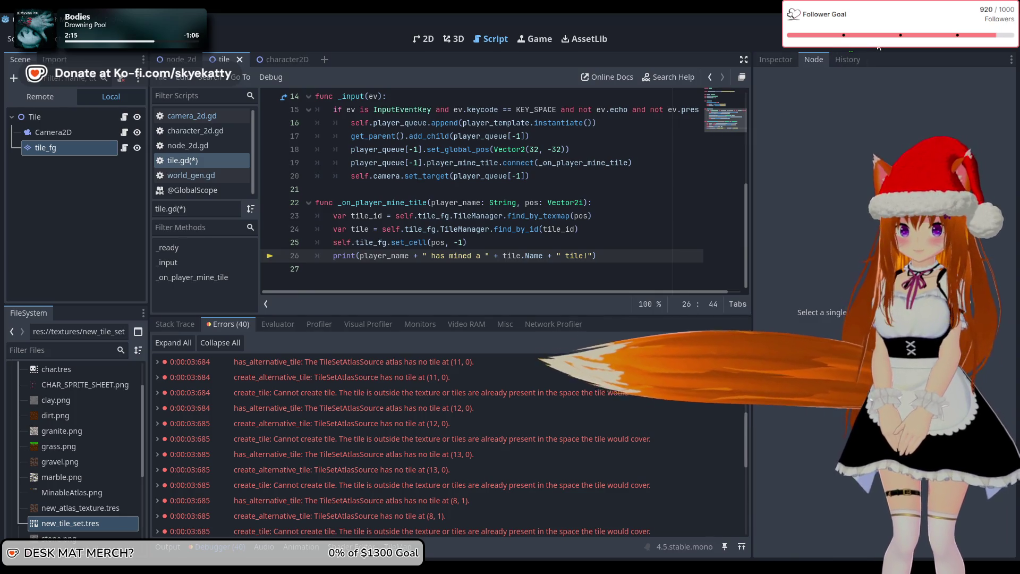
left_click(847, 40)
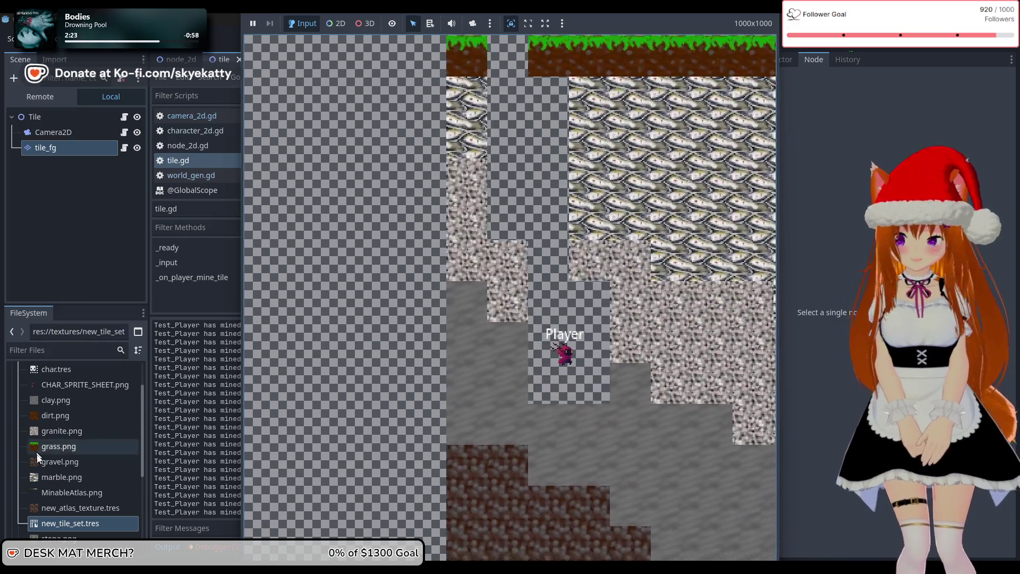
Close the embedded game view with F8 and scroll through the Output log.
key("F8")
scroll(342, 432, "up", 3)
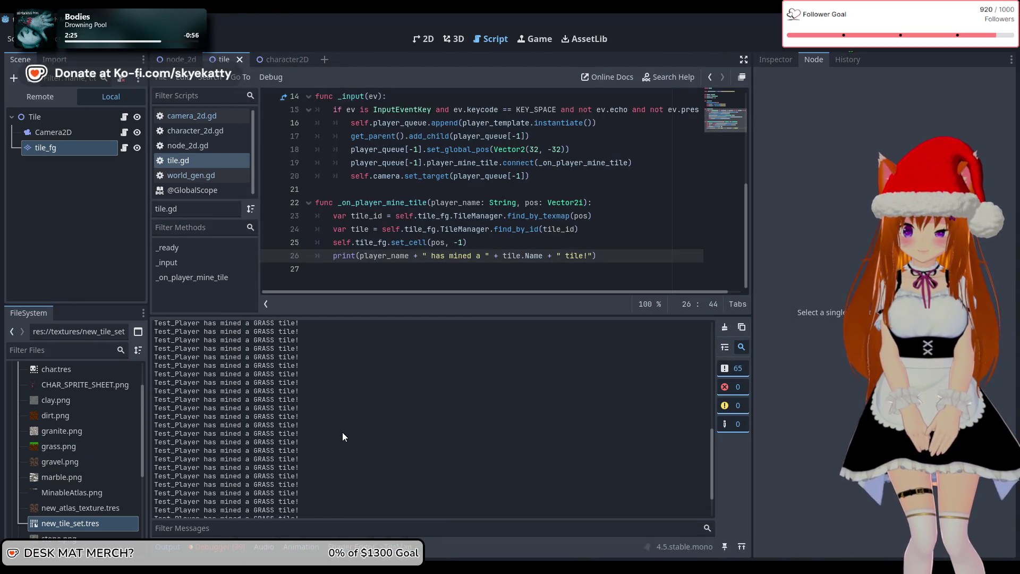
scroll(347, 423, "up", 10)
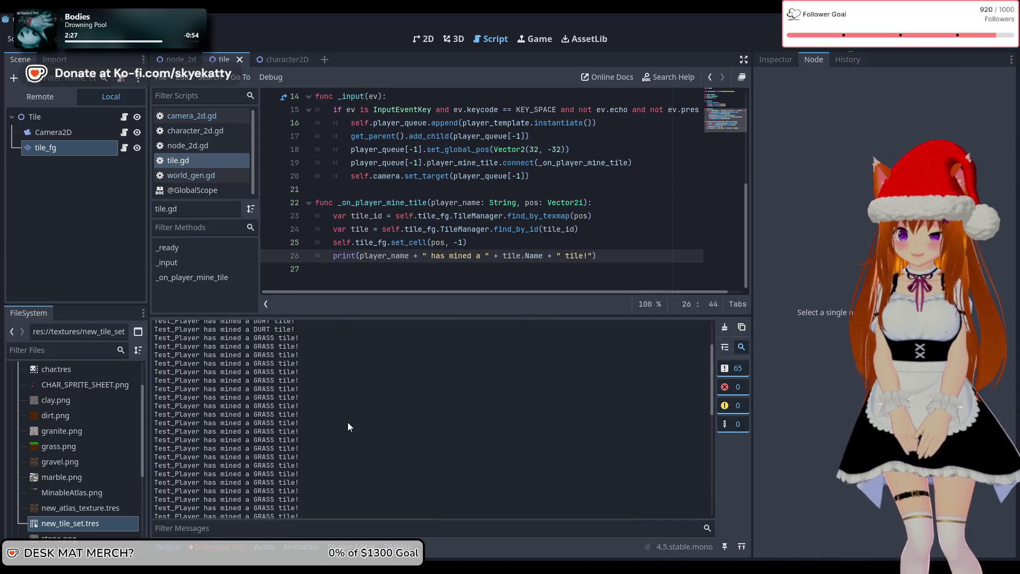
scroll(349, 417, "down", 15)
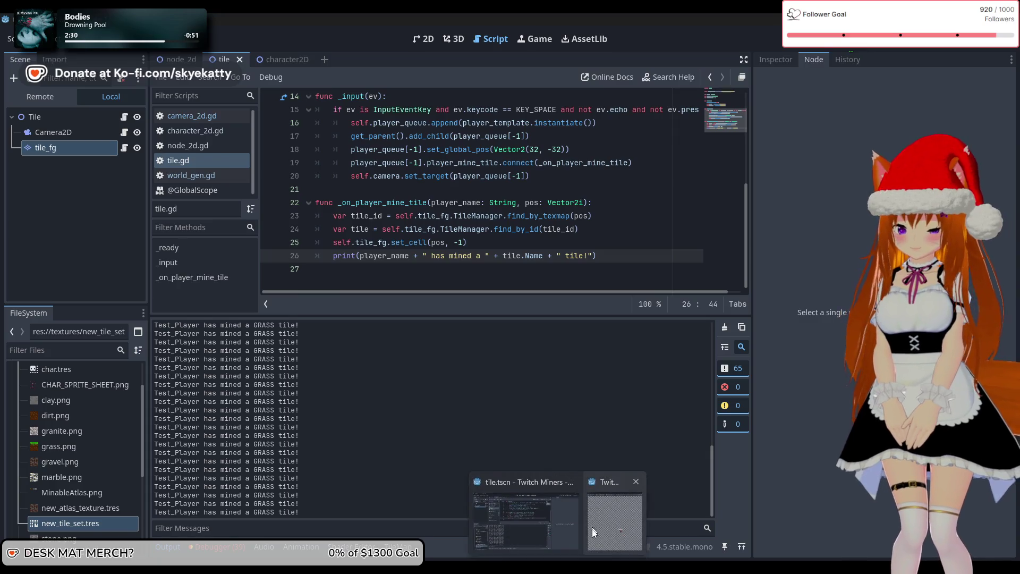
Bring up the separate game window, stop it with F8, and review the mined DURT and GRASS messages.
left_click(592, 528)
left_click(595, 528)
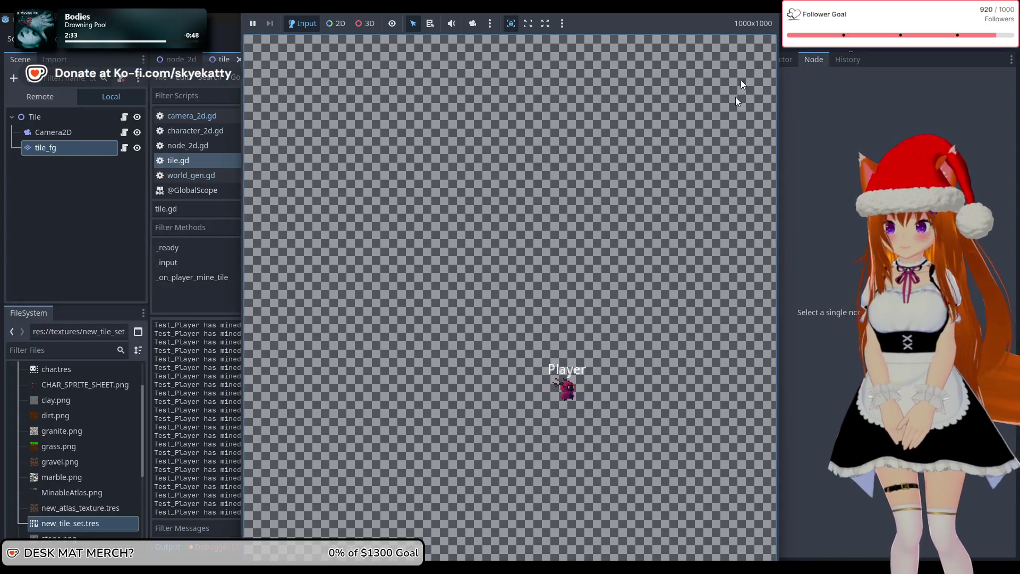
key("F8")
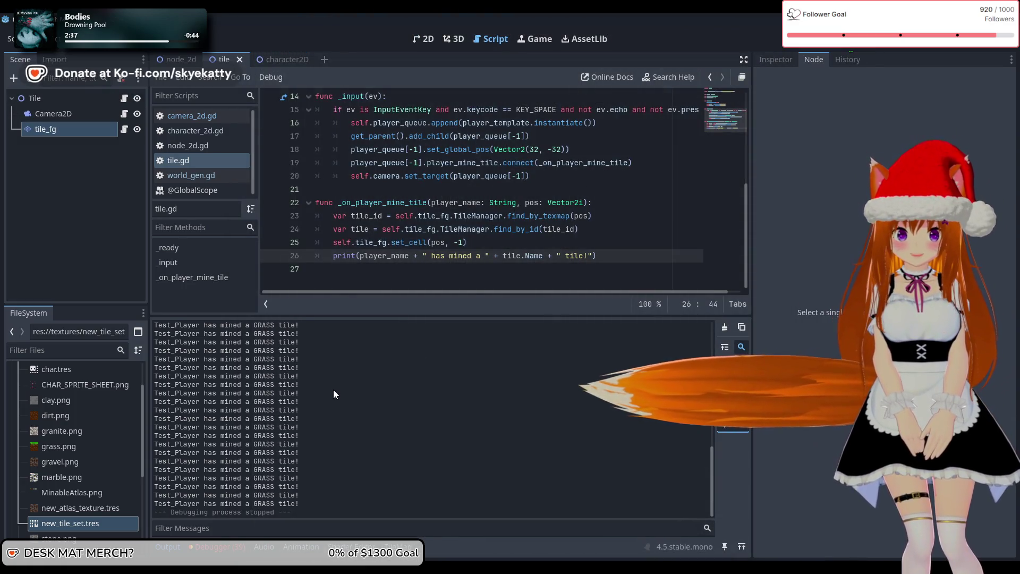
scroll(333, 390, "up", 1)
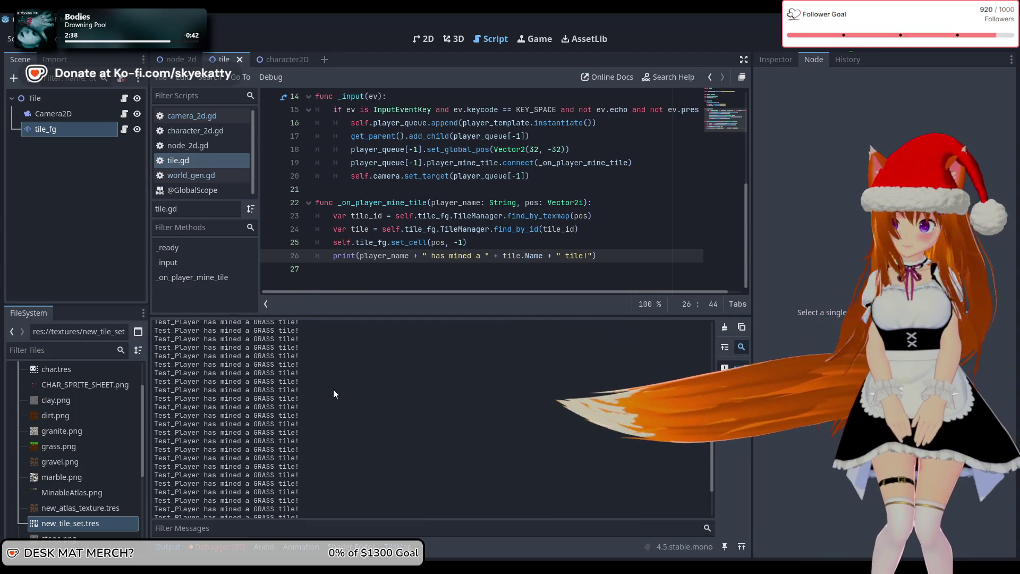
scroll(334, 389, "up", 10)
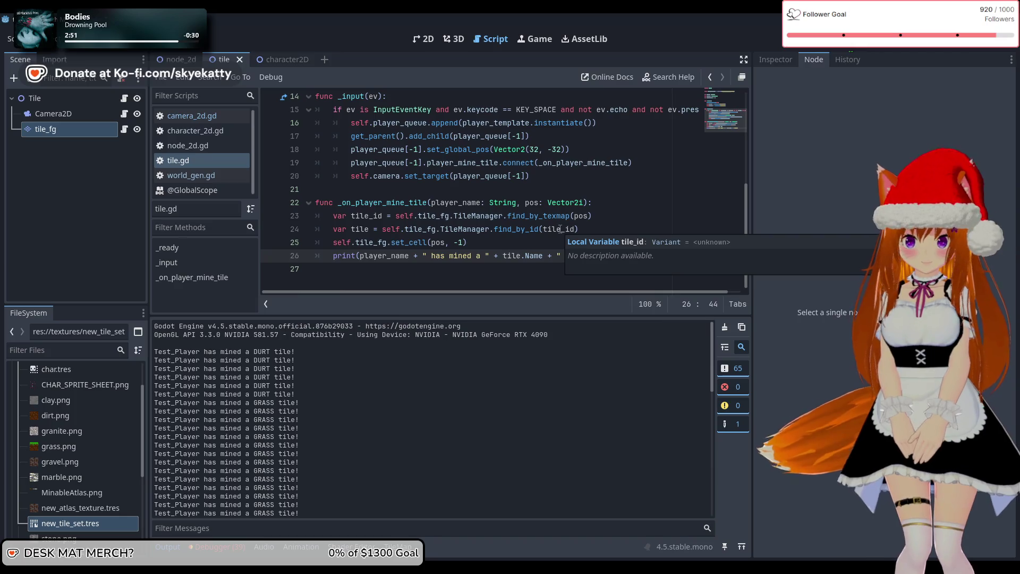
Scroll through tile.gd to review the mine handler's set_cell line.
scroll(558, 228, "up", 1)
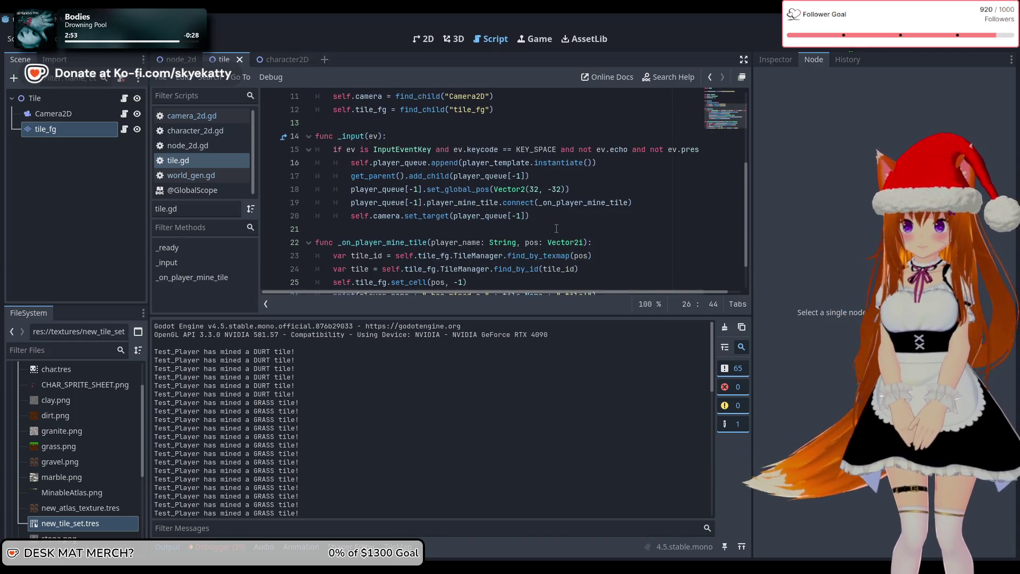
scroll(538, 226, "down", 1)
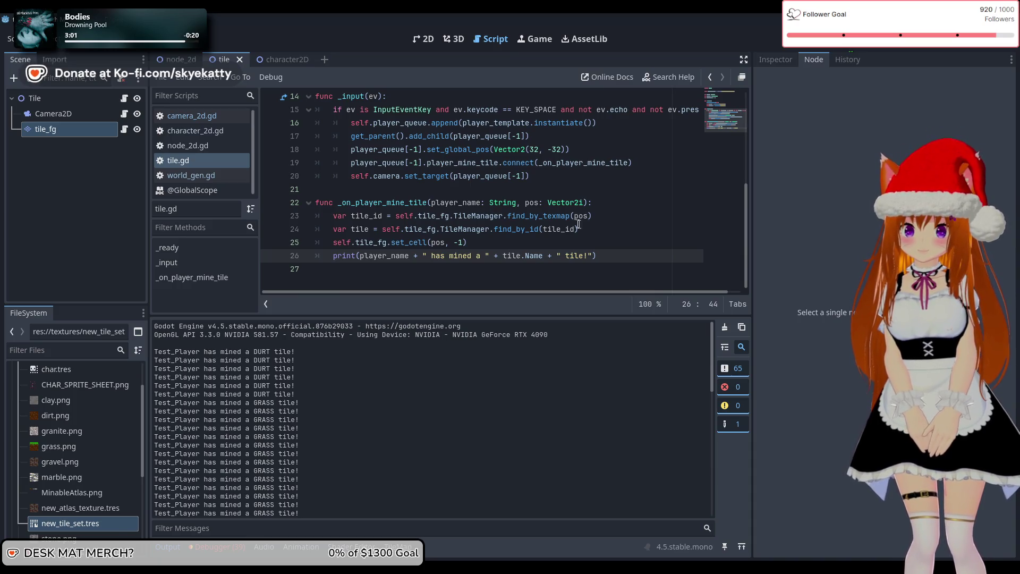
scroll(471, 222, "up", 1)
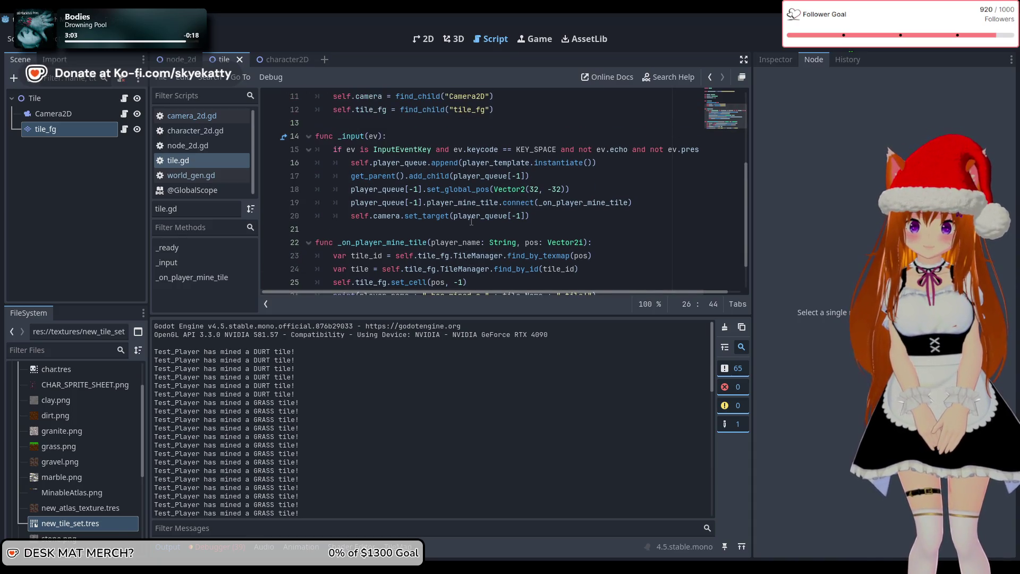
scroll(471, 221, "down", 1)
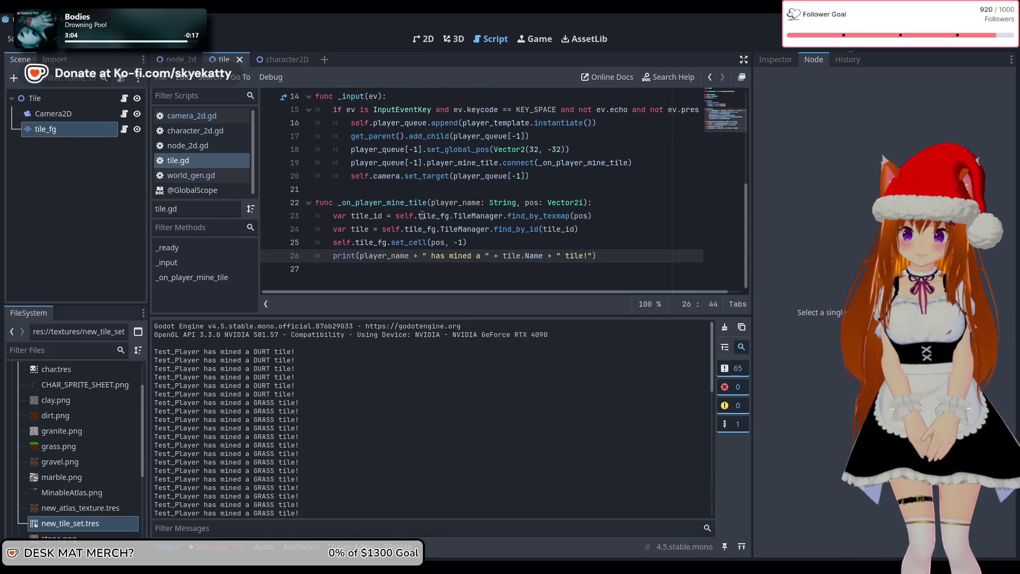
mouse_move(422, 215)
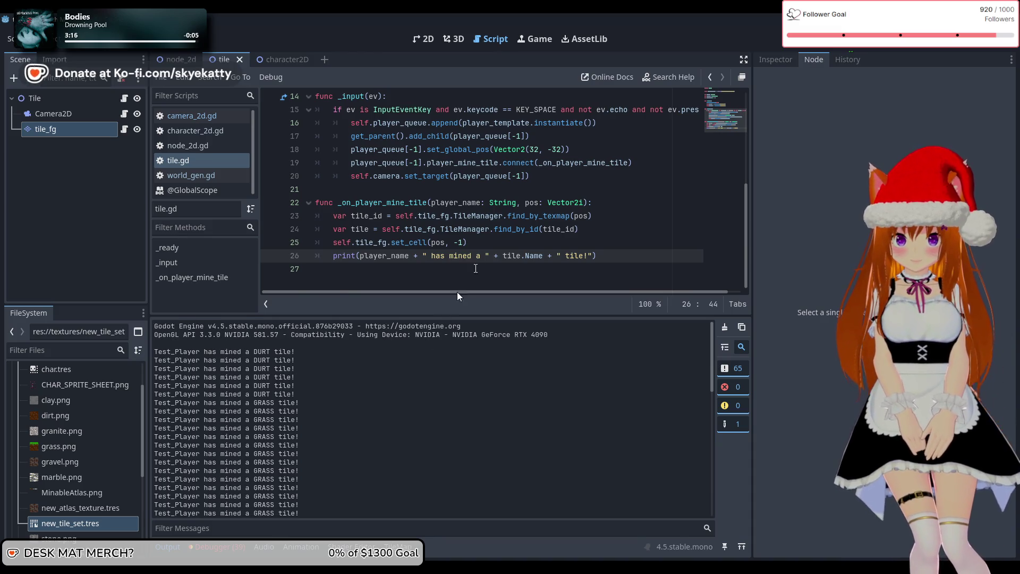
left_click(561, 237)
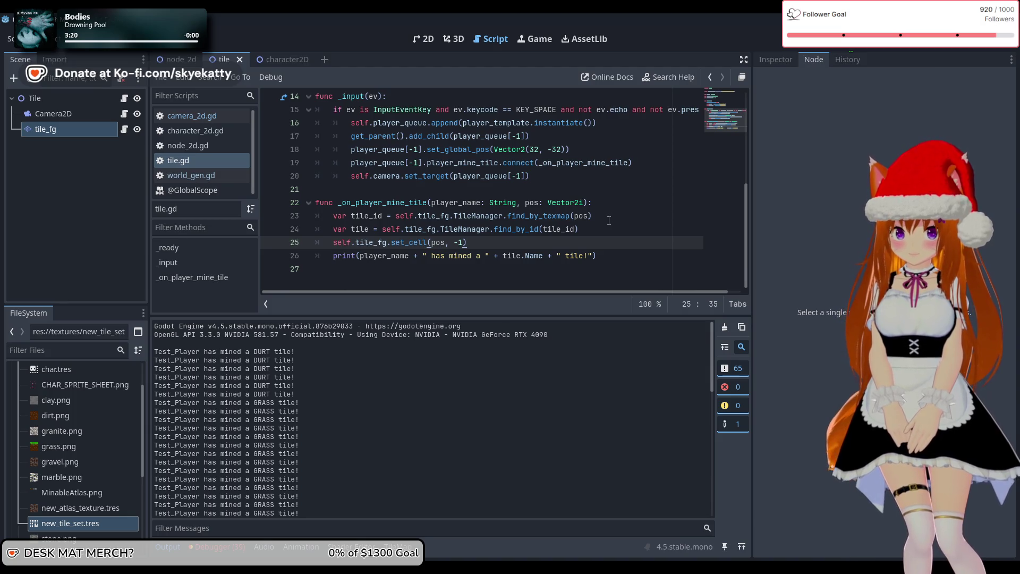
mouse_move(556, 205)
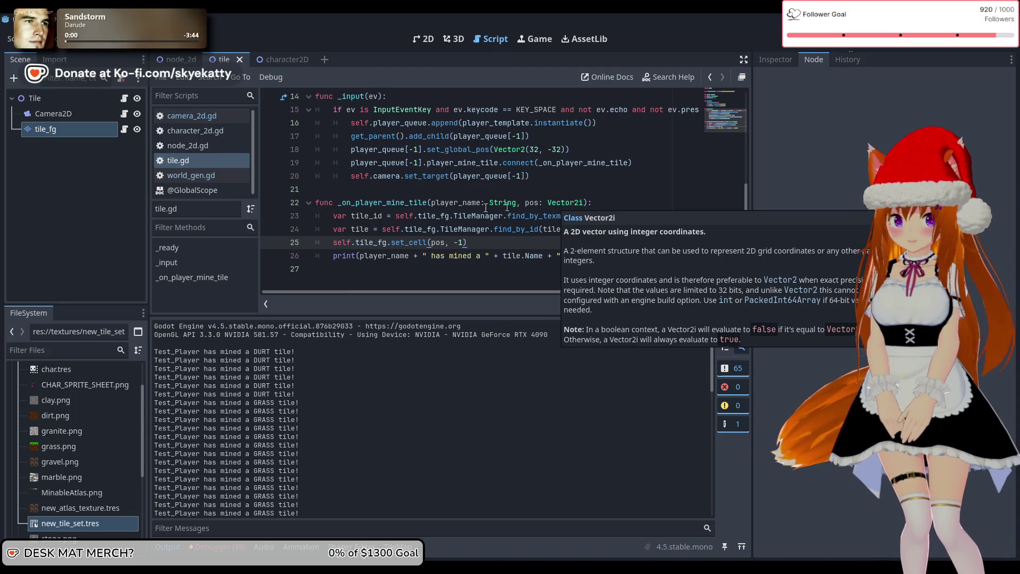
mouse_move(436, 239)
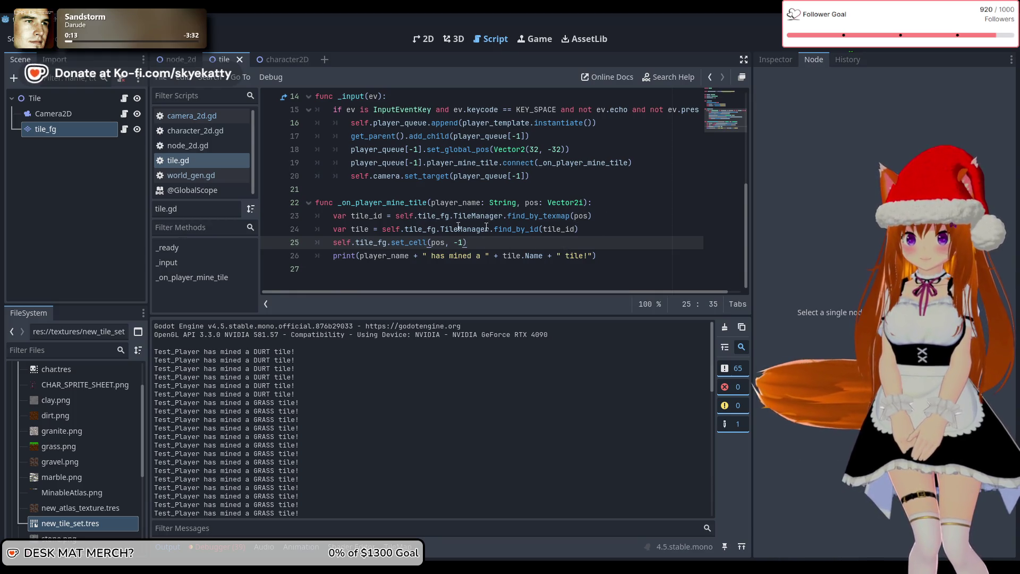
Add a 'var tile_data = s' line at the start of _on_player_mine_tile.
left_click(602, 216)
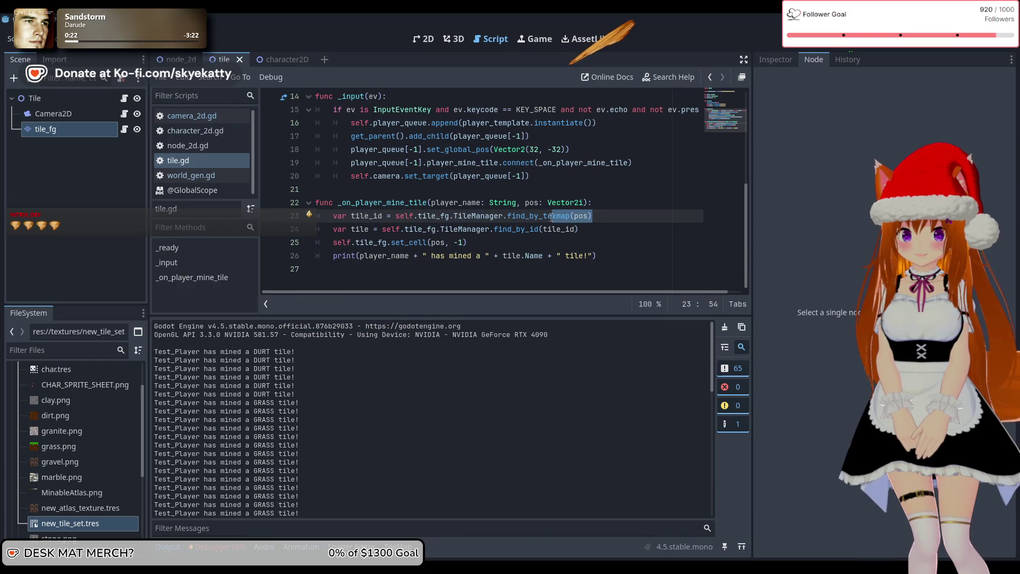
left_click(602, 209)
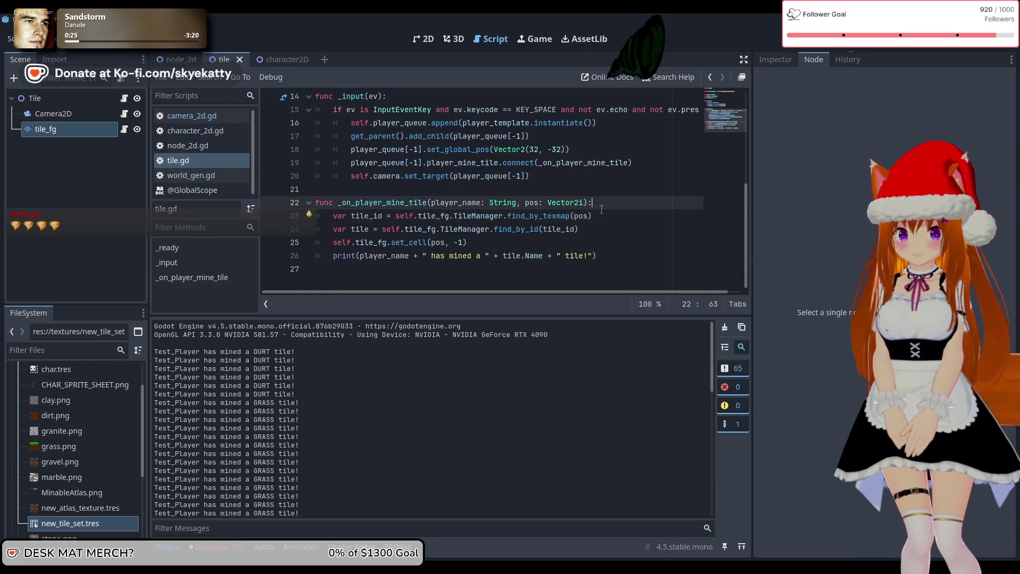
key("Return")
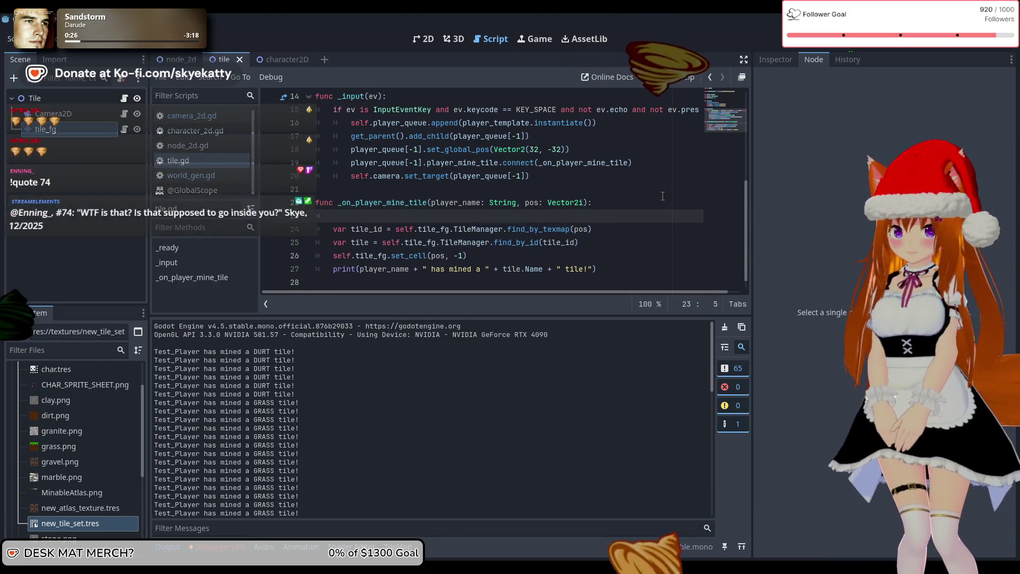
type("tile")
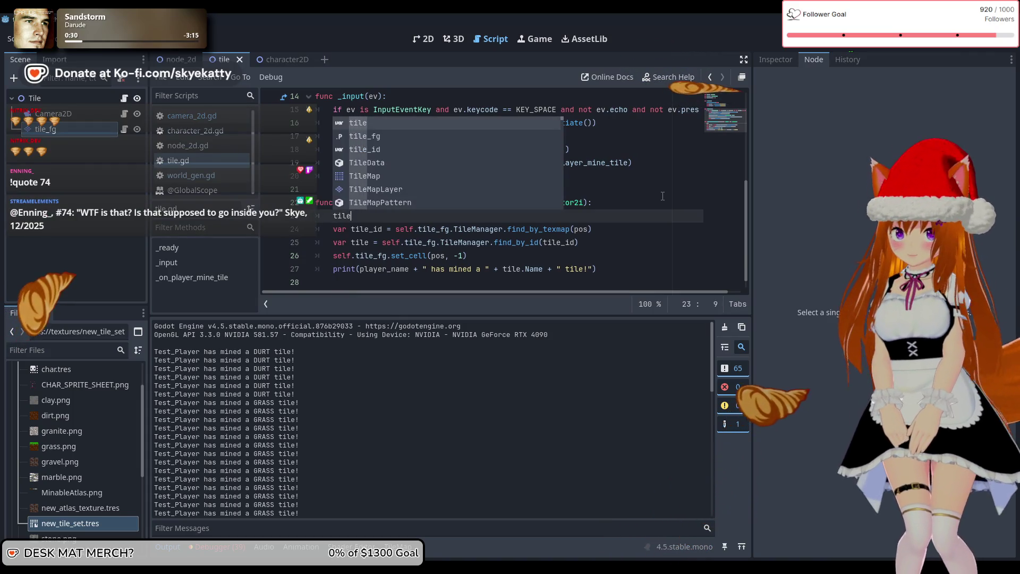
key("BackSpace")
type("va")
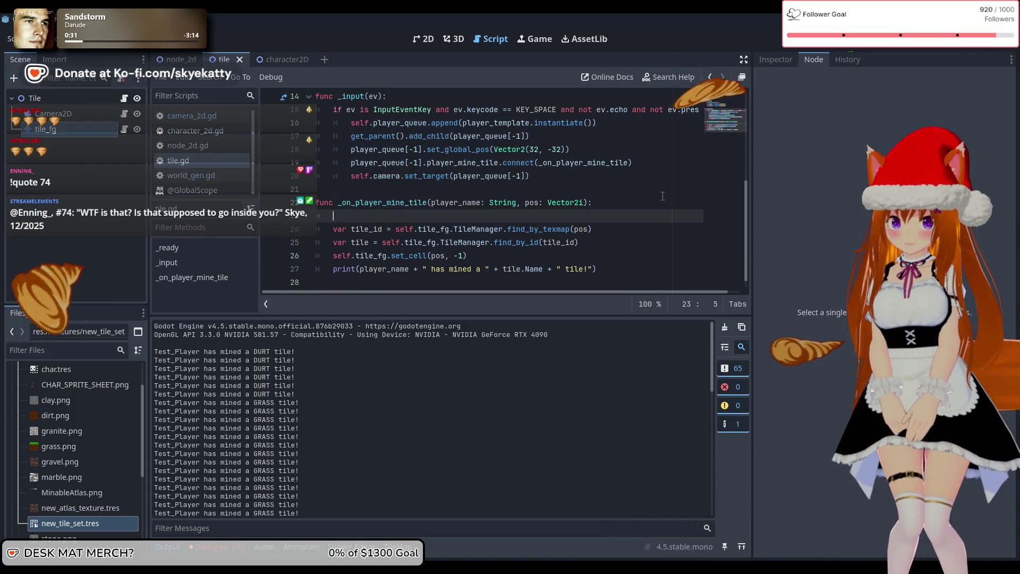
type("r tile")
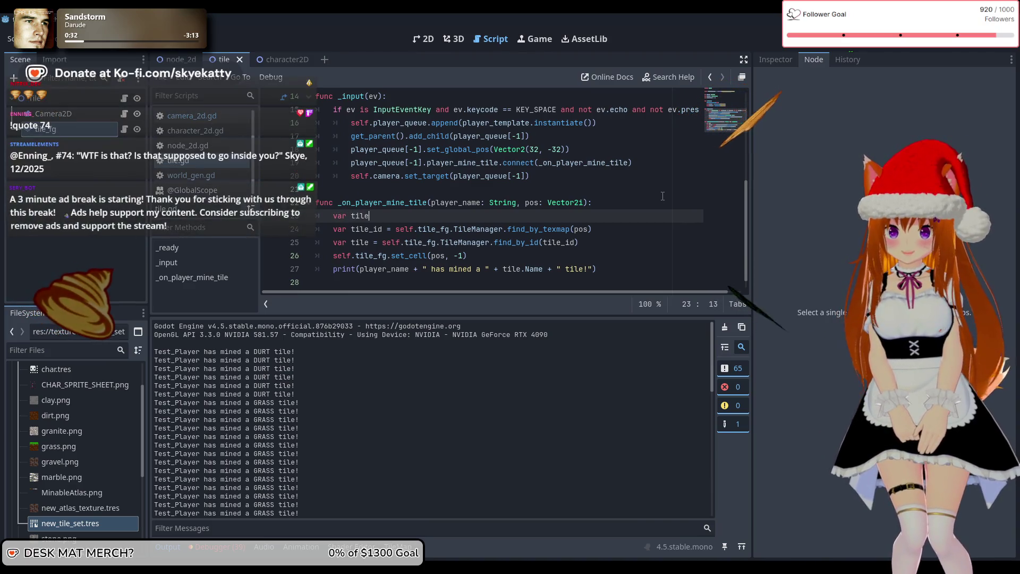
type("_data = ")
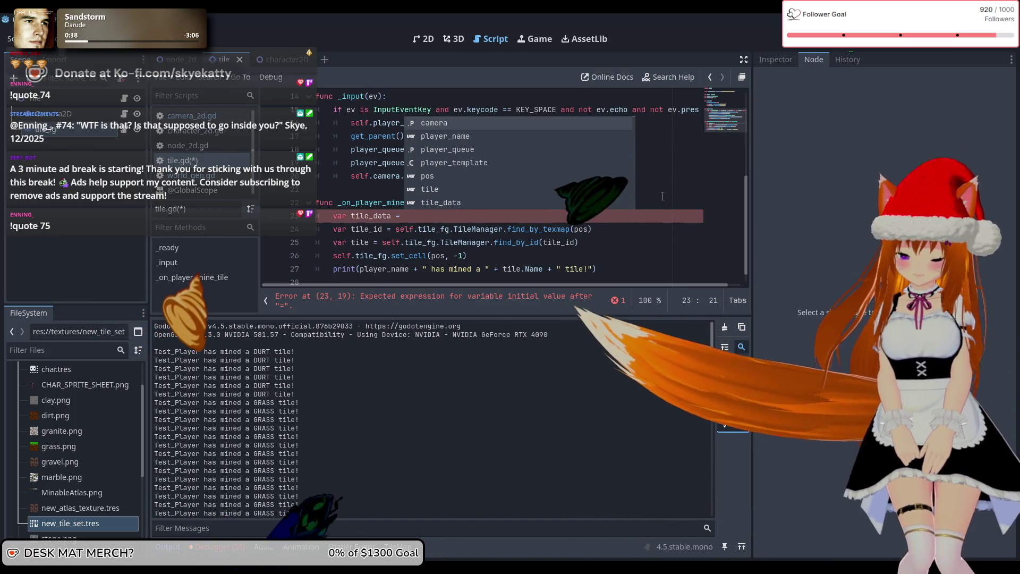
type("s")
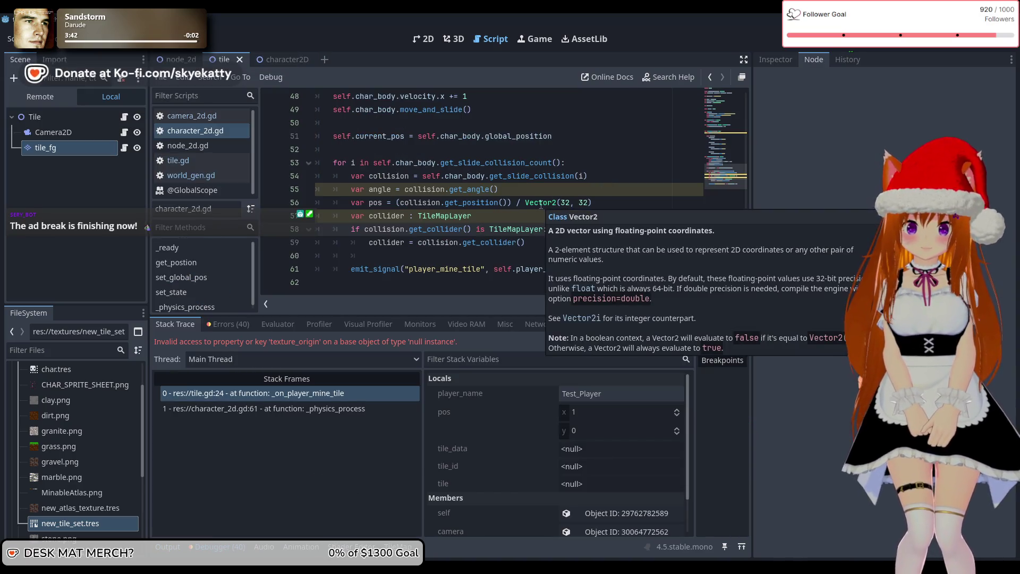
Review the pos calculation, get_angle and collider lines in character_2d.gd.
mouse_move(466, 228)
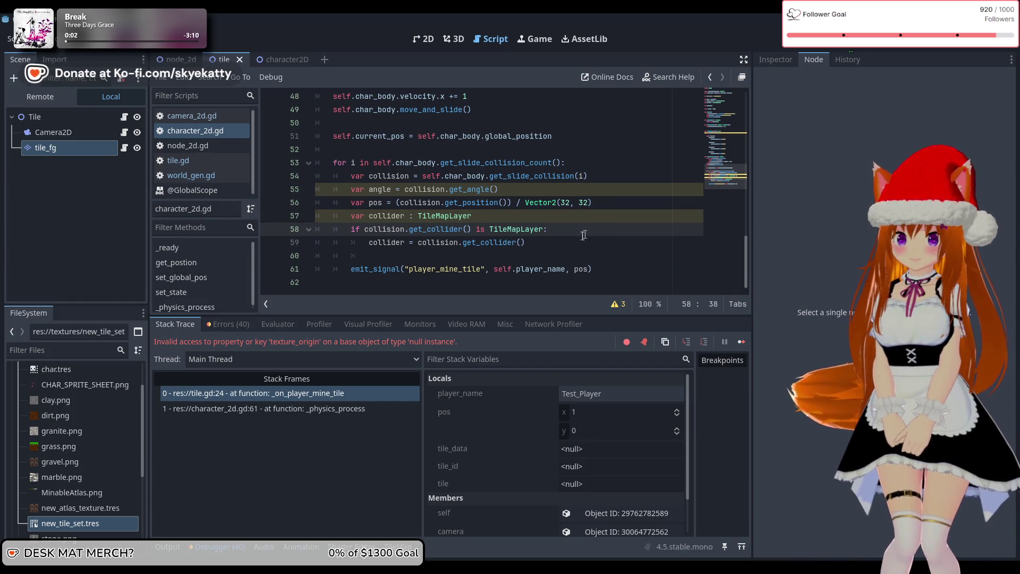
left_click(464, 203)
key("End")
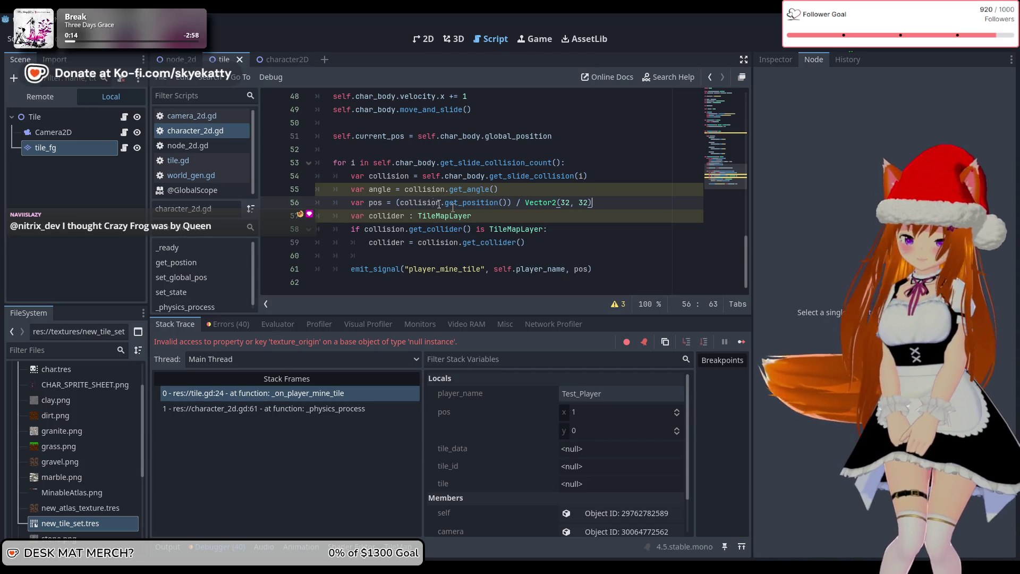
left_click(527, 193)
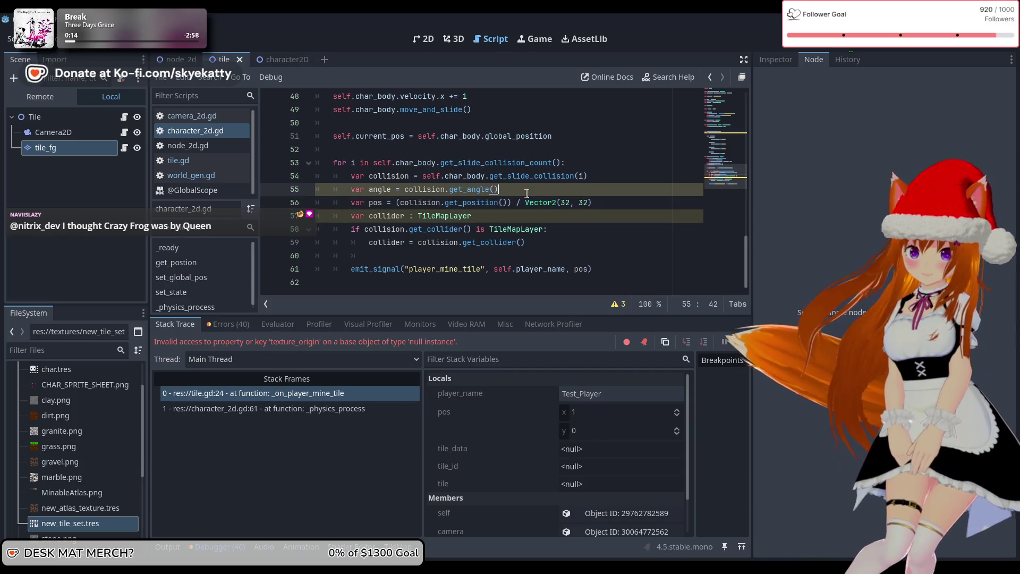
left_click(490, 220)
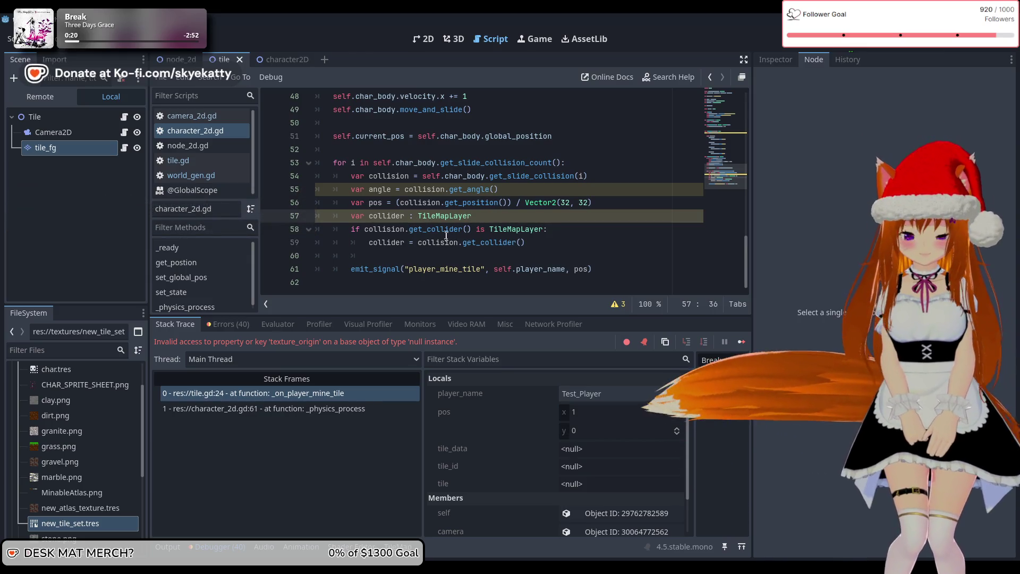
Check the emitted pos argument and get_position call, then switch to node_2d and back to the tile scene.
double_click(583, 269)
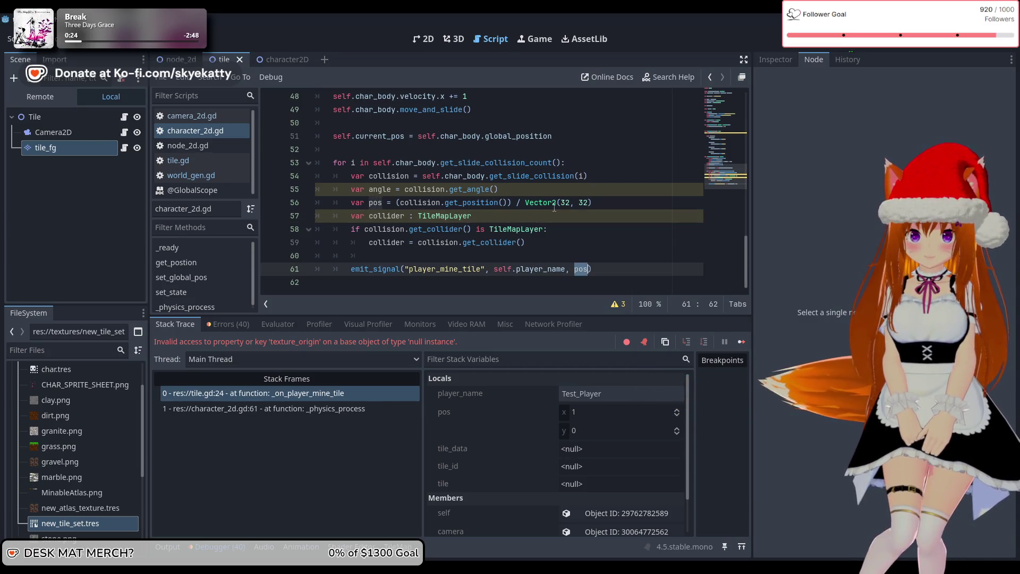
double_click(471, 203)
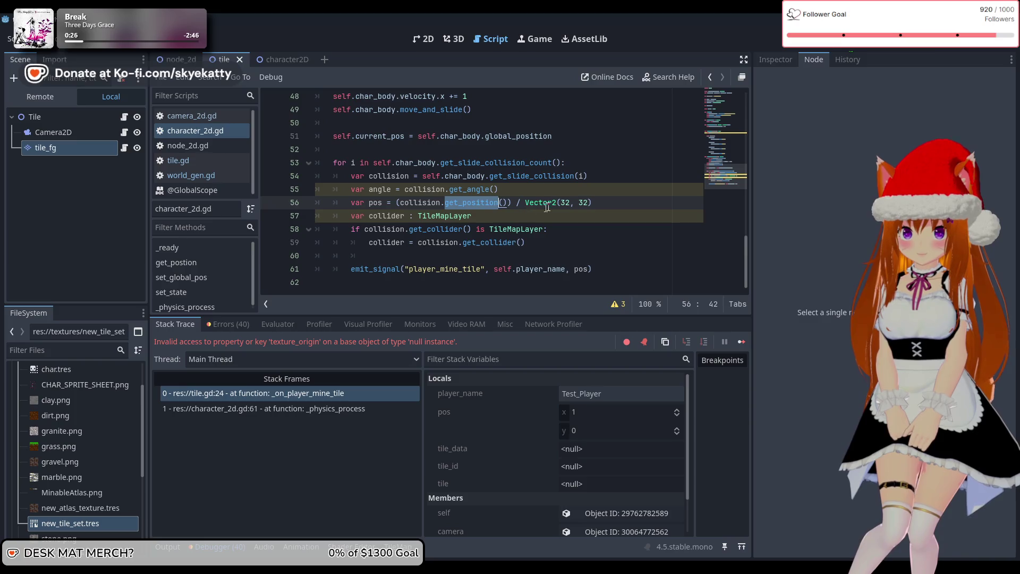
key("Right")
key("Right")
key("Right")
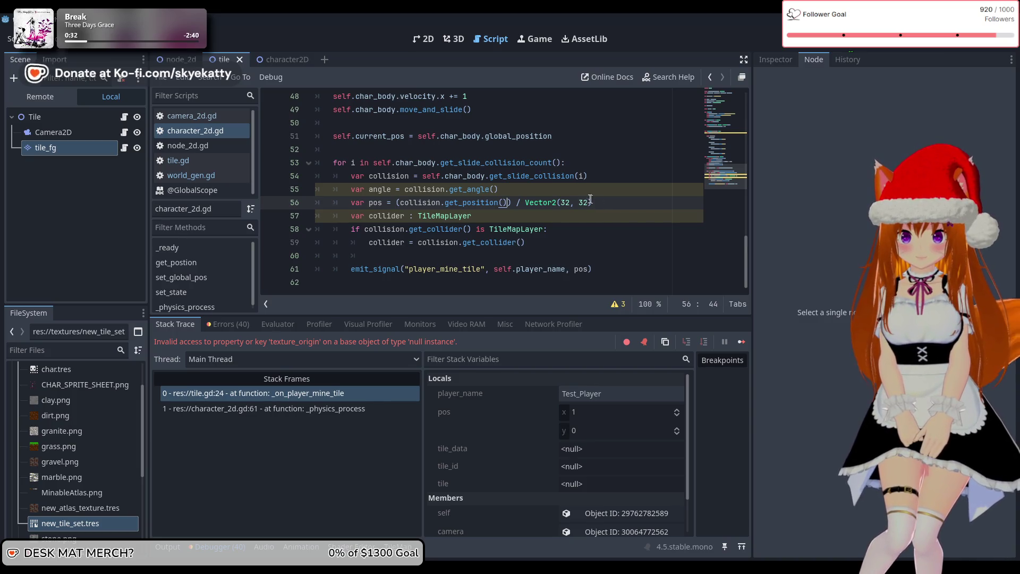
left_click(567, 188)
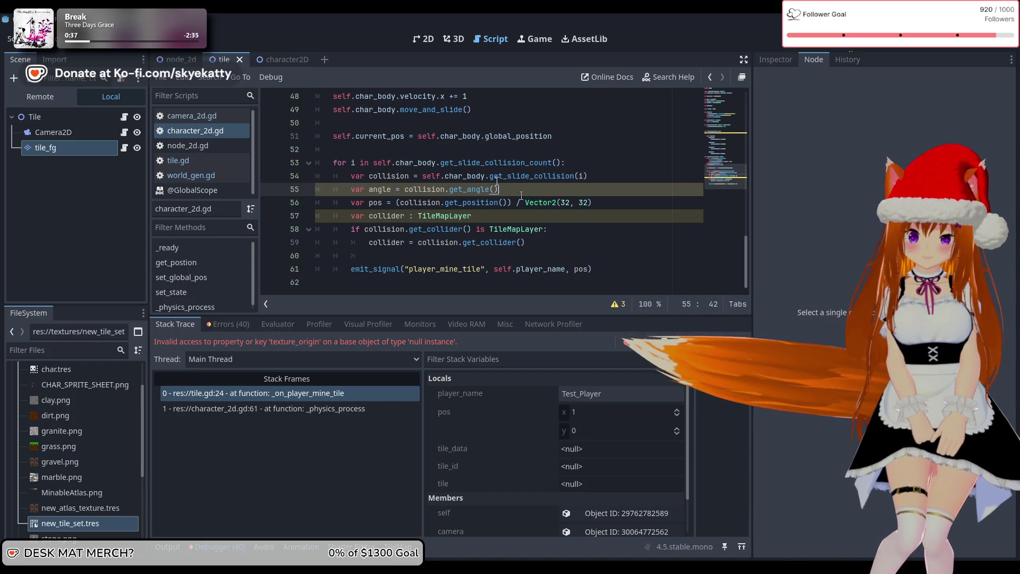
left_click(181, 56)
left_click(233, 59)
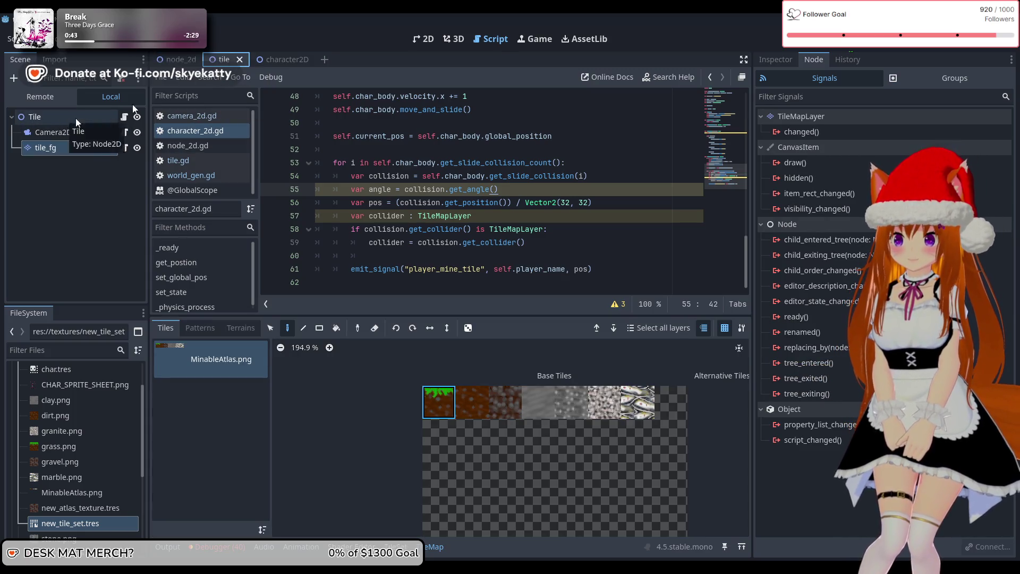
Open tile.gd from the character2D scene and select pos in the set_cell line.
left_click(160, 57)
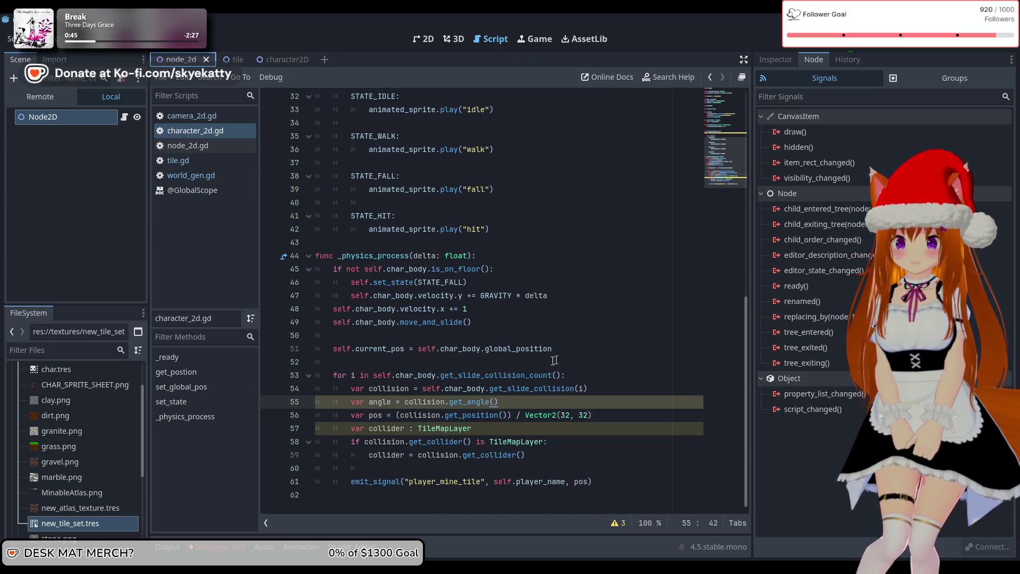
left_click(285, 58)
left_click(206, 161)
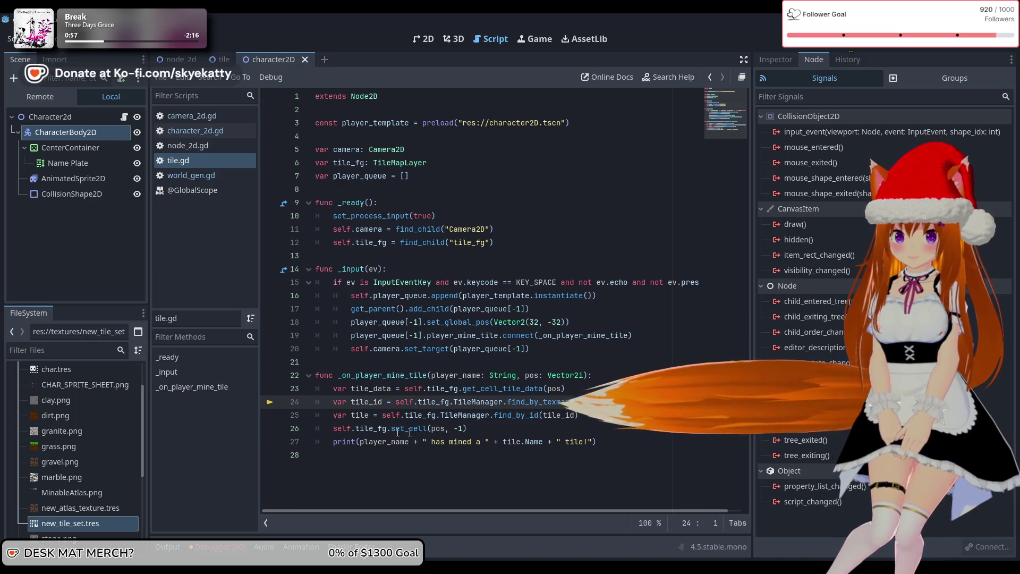
left_click(445, 433)
double_click(444, 429)
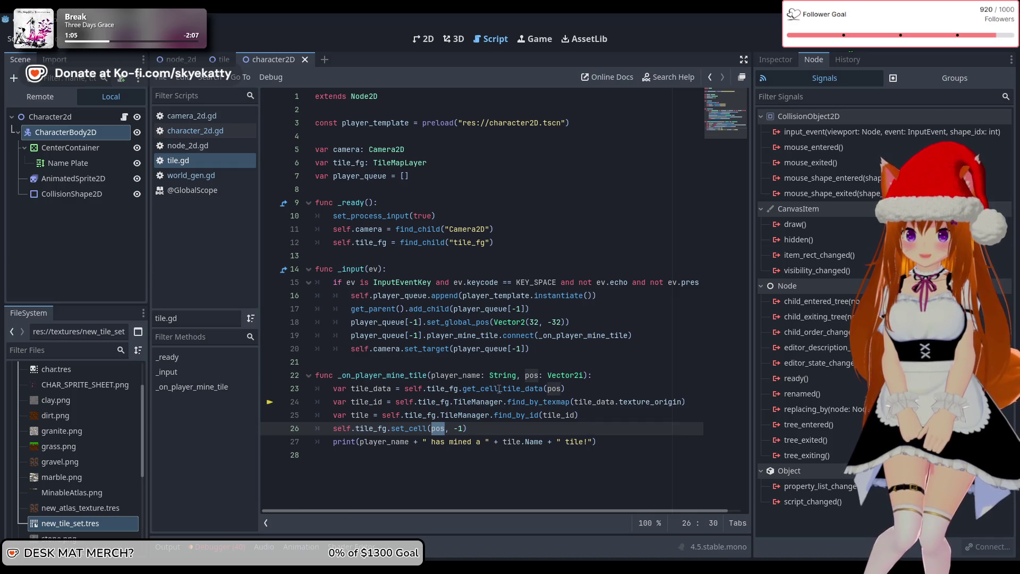
Review the handler's pos parameter and get_cell_tile_data(pos) line, then return to the tile scene.
mouse_move(499, 389)
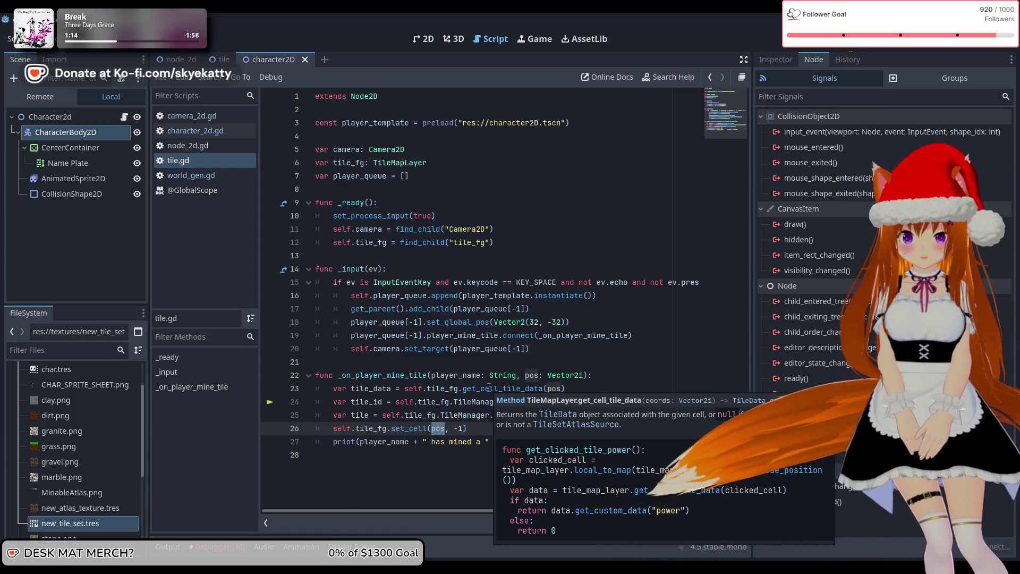
left_click(562, 354)
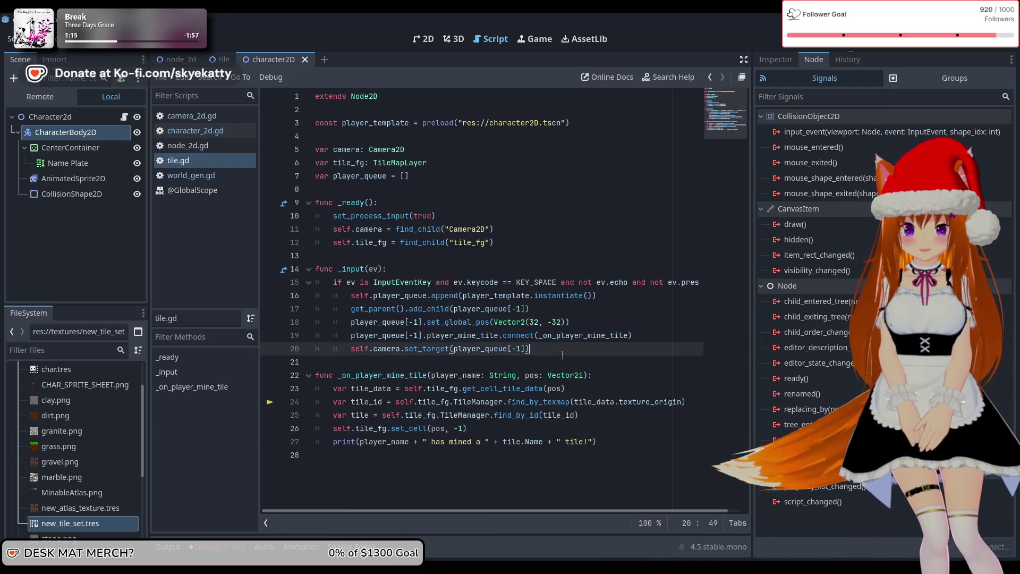
left_click(535, 379)
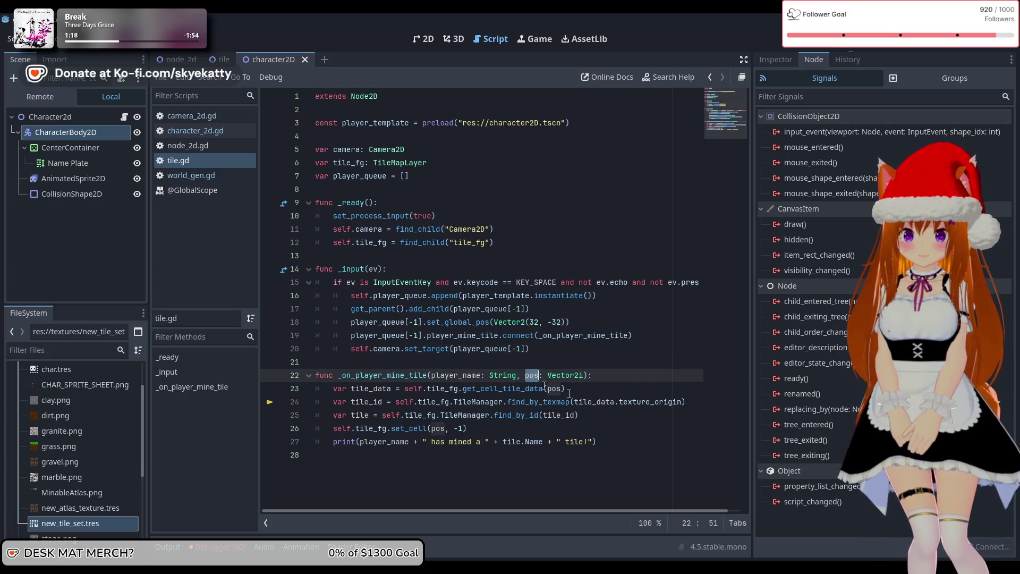
left_click(601, 393)
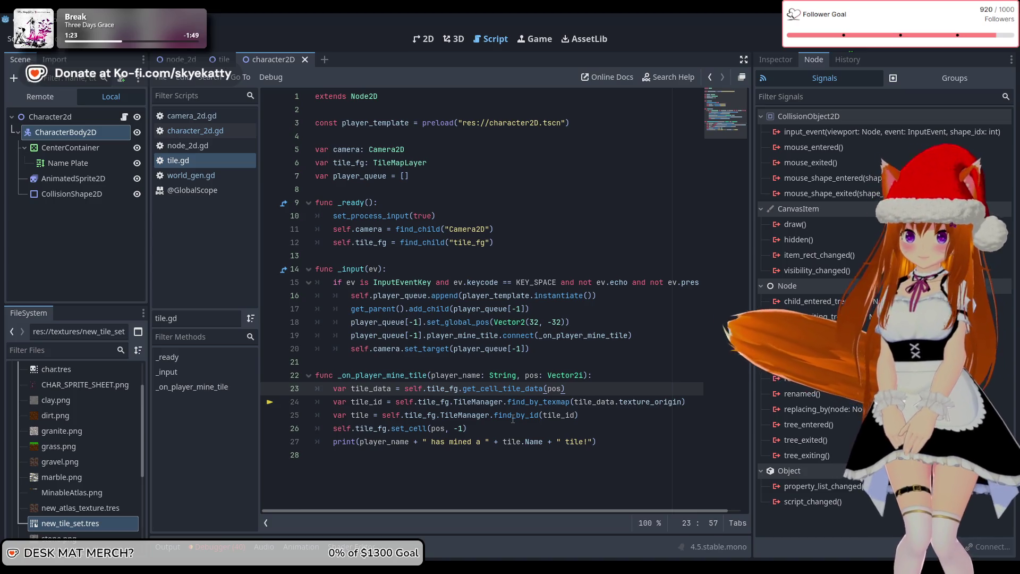
mouse_move(577, 405)
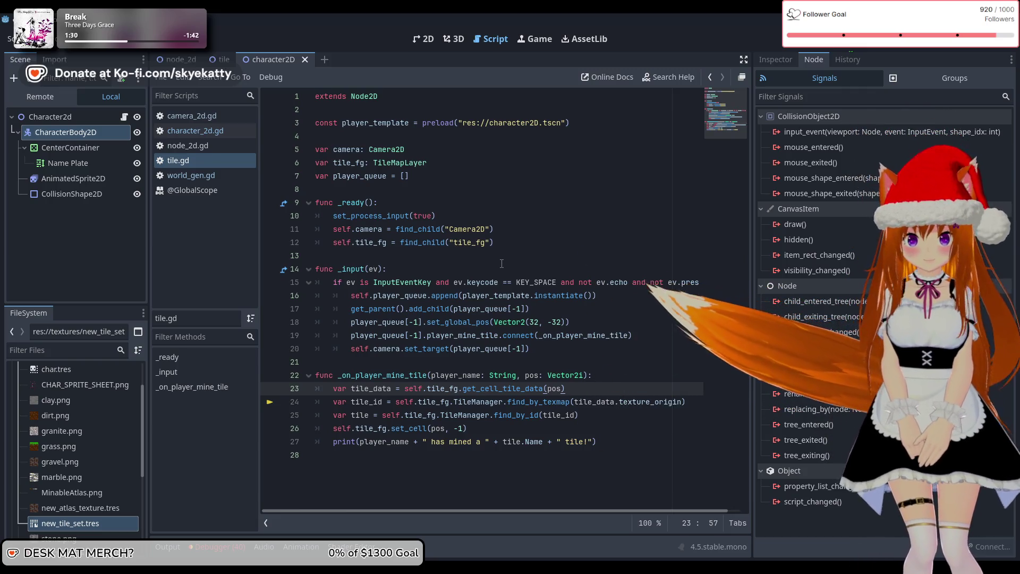
mouse_move(514, 327)
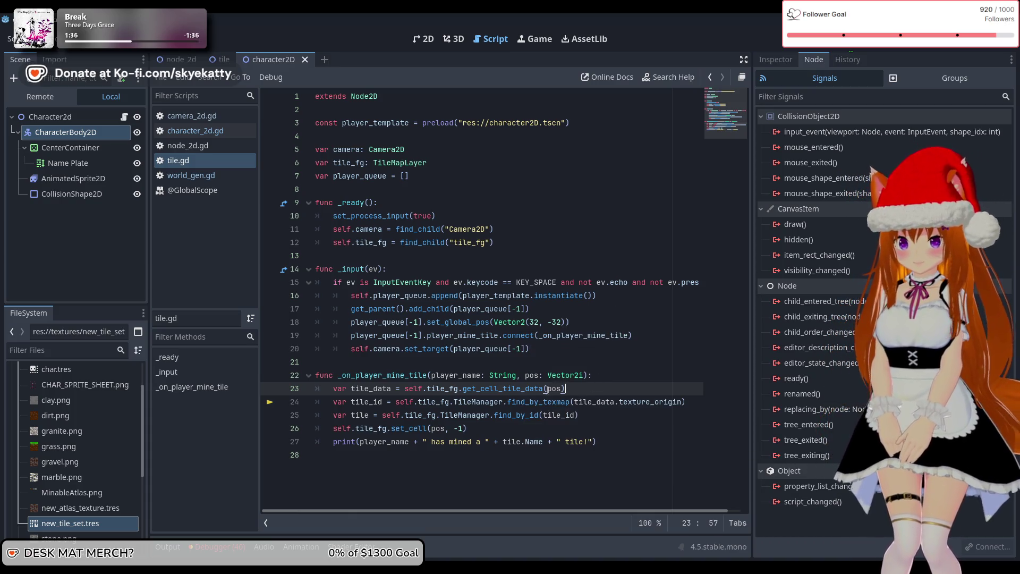
mouse_move(537, 392)
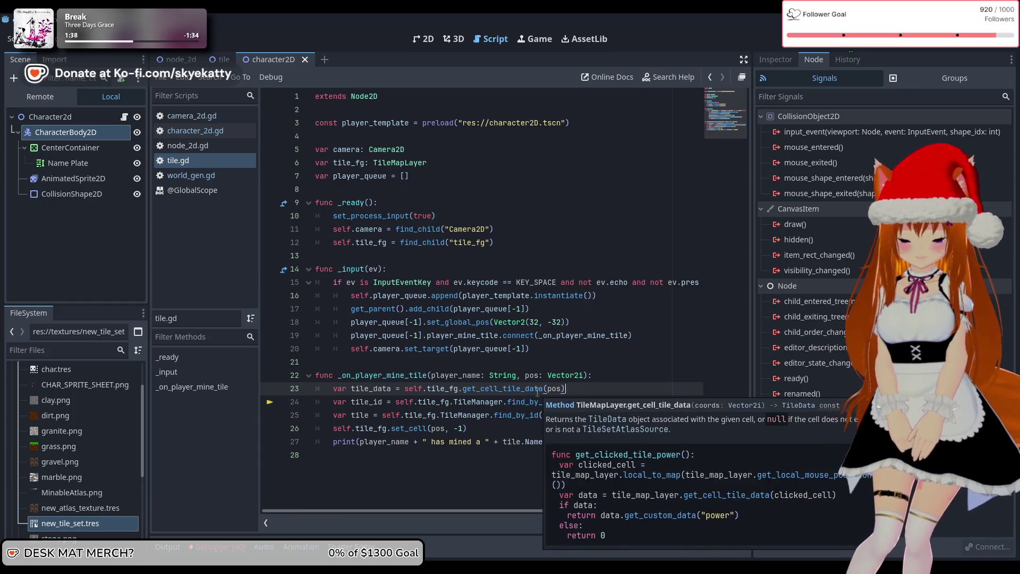
left_click(218, 56)
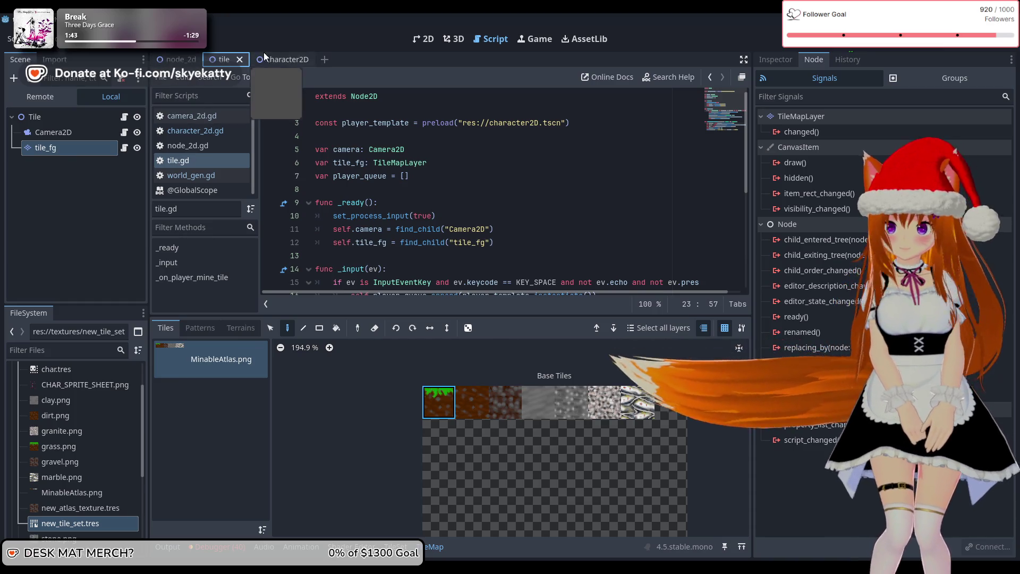
Open character_2d.gd and review its get_slide_collision, get_angle and pos calculation lines.
left_click(263, 53)
left_click(221, 178)
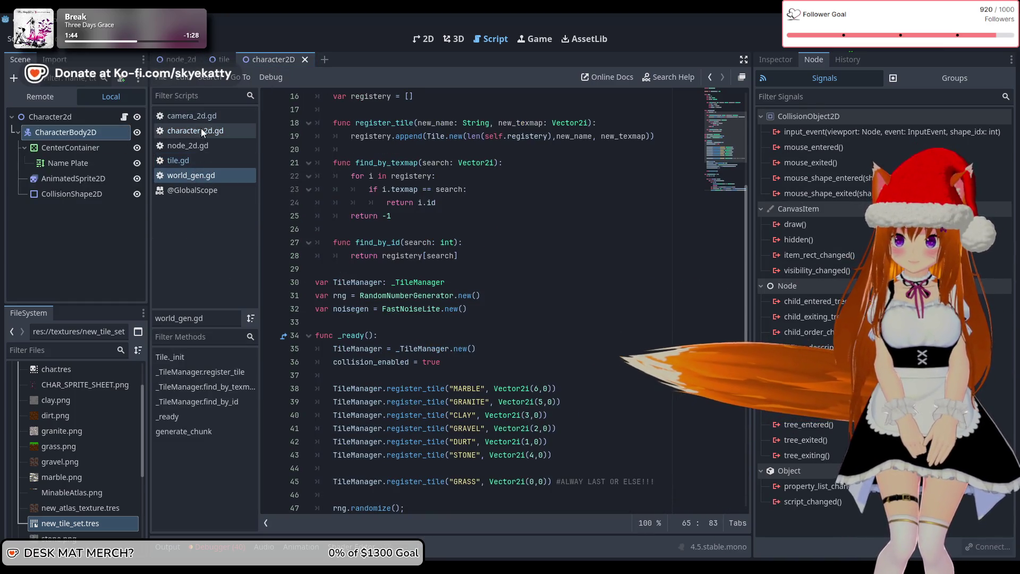
left_click(203, 118)
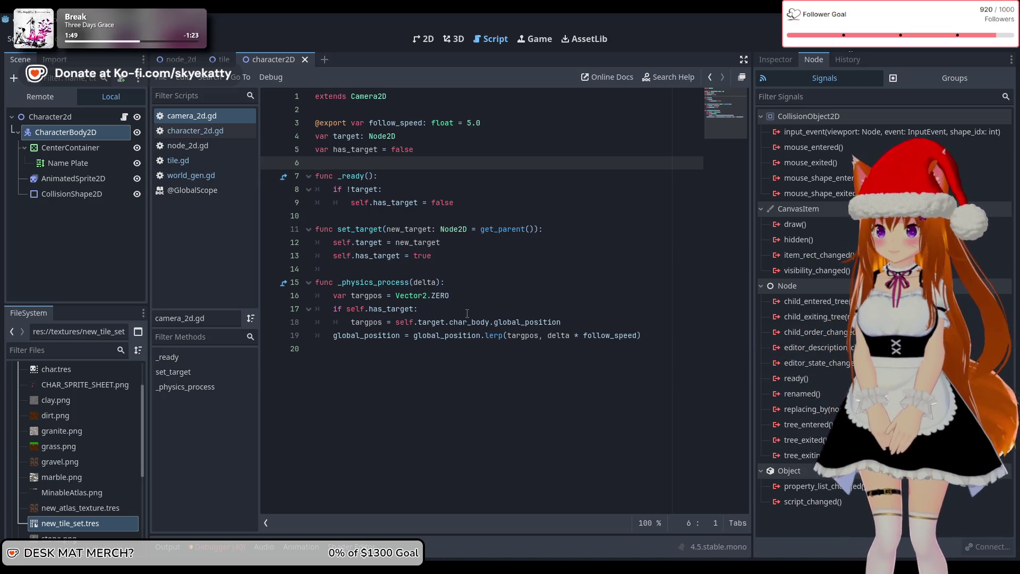
left_click(194, 131)
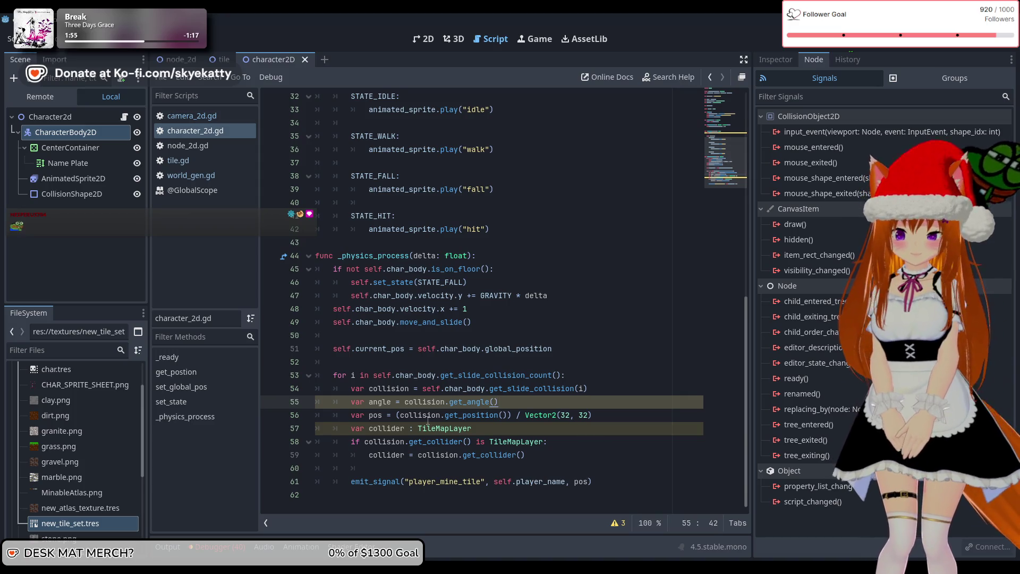
left_click(574, 393)
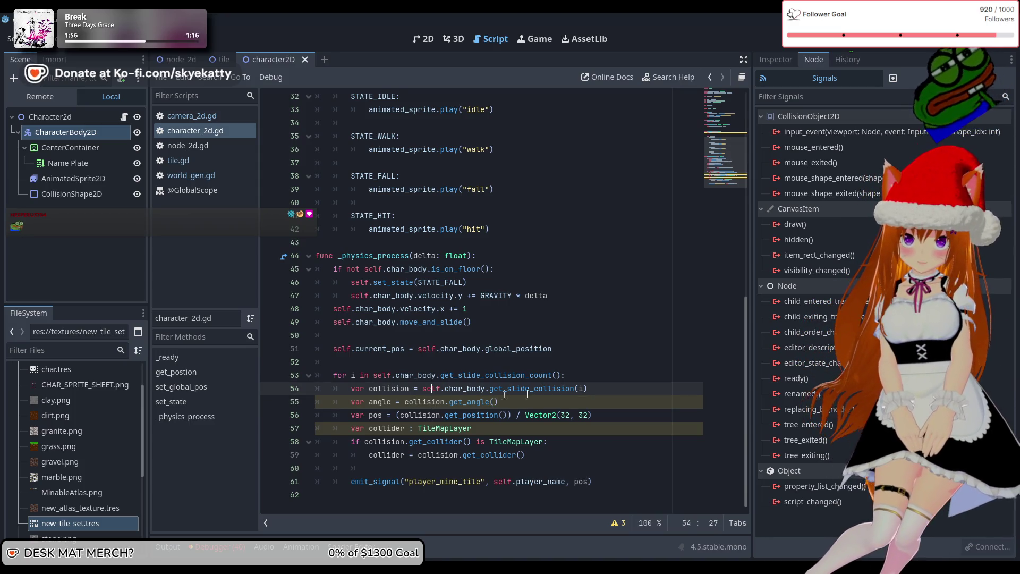
key("End")
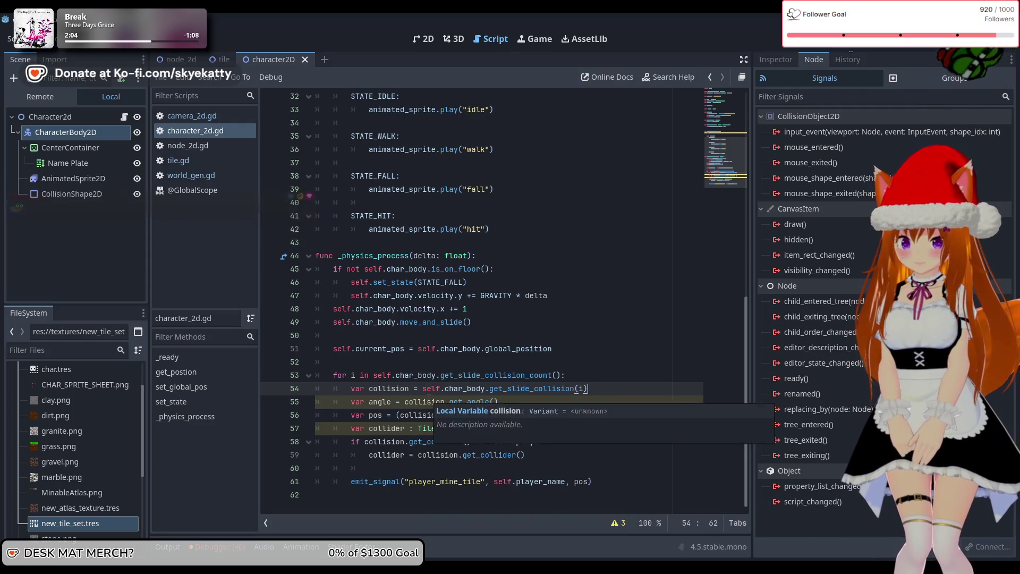
left_click(503, 404)
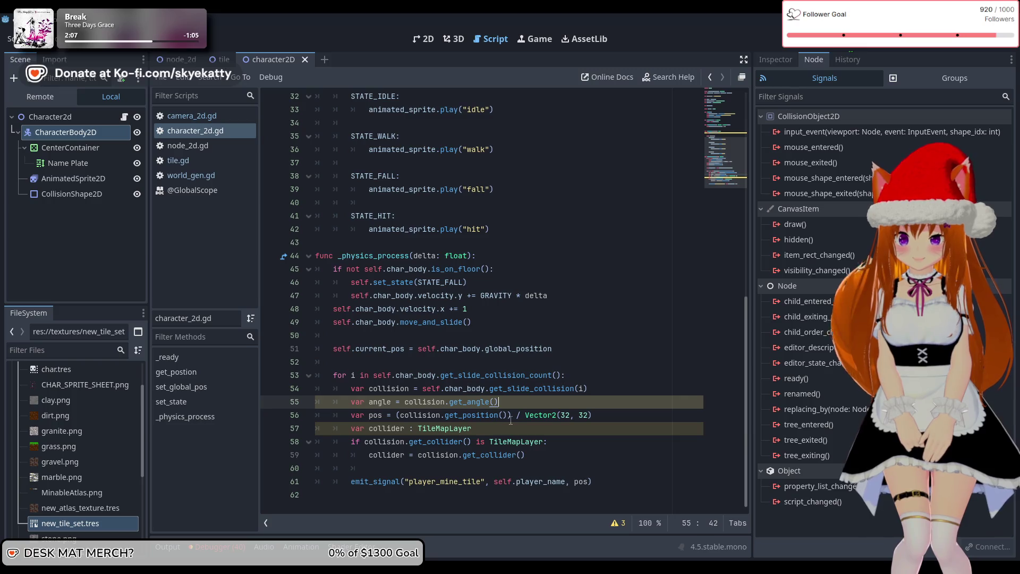
left_click(594, 415)
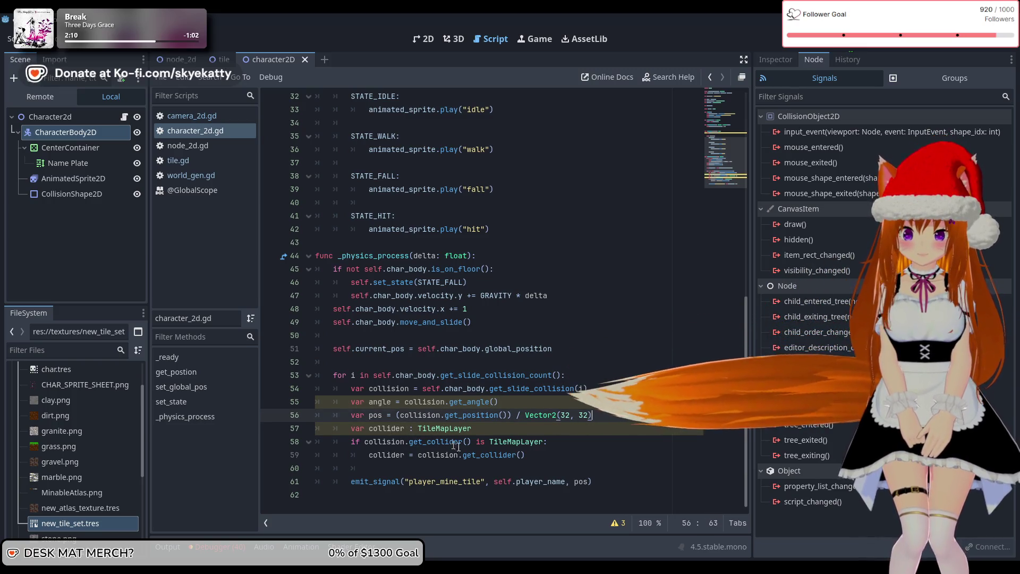
mouse_move(470, 457)
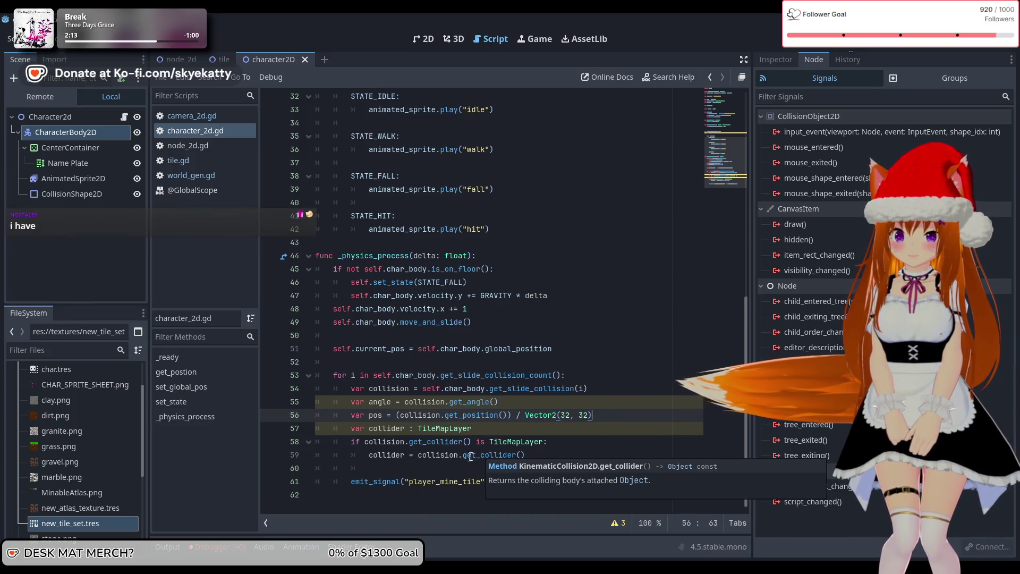
Move emit_signal player_mine_tile inside the TileMapLayer collider check and save character_2d.gd.
left_click(351, 482)
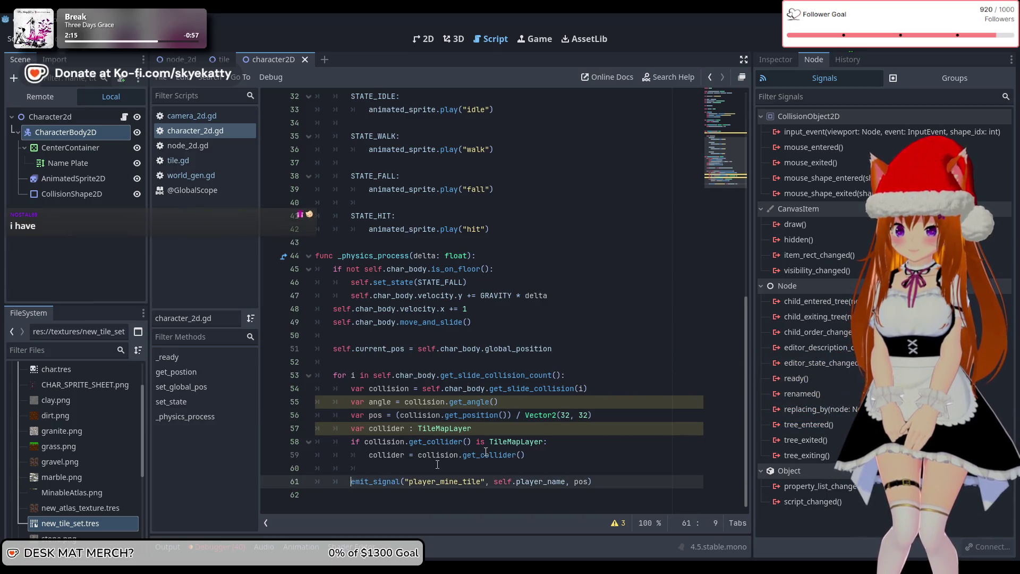
key("BackSpace")
key("BackSpace")
key("BackSpace")
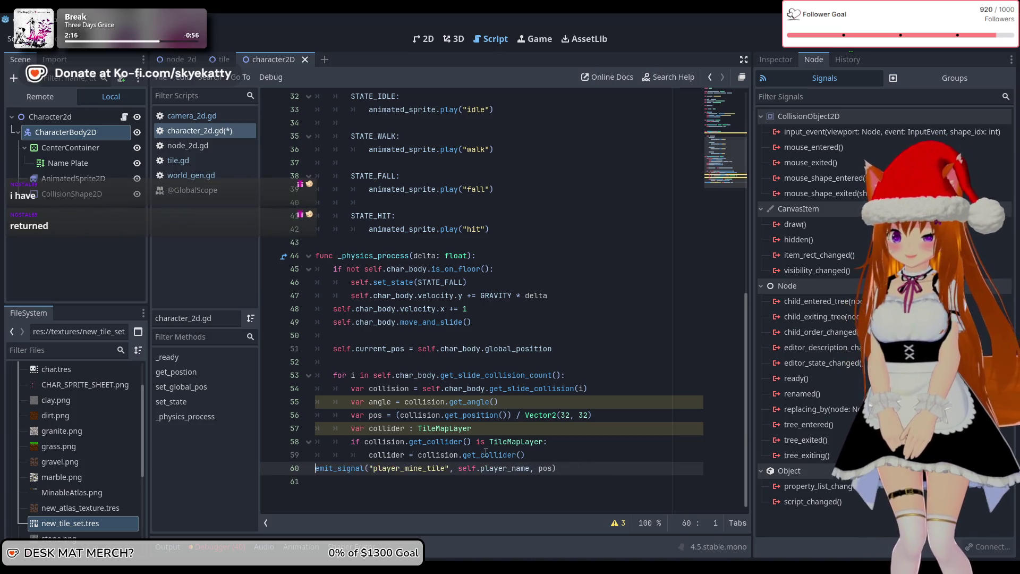
key("BackSpace")
key("Return")
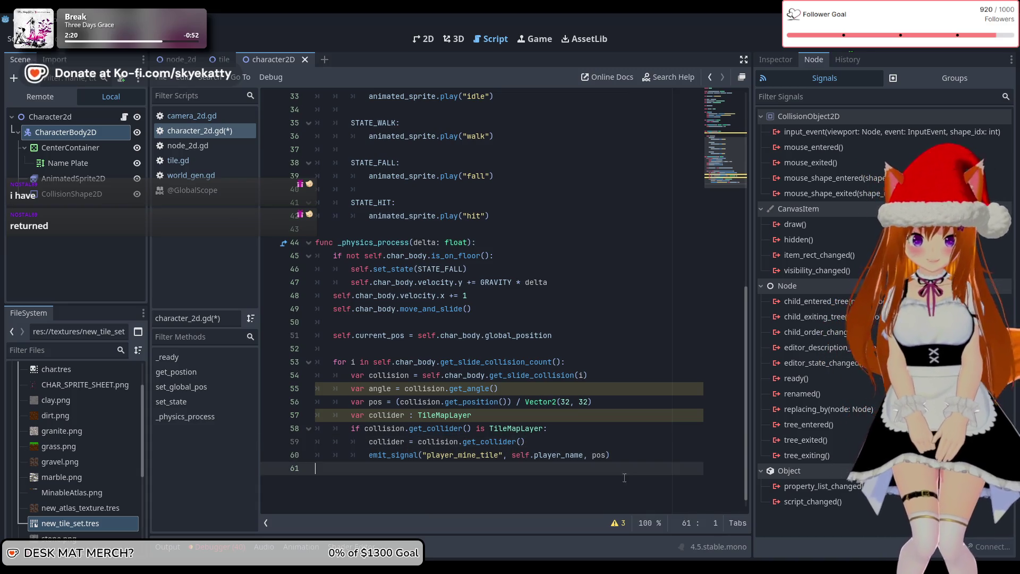
left_click(630, 458)
left_click(587, 442)
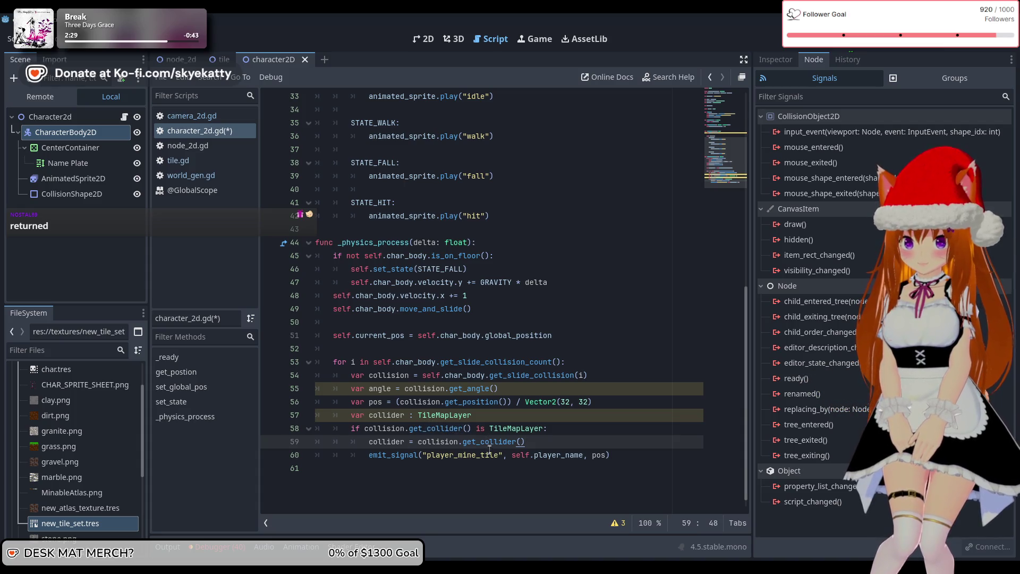
left_click(489, 413)
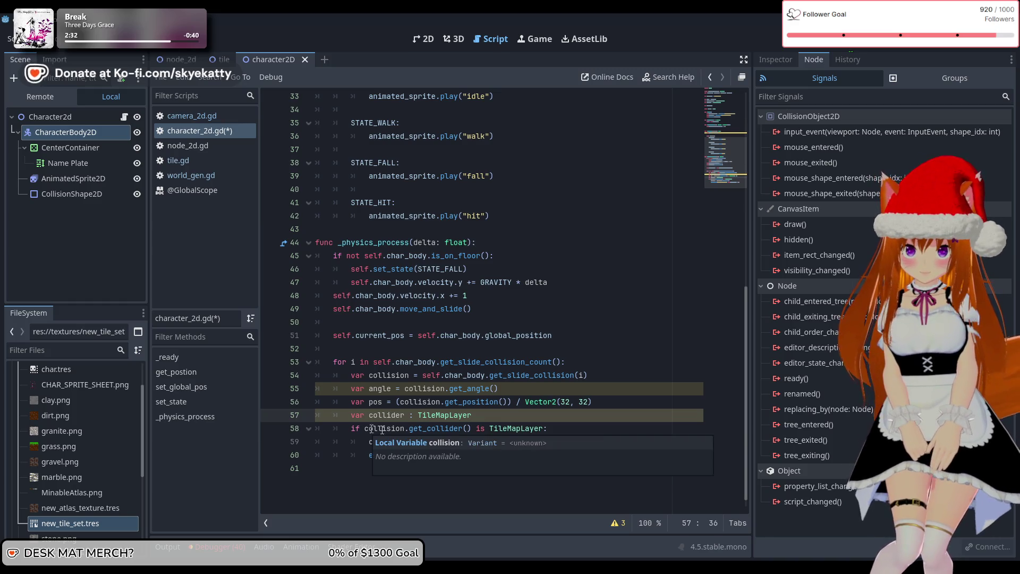
scroll(466, 429, "up", 1)
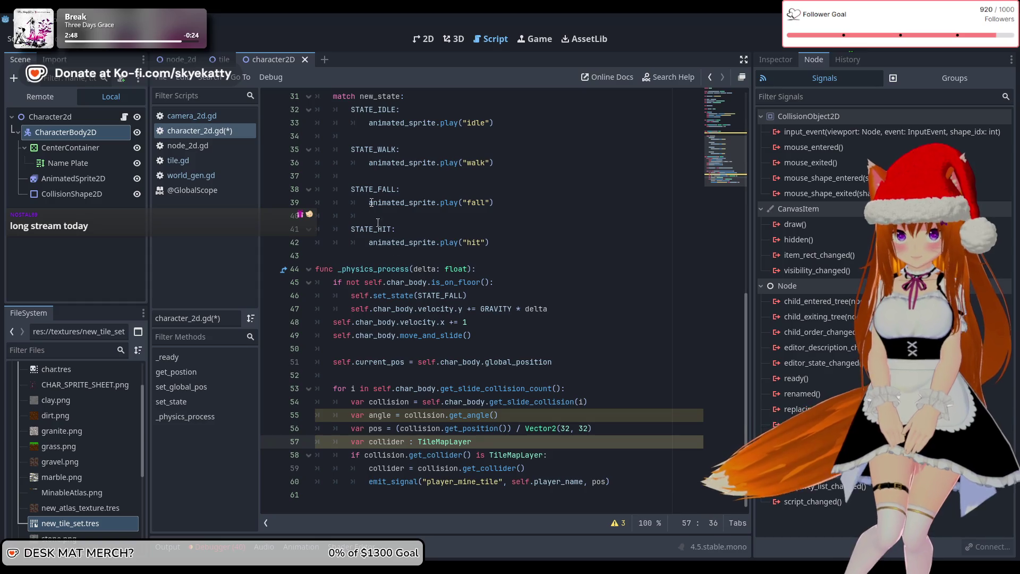
key("ctrl+s")
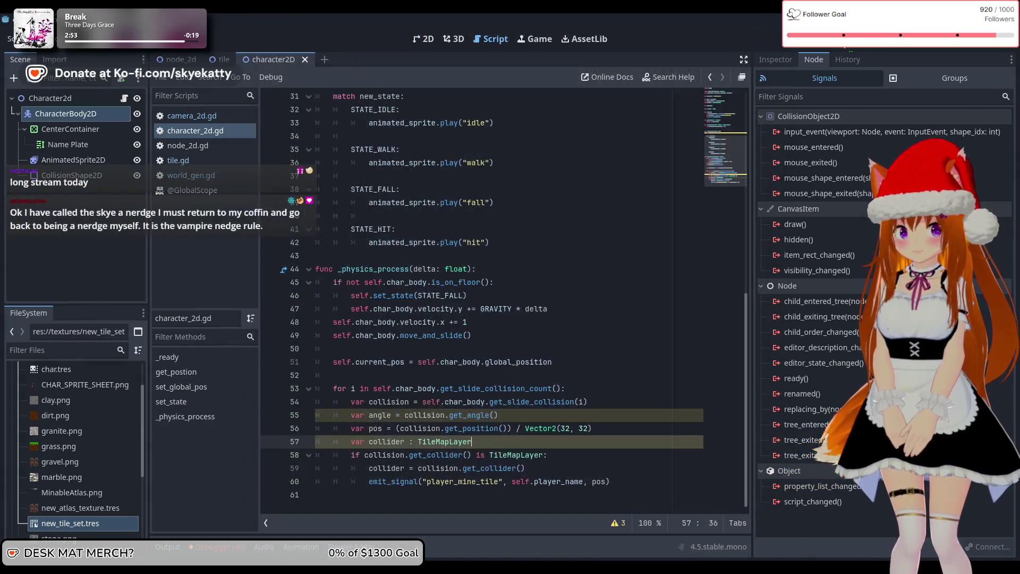
Run the game and inspect the null tile_data value in the debugger.
left_click(849, 49)
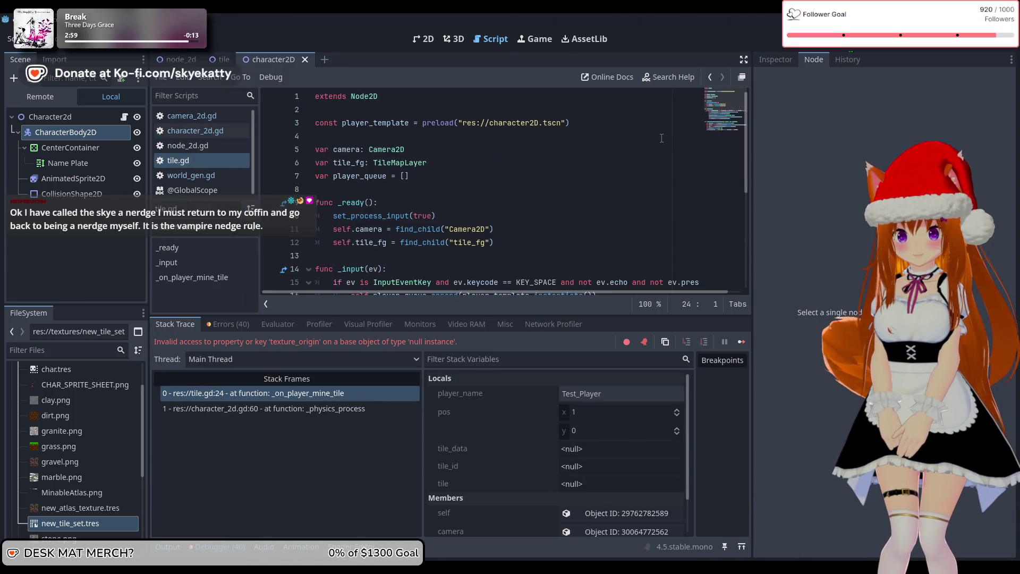
scroll(661, 138, "down", 5)
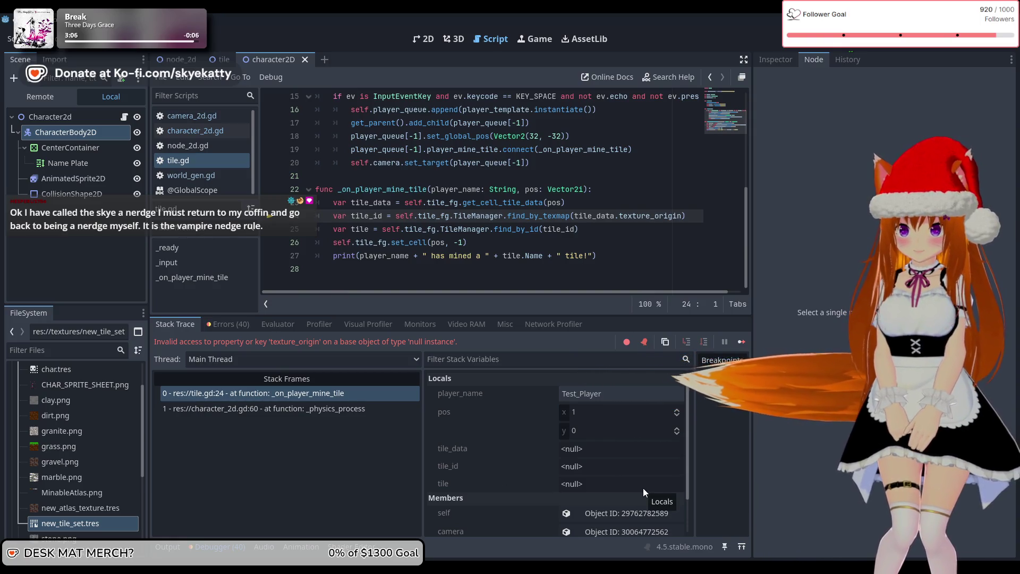
left_click(509, 451)
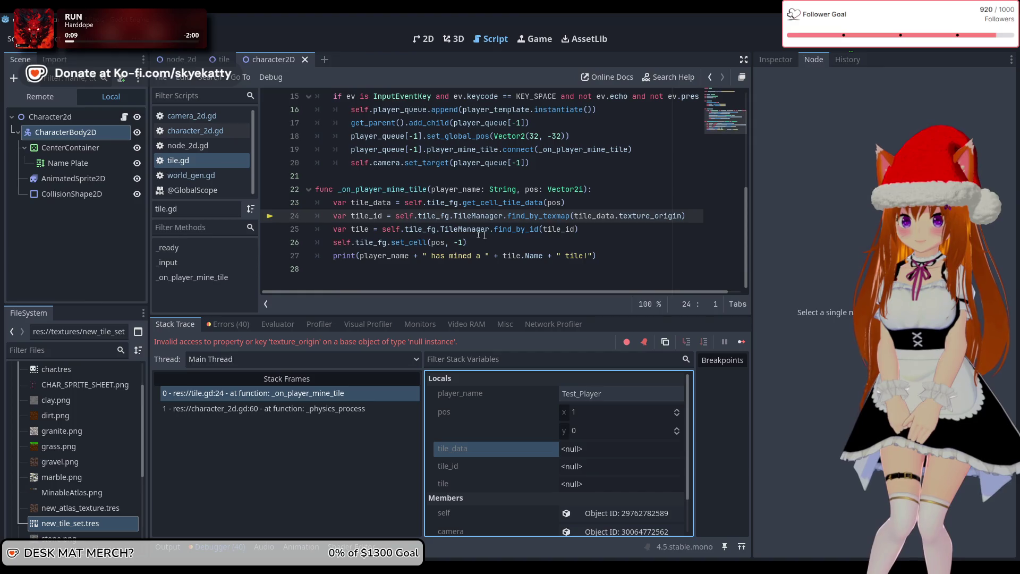
Comment out tile.gd lines 23–25 and the print on line 27 with Ctrl+K, keeping set_cell.
left_click(334, 207)
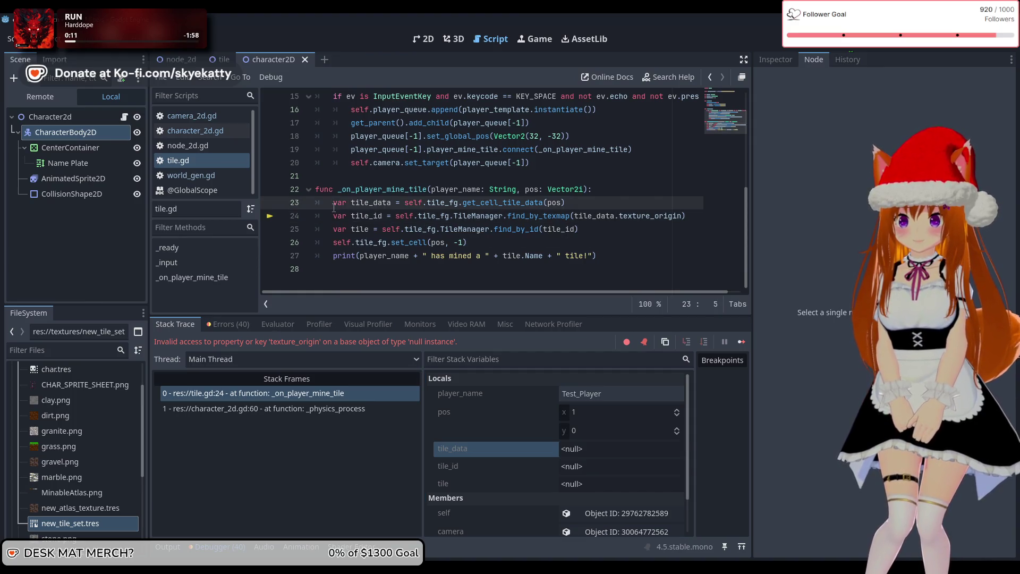
key("ctrl+k")
left_click(335, 217)
key("ctrl+k")
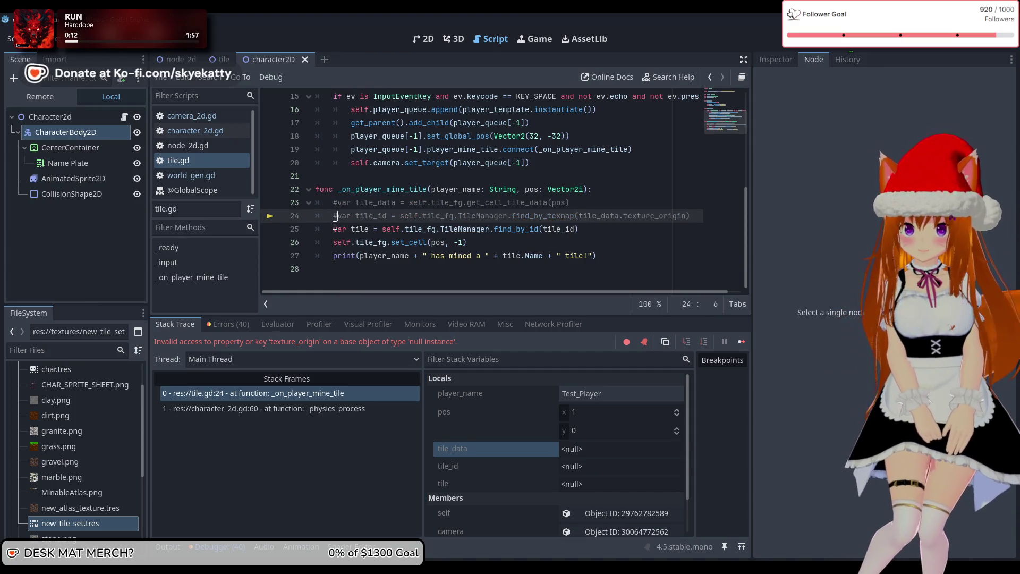
left_click(338, 230)
key("ctrl+k")
left_click(335, 259)
key("ctrl+k")
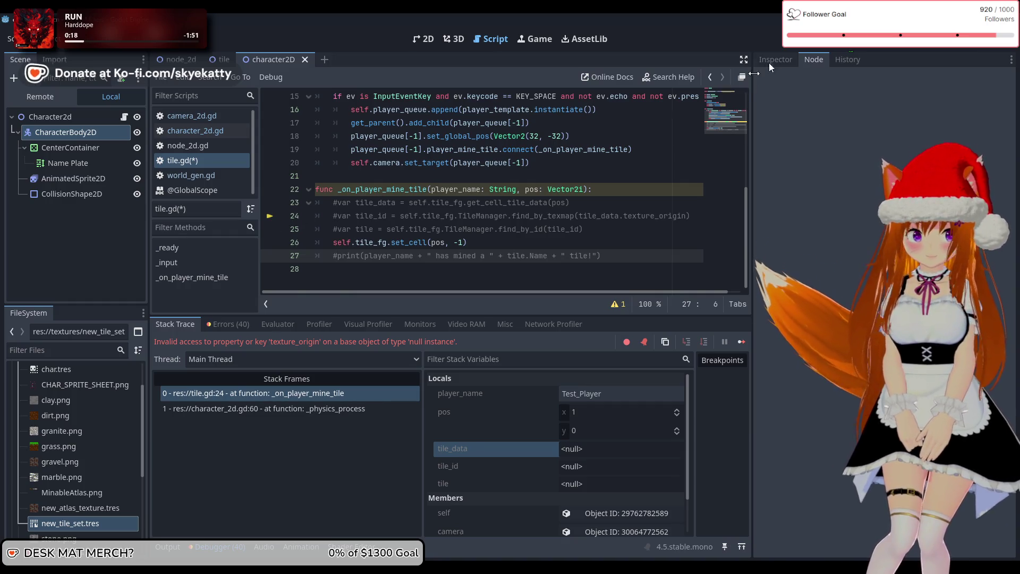
Run the project, dig down and sideways through the tiles, then stop the game.
left_click(839, 48)
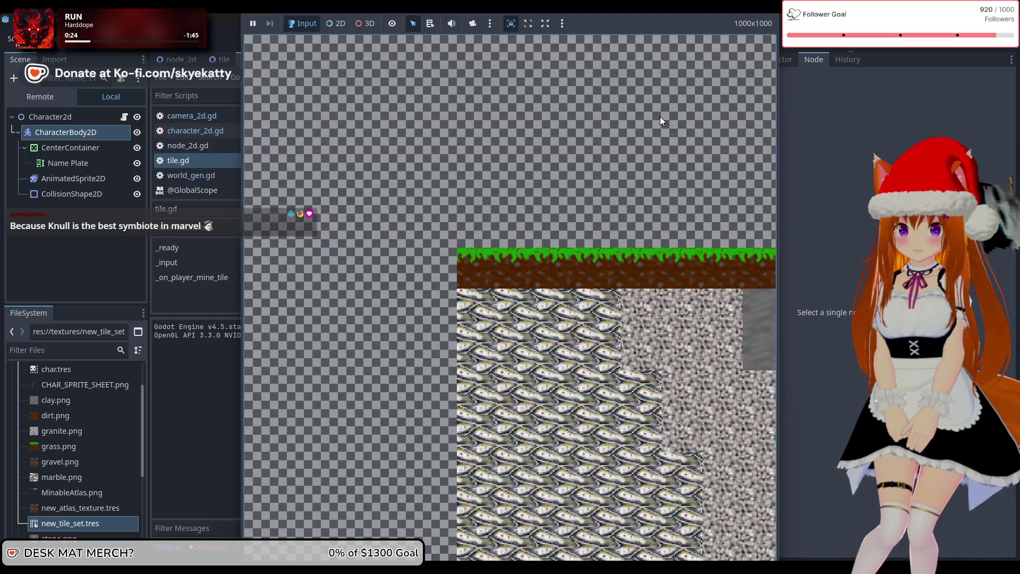
key("Down")
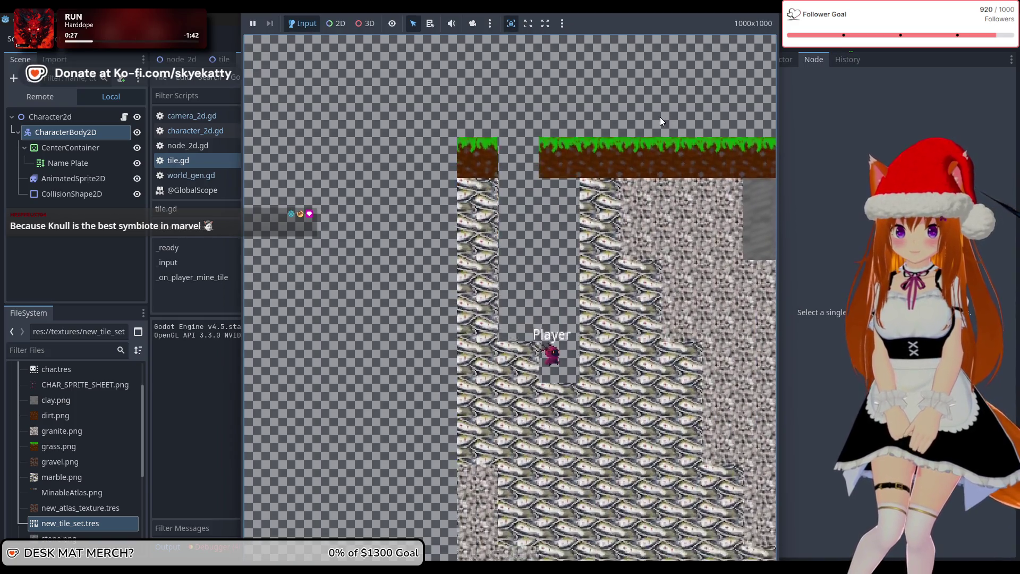
key("Down")
key("Right")
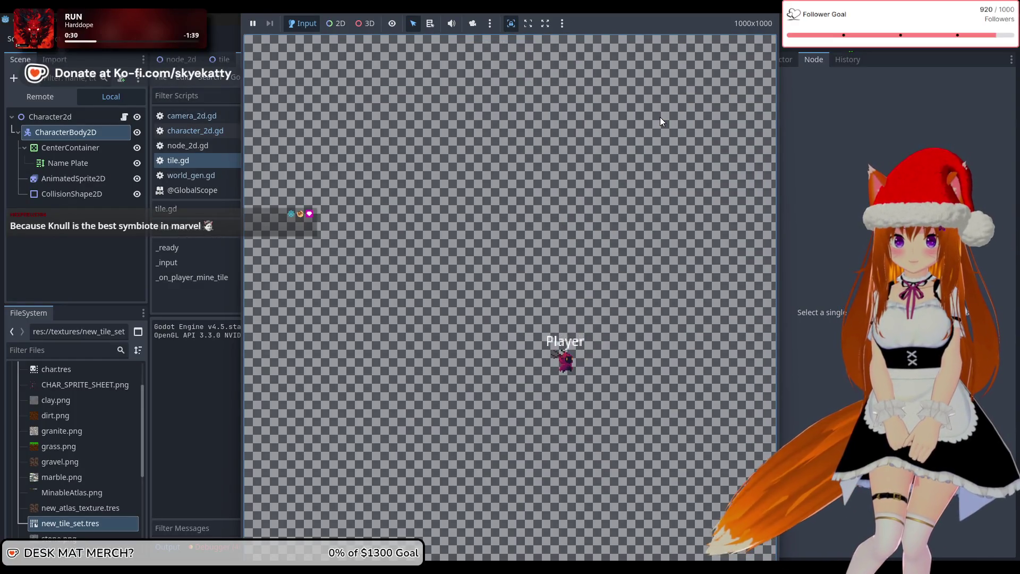
left_click(867, 47)
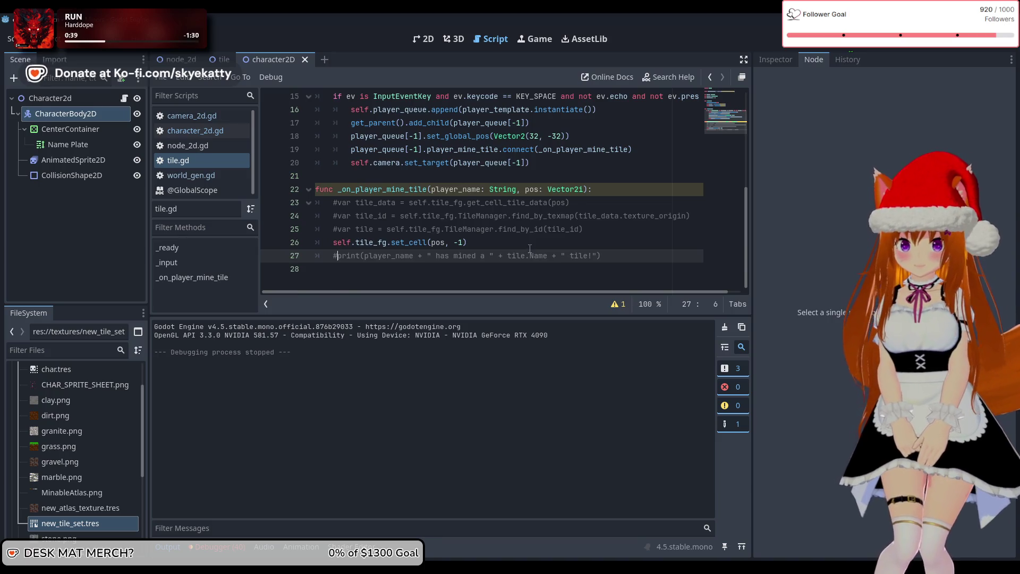
Place the caret in pos on tile.gd line 23, then switch to the tile scene.
scroll(529, 248, "up", 3)
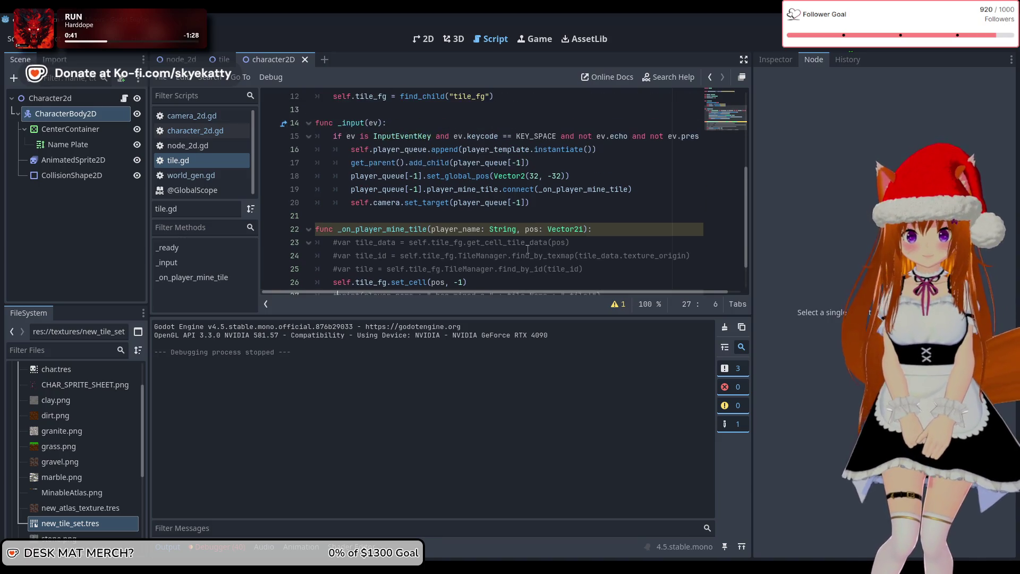
scroll(527, 248, "down", 3)
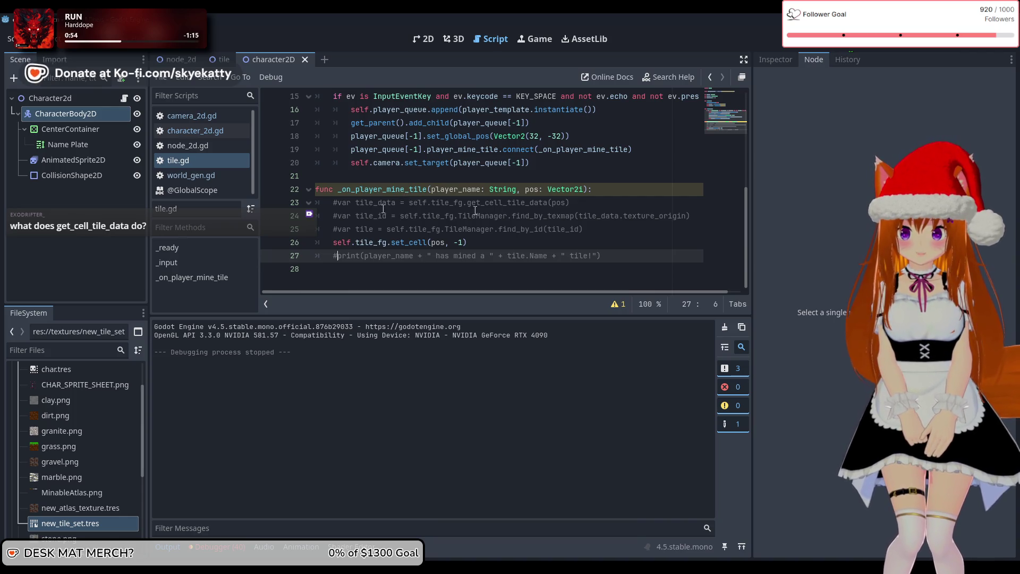
left_click(557, 202)
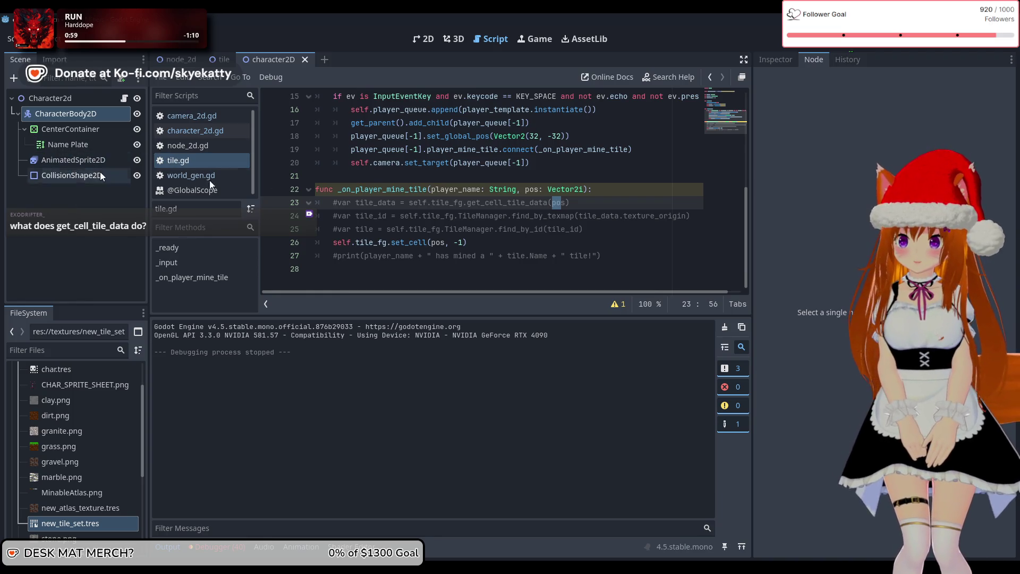
left_click(222, 59)
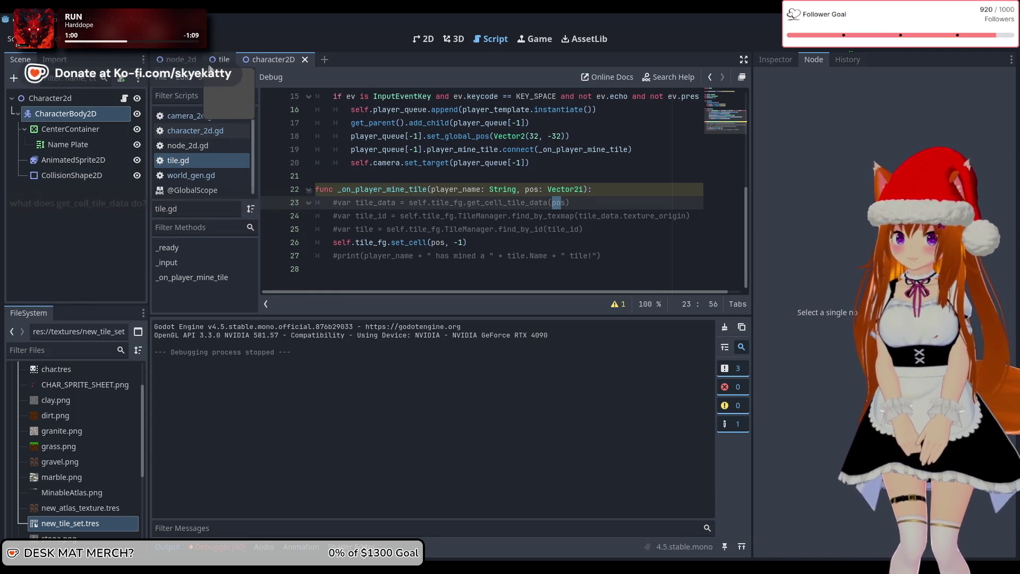
Inspect the tile map in the 2D view and pick the dirt and grass atlas tiles.
left_click(427, 39)
scroll(612, 252, "down", 3)
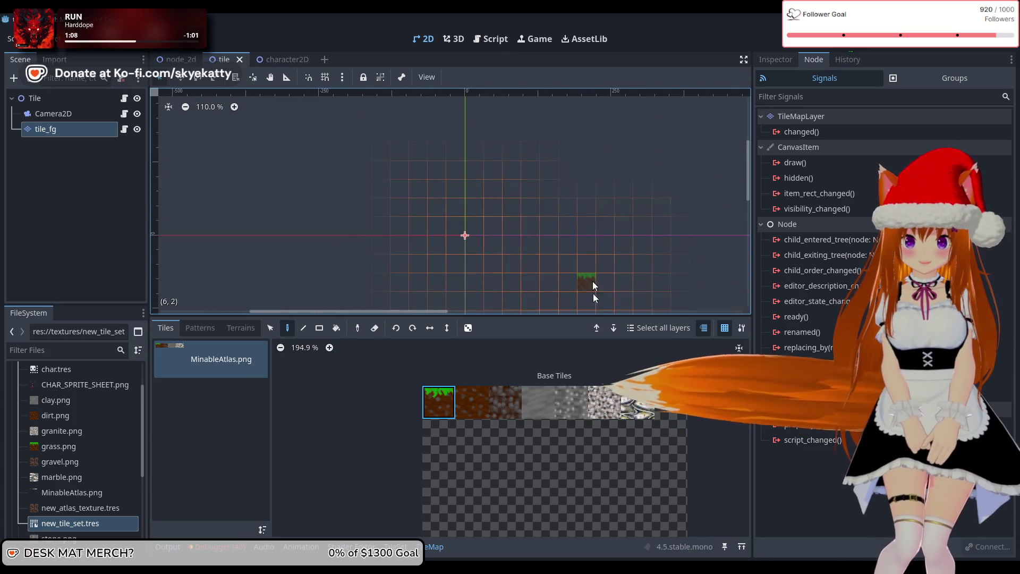
left_click_drag(683, 296, 588, 159)
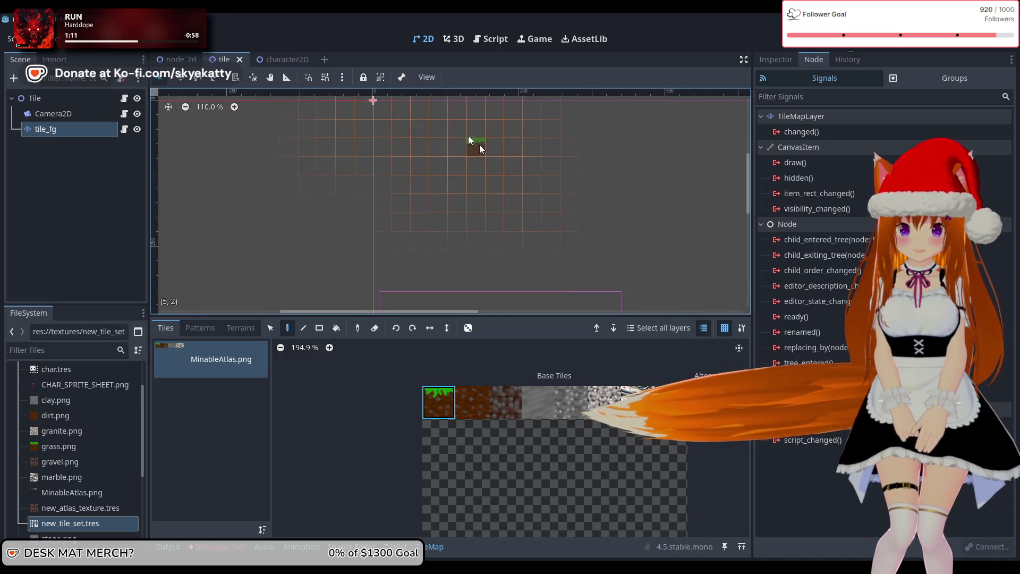
left_click(467, 399)
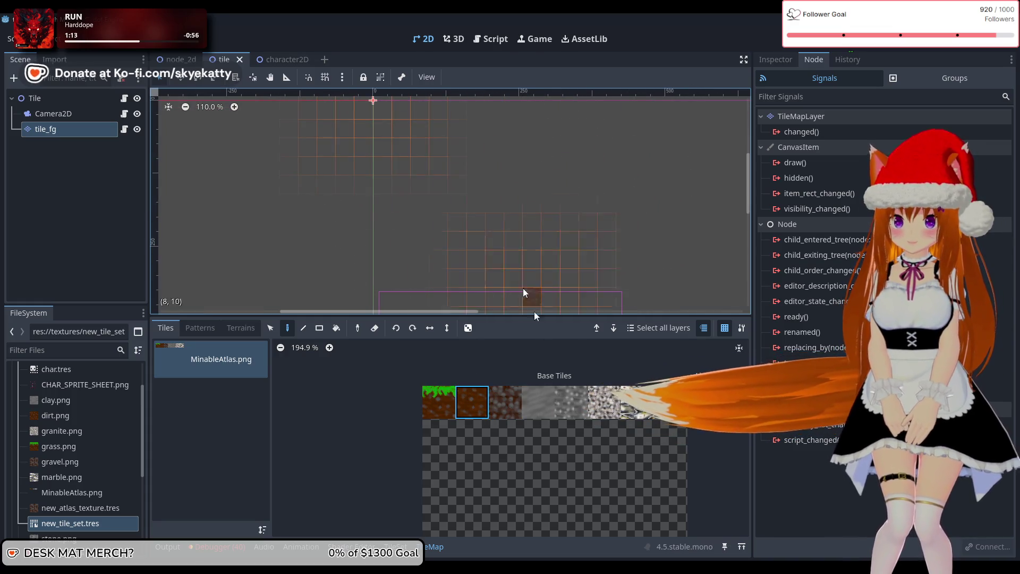
left_click(448, 408)
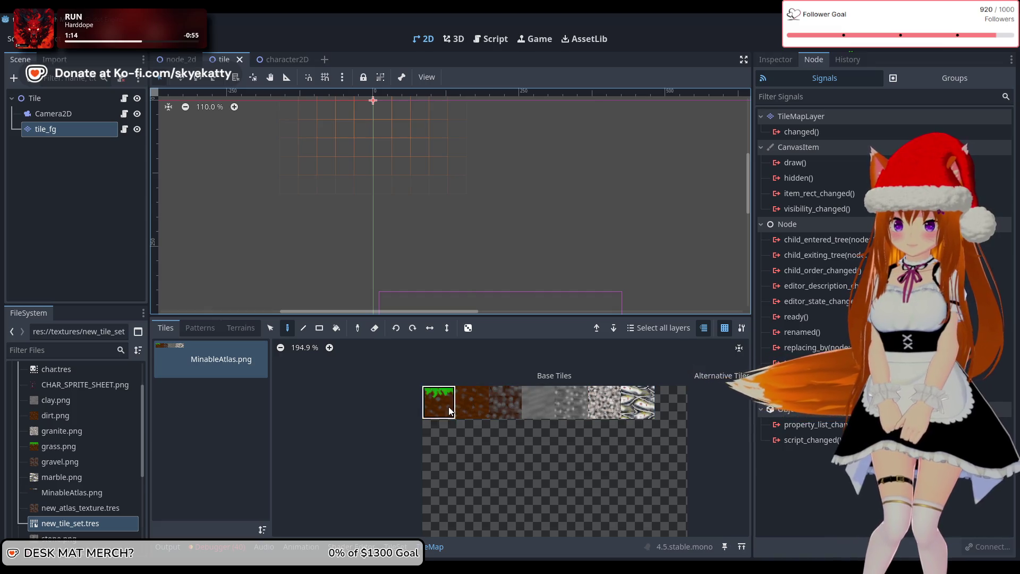
scroll(444, 205, "down", 1)
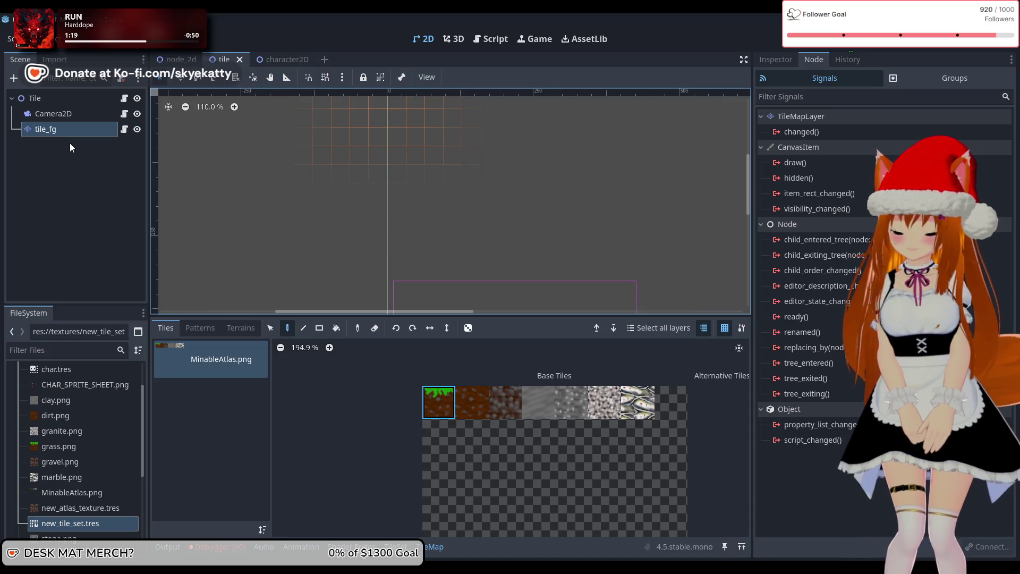
scroll(321, 178, "down", 2)
scroll(320, 178, "right", 2)
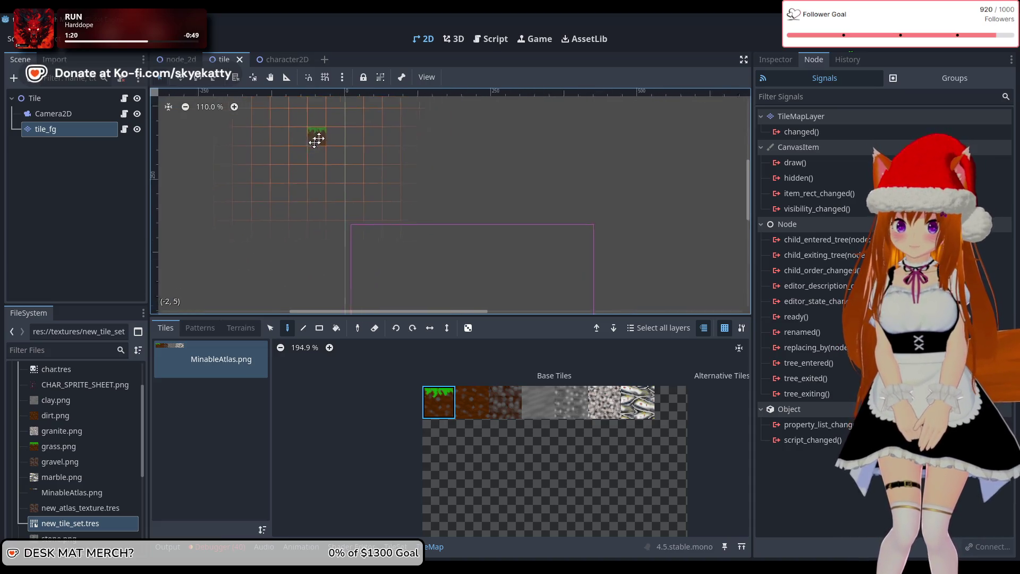
scroll(356, 213, "up", 3)
scroll(356, 213, "left", 1)
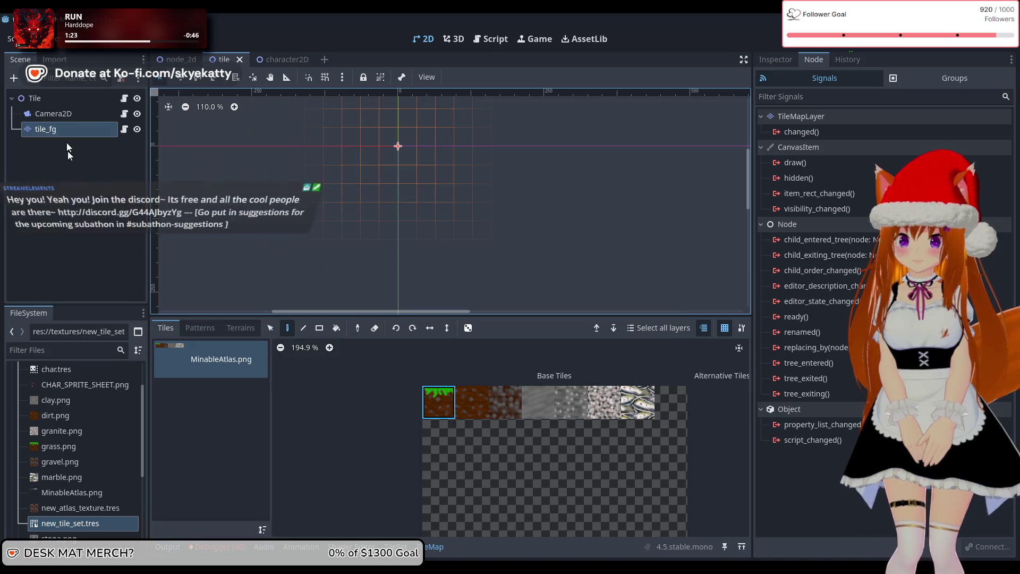
Select the Tile and tile_fg nodes, then return to character2D's tile.gd script.
left_click(65, 103)
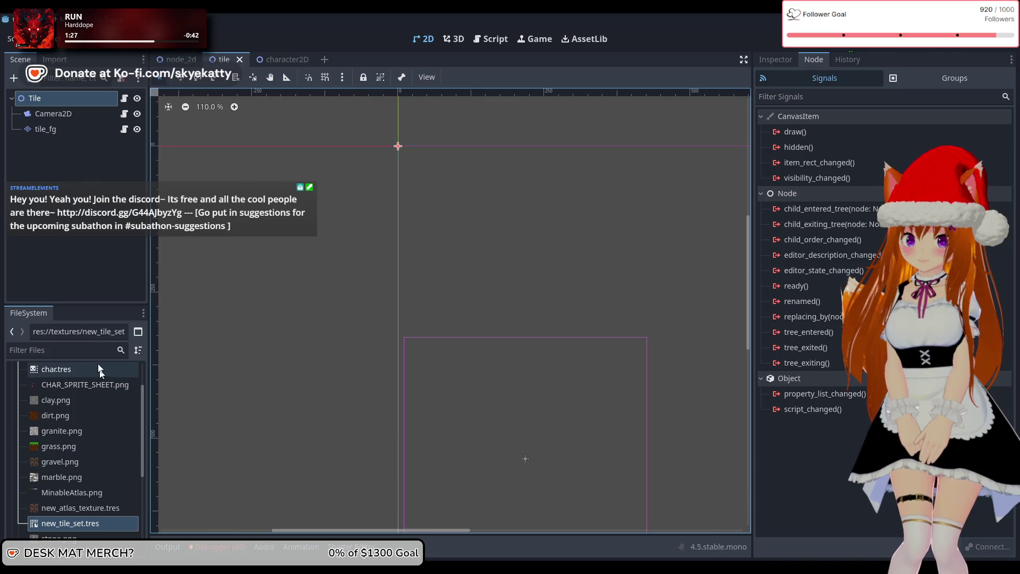
left_click(71, 128)
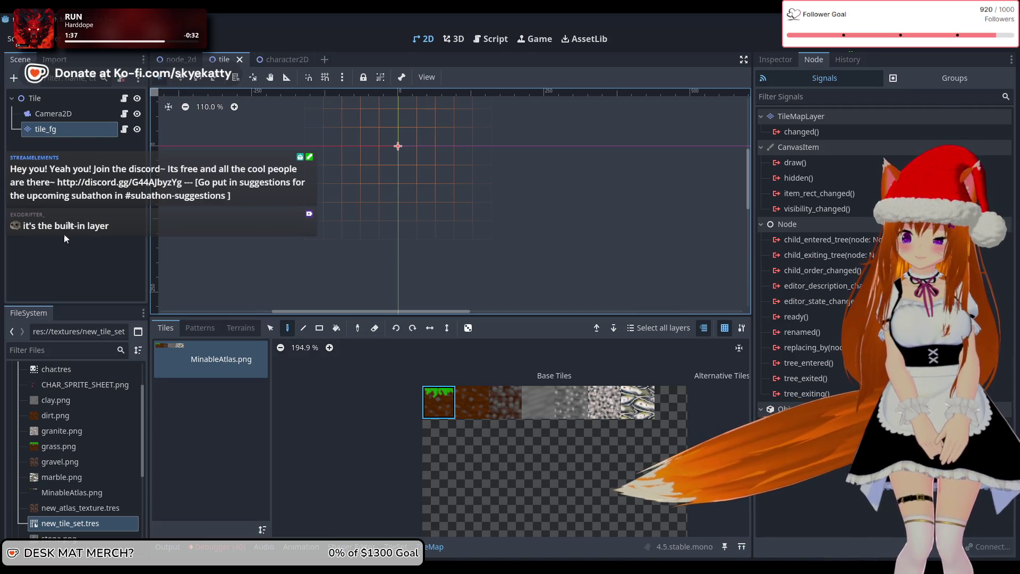
left_click(265, 62)
left_click(490, 39)
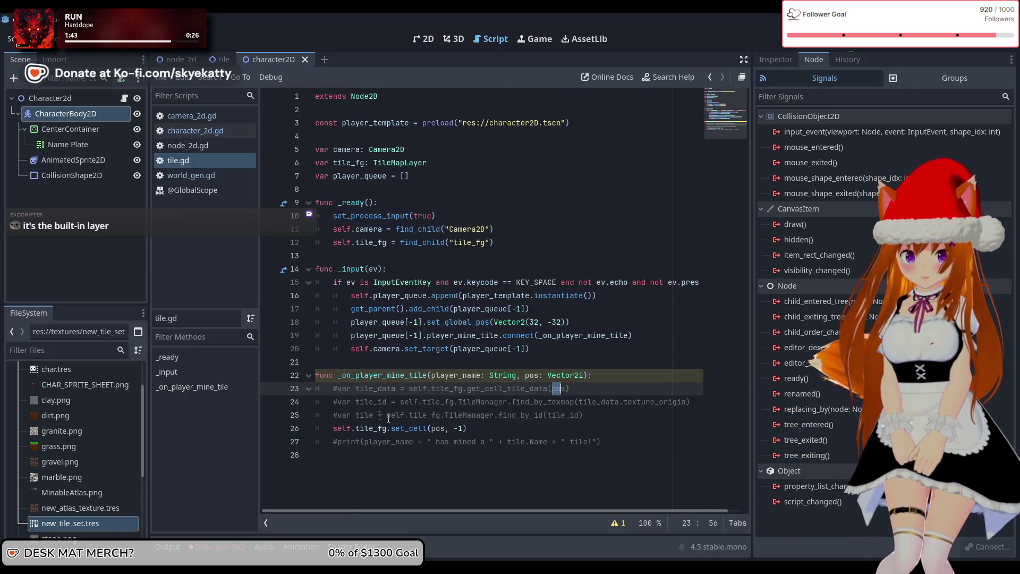
Uncomment the tile_data declaration on line 23 and retype its get_cell_tile_data argument.
key("Home")
key("Delete")
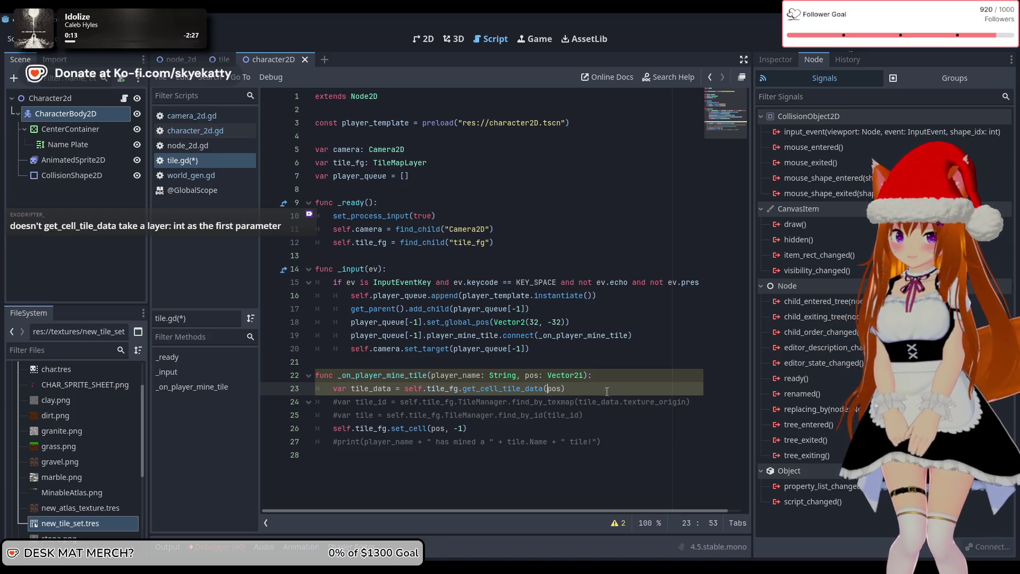
key("BackSpace")
key("BackSpace")
key("BackSpace")
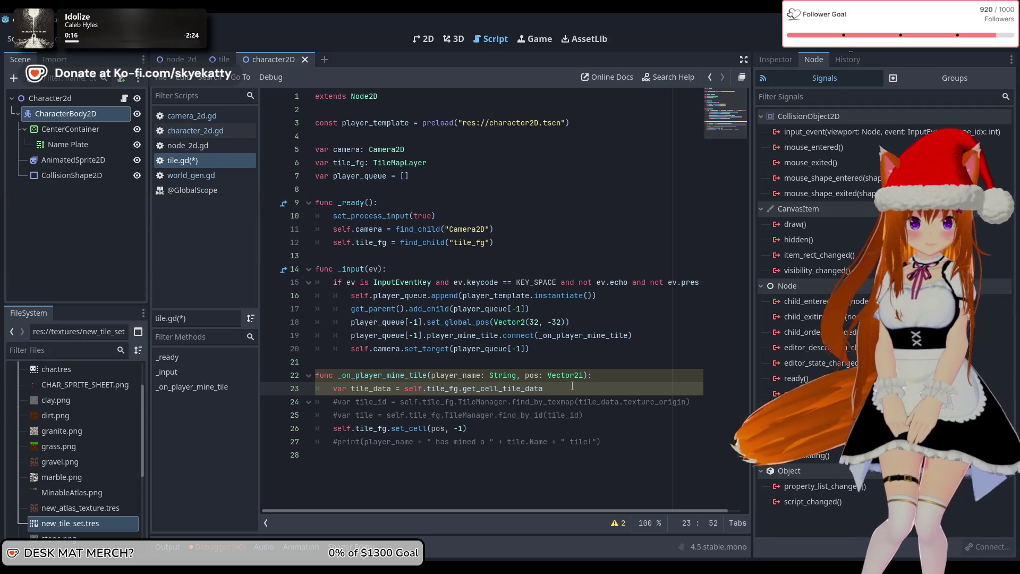
type("(")
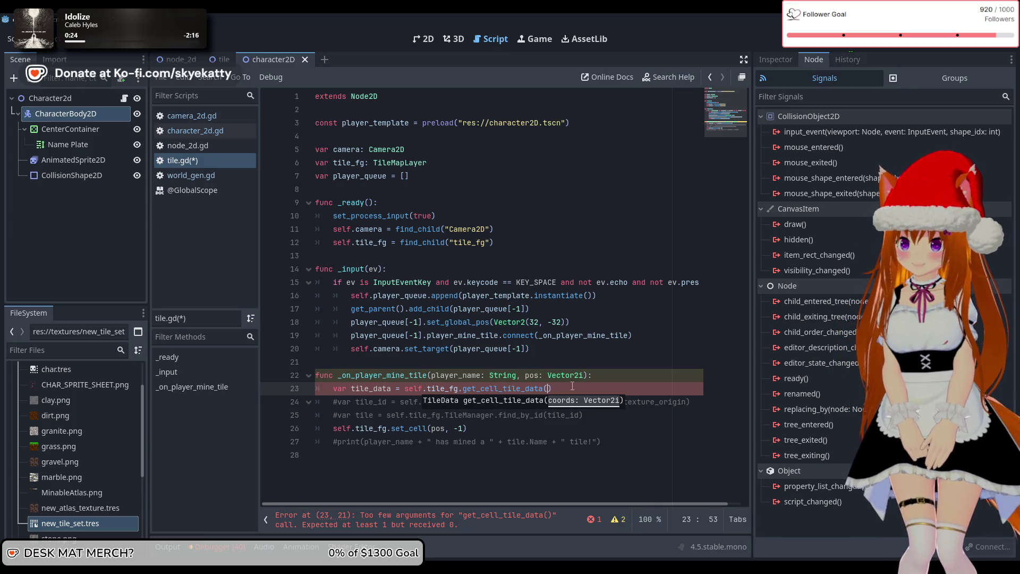
type("V")
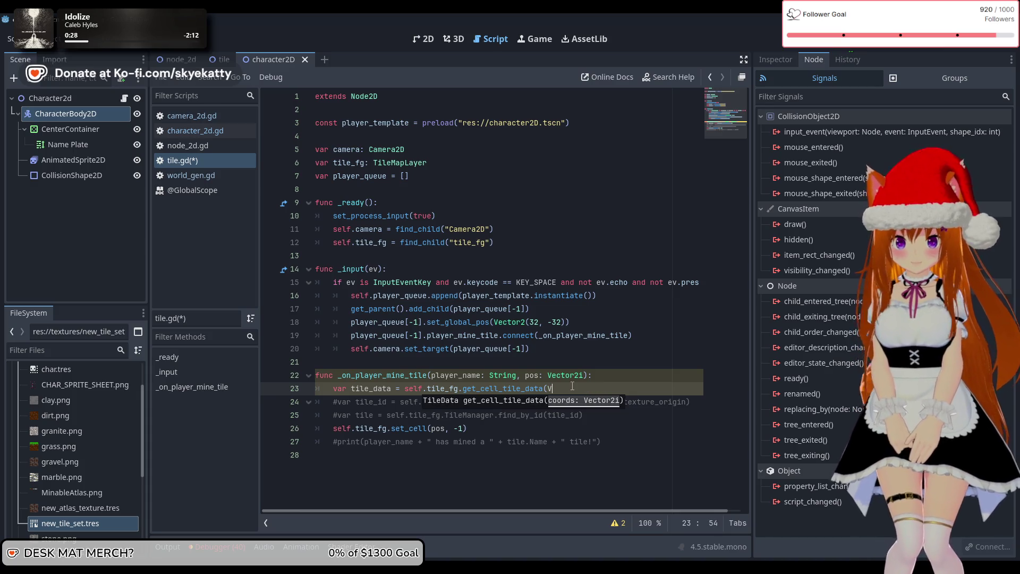
type("ector2i(0,0)pos")
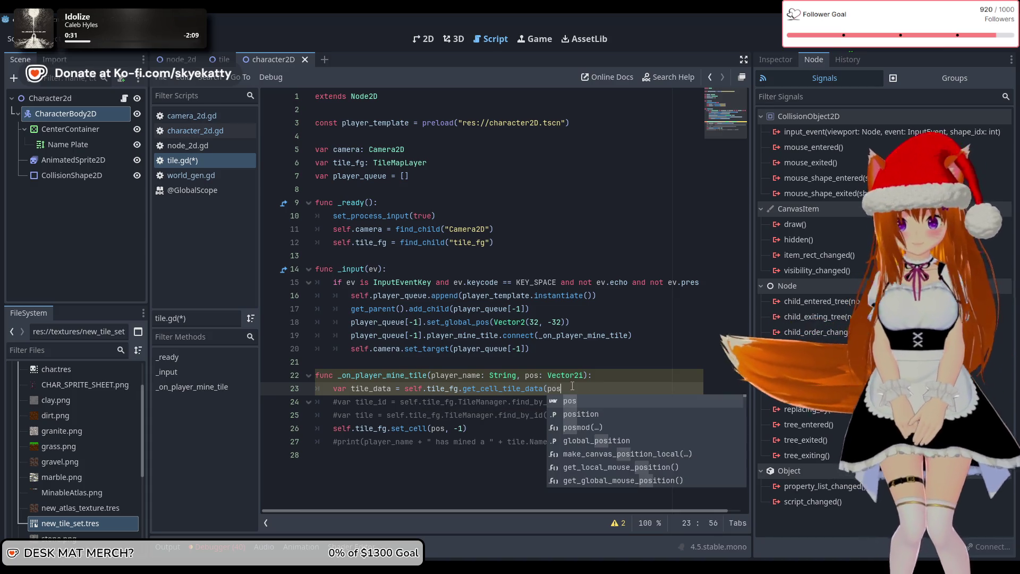
type(")")
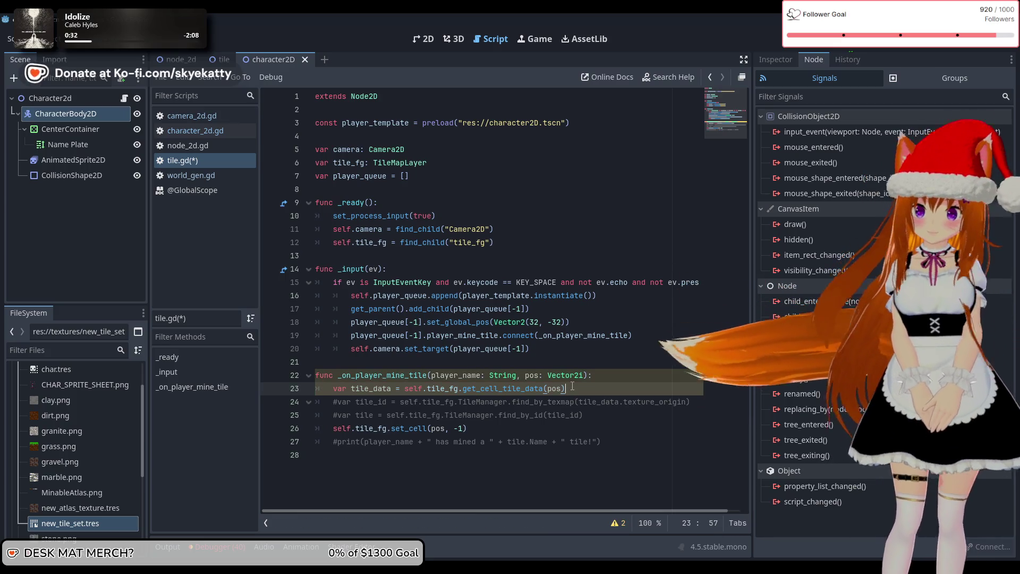
Try appending .copy to the tile_data line 23, then remove it again.
left_click(511, 425)
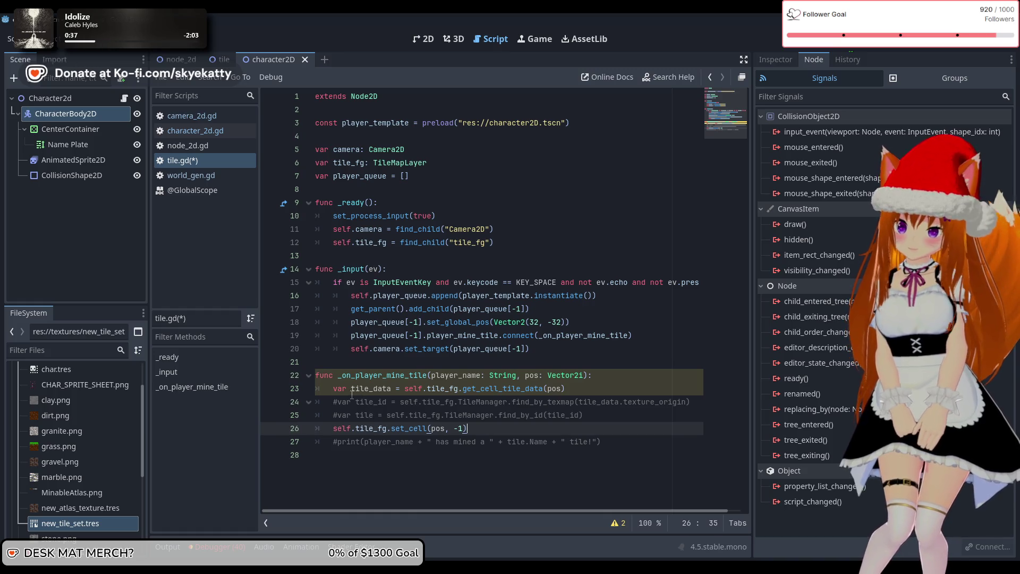
double_click(387, 388)
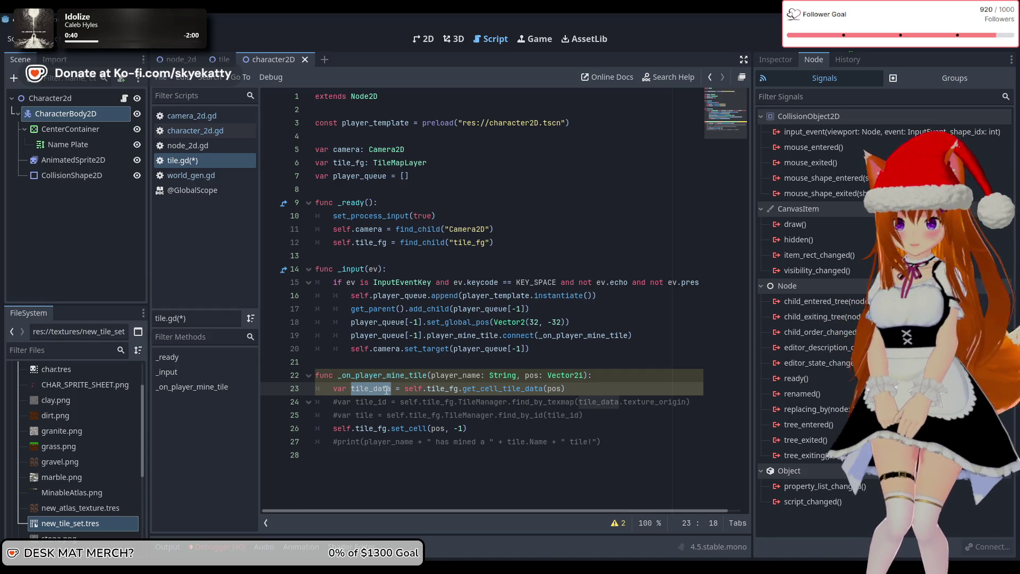
left_click(583, 392)
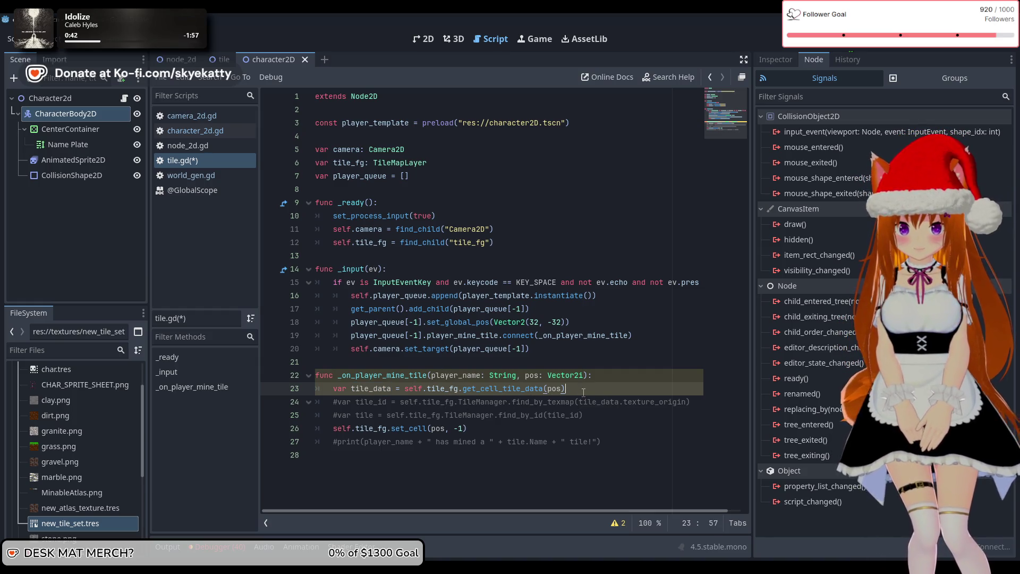
type(".copy")
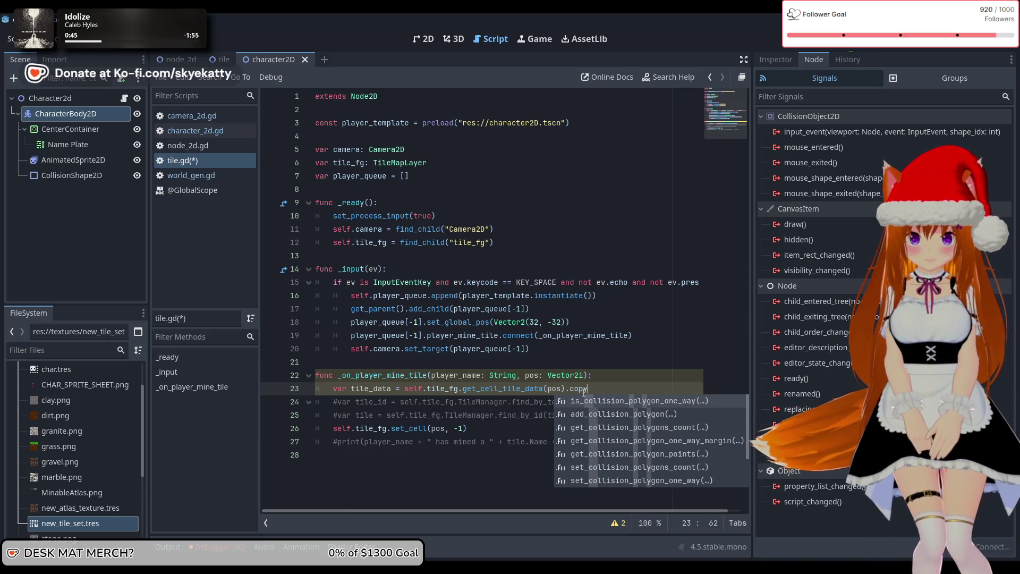
key("BackSpace")
key("BackSpace")
key("BackSpace")
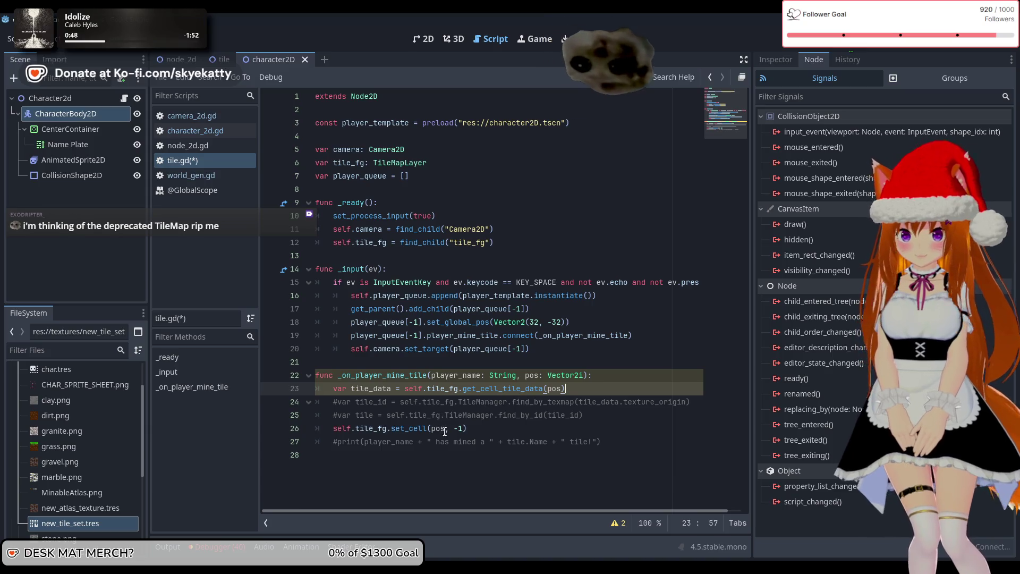
Uncomment the tile_id and tile lookup lines 24–25 and run the project with F5.
left_click(338, 441)
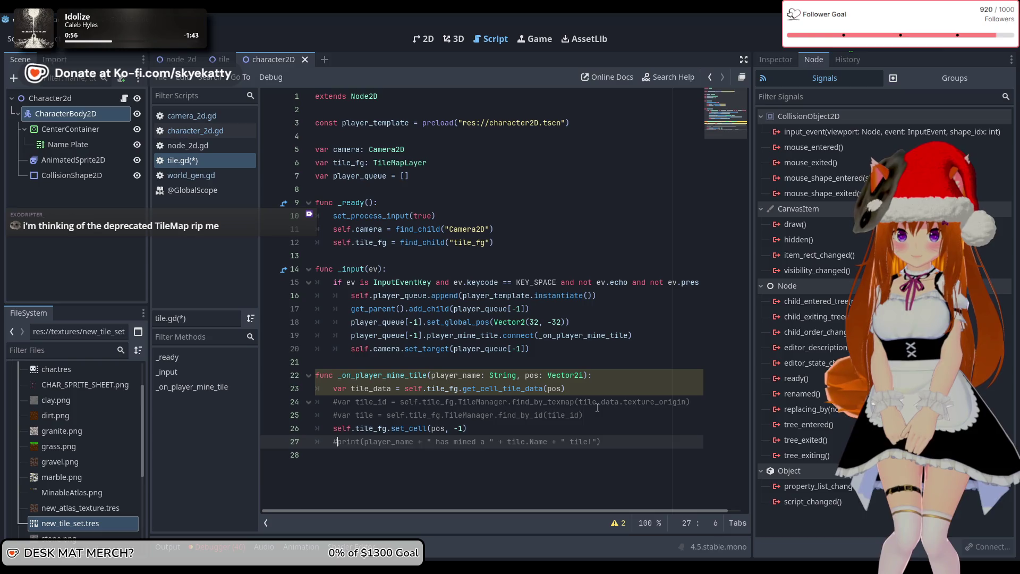
left_click(338, 402)
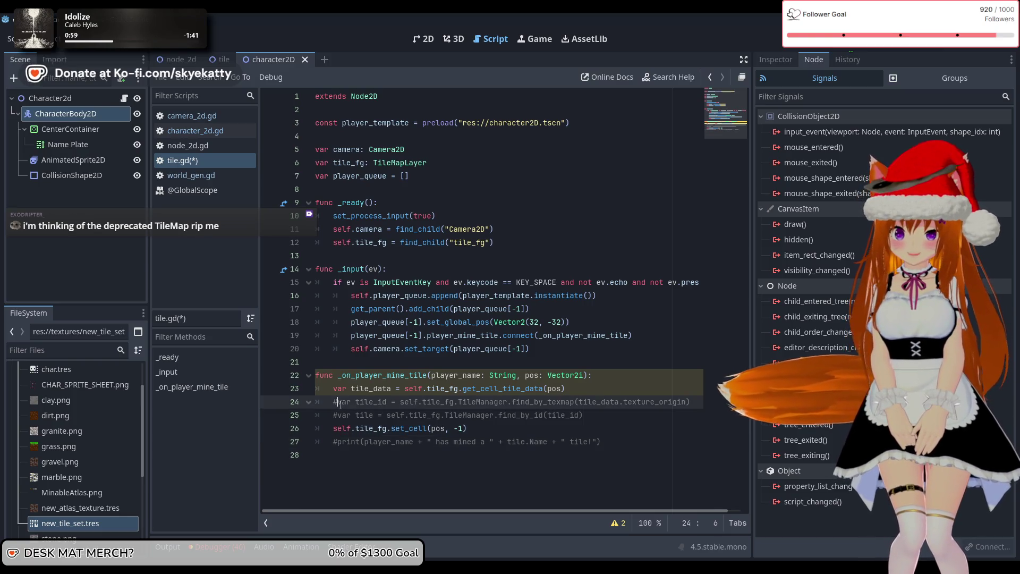
key("BackSpace")
key("Down")
key("Delete")
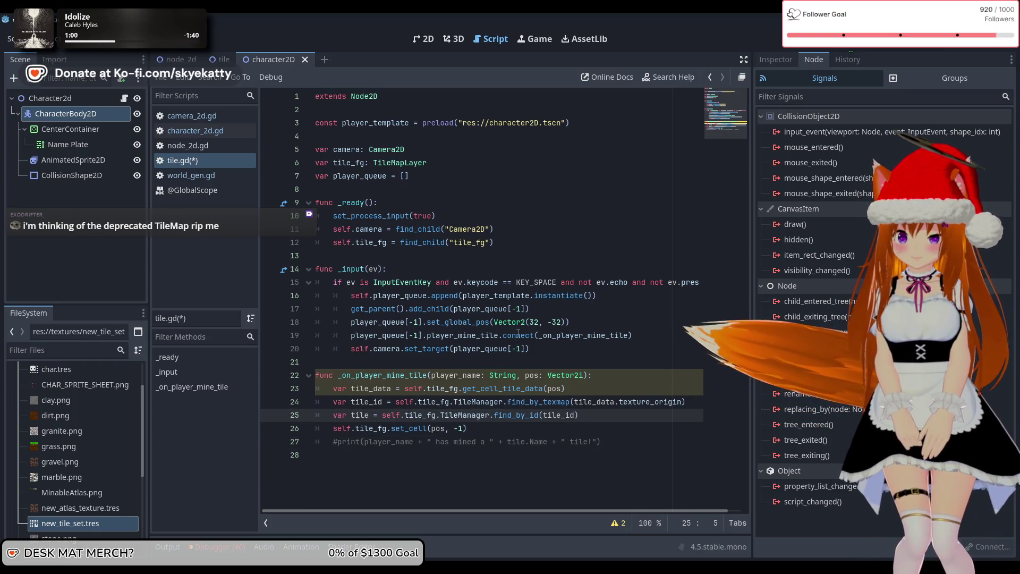
key("F5")
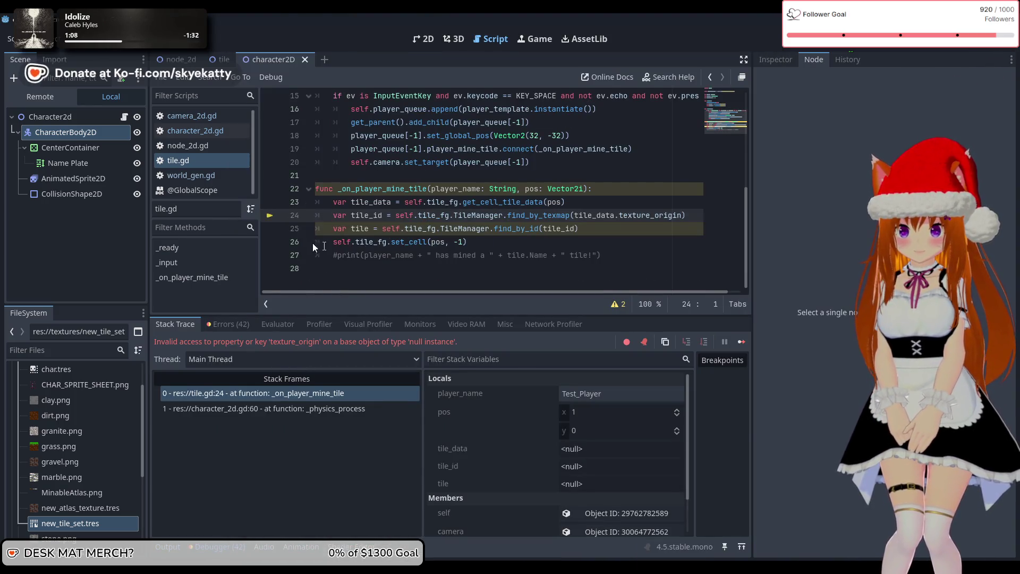
Review the tile_id lookup and set_cell lines while checking the running game window.
left_click_drag(342, 216, 706, 224)
left_click(421, 269)
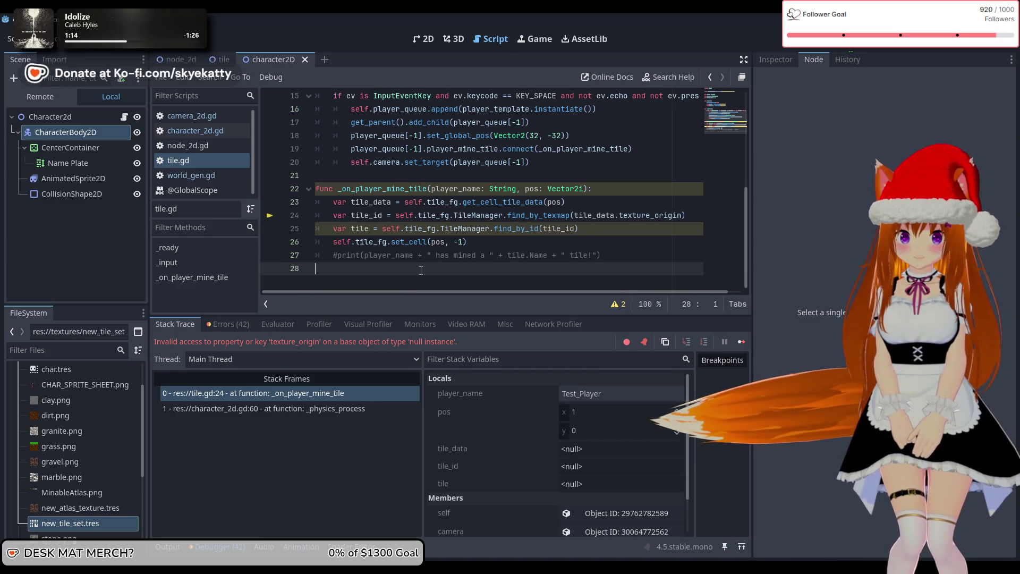
double_click(444, 243)
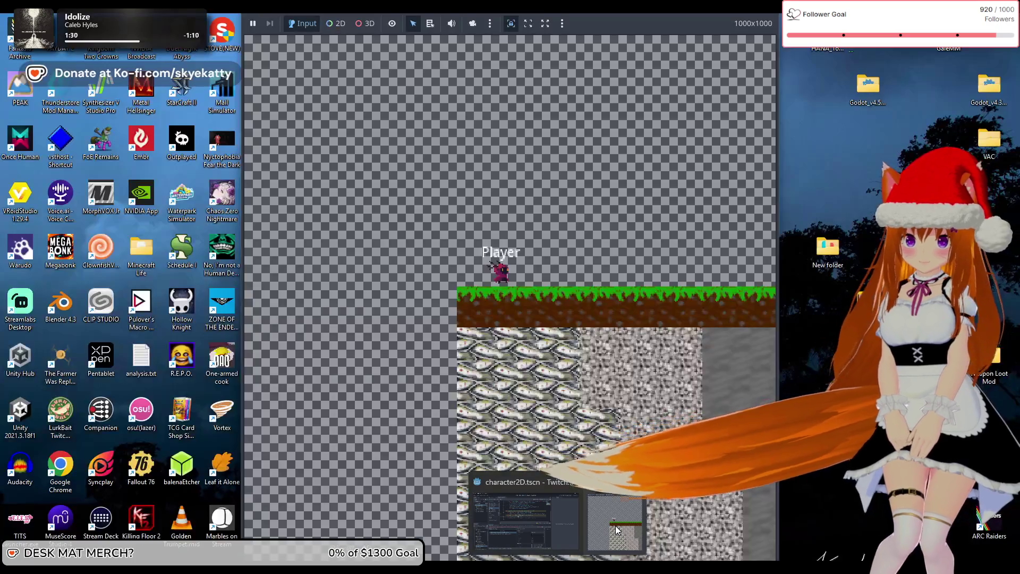
left_click(616, 525)
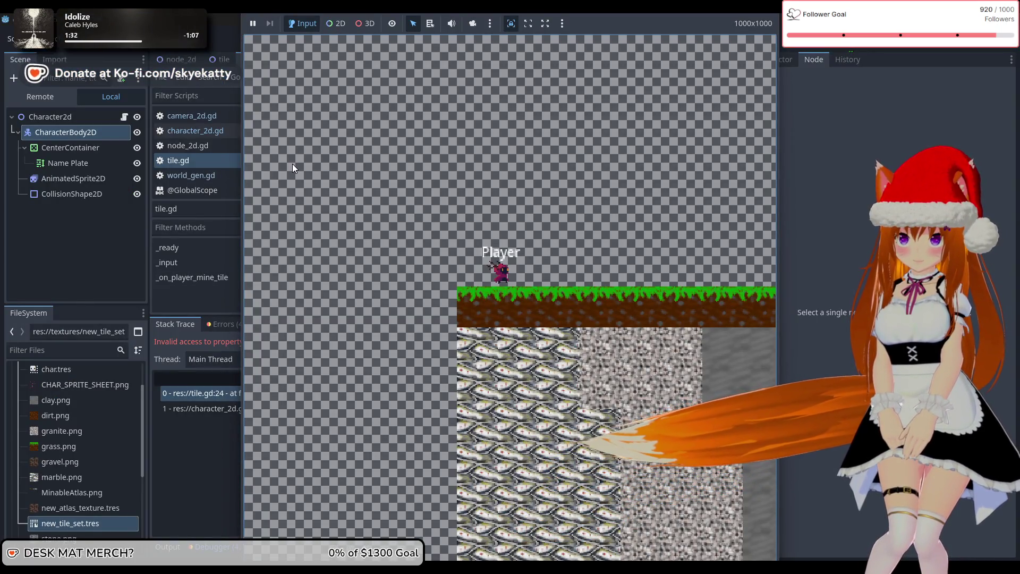
left_click(127, 253)
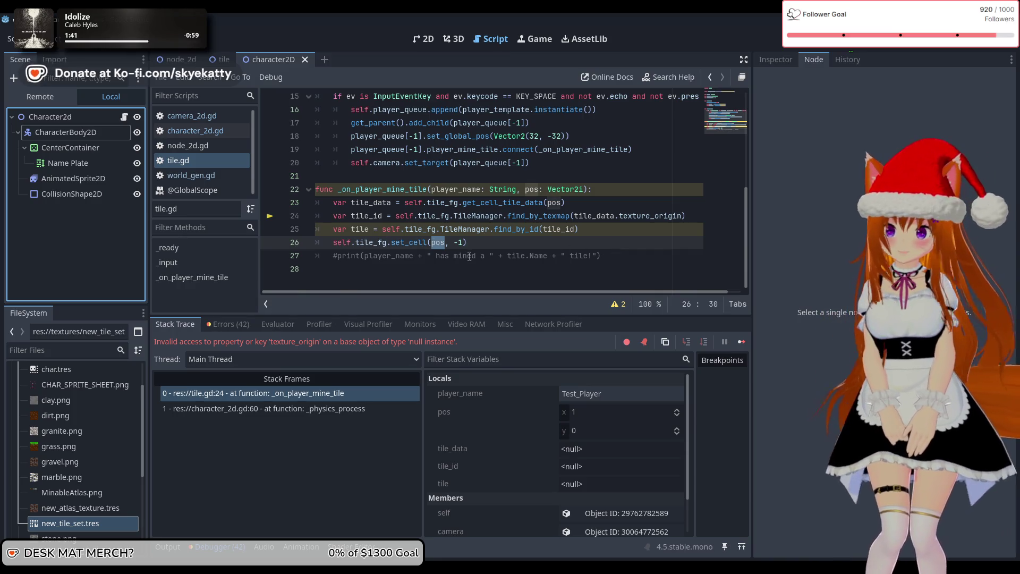
left_click(490, 243)
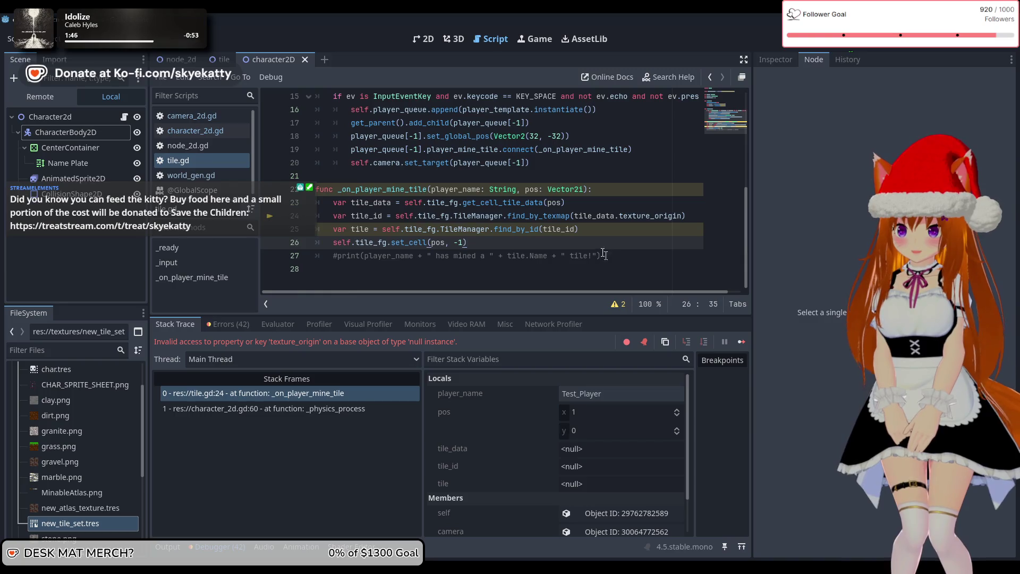
Check the debugger's errors and null-instance stack trace, then show the Output log.
left_click(227, 324)
scroll(298, 396, "down", 10)
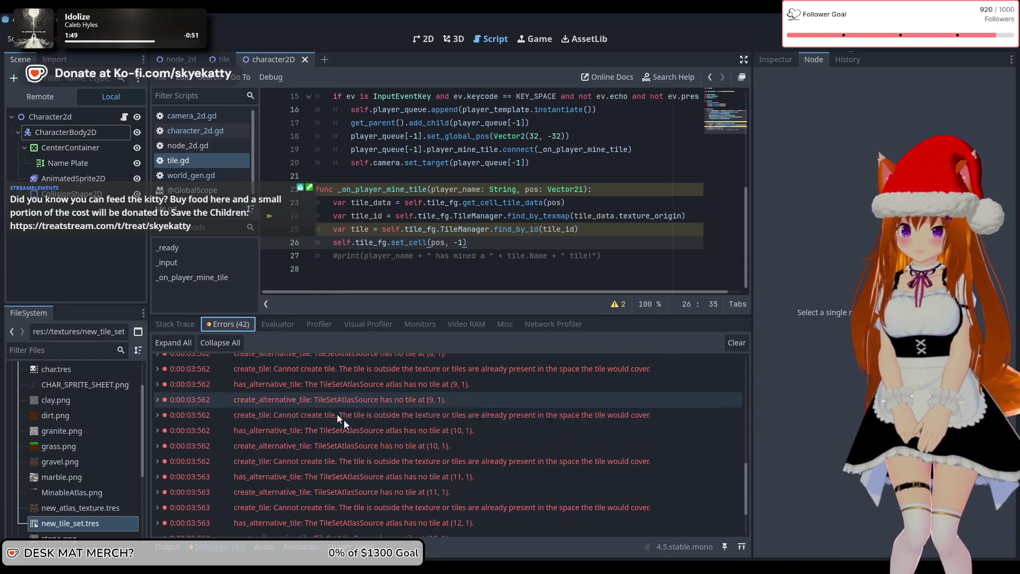
scroll(345, 409, "up", 10)
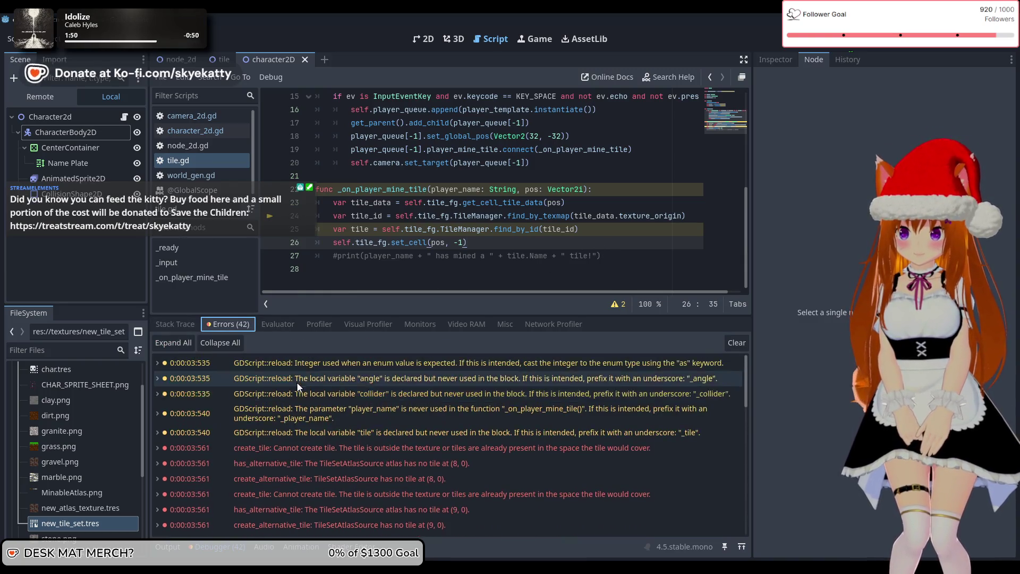
left_click(196, 325)
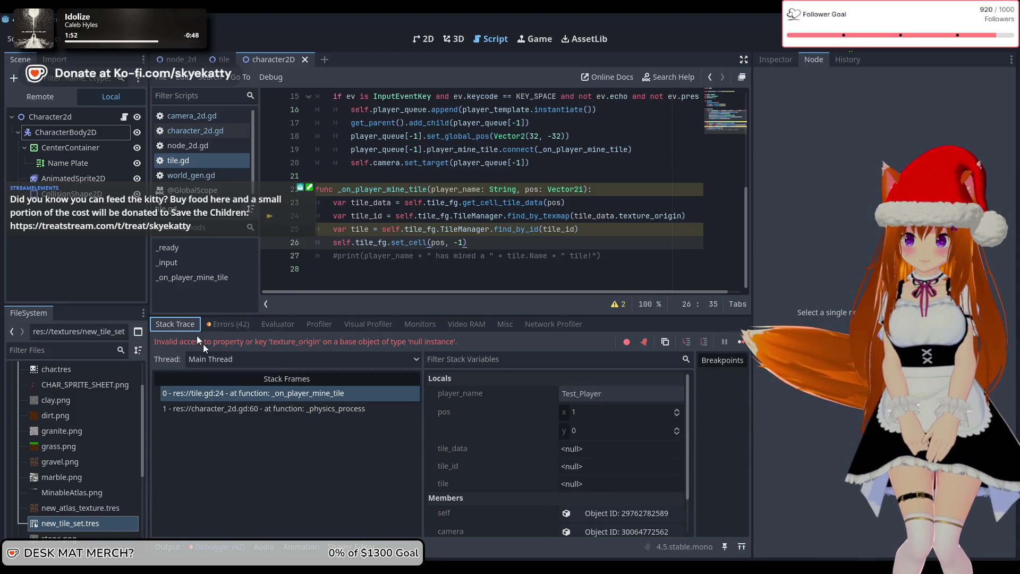
left_click(169, 547)
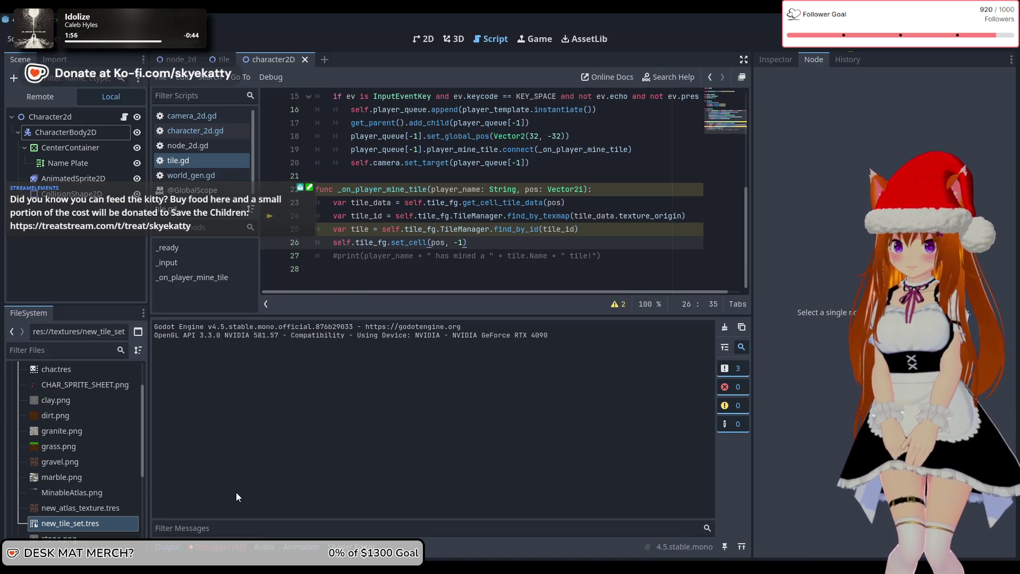
left_click(336, 258)
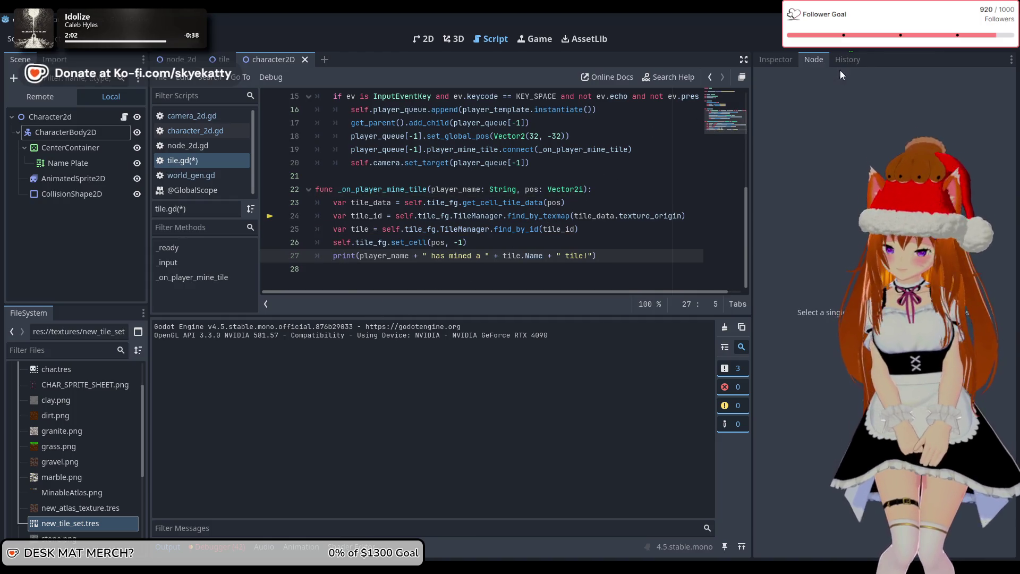
Rerun the game, mine a tile, and find 'Test_Player has mined a GRASS tile!' in Output.
left_click(860, 44)
left_click(846, 46)
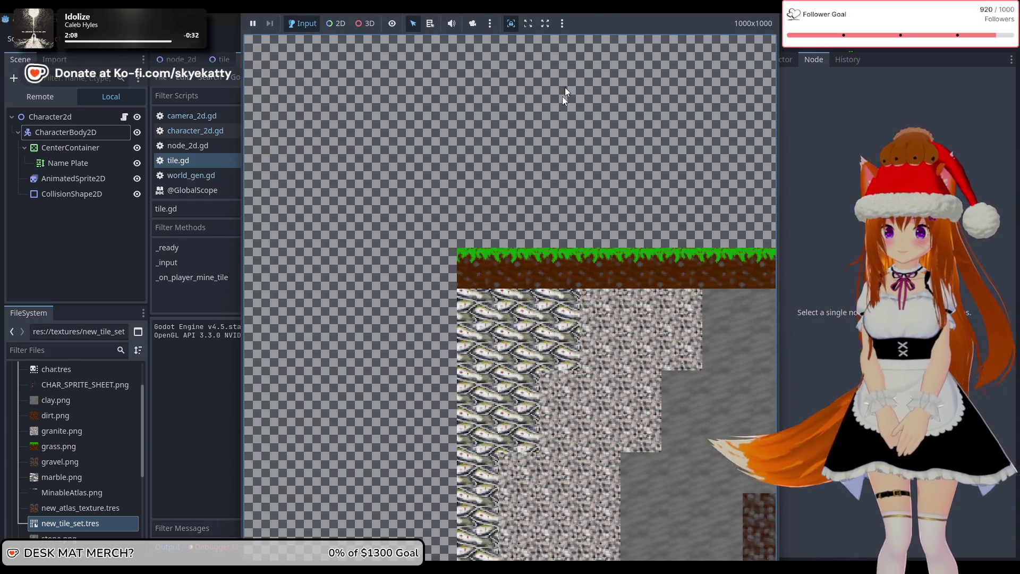
key("space")
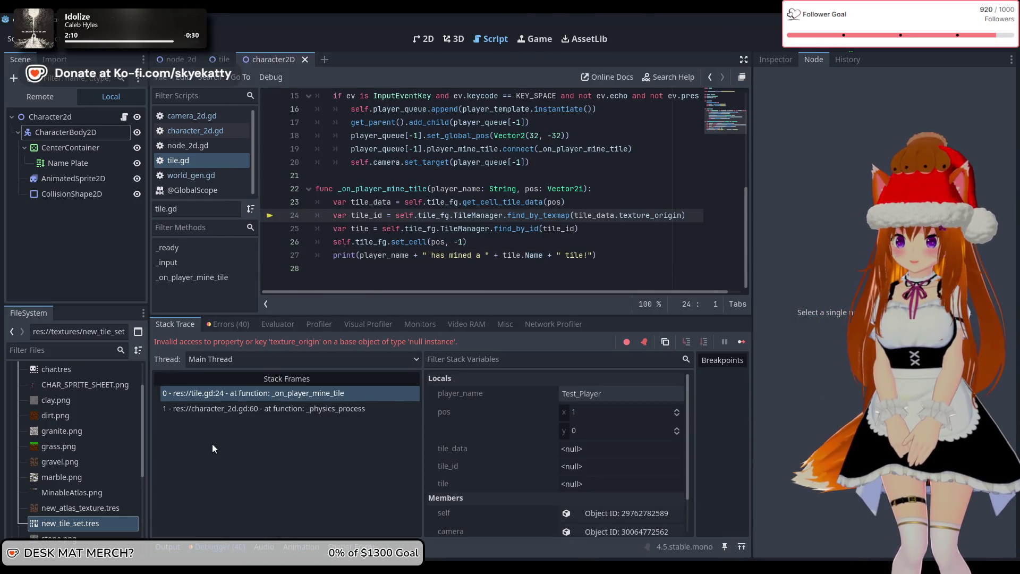
left_click(177, 550)
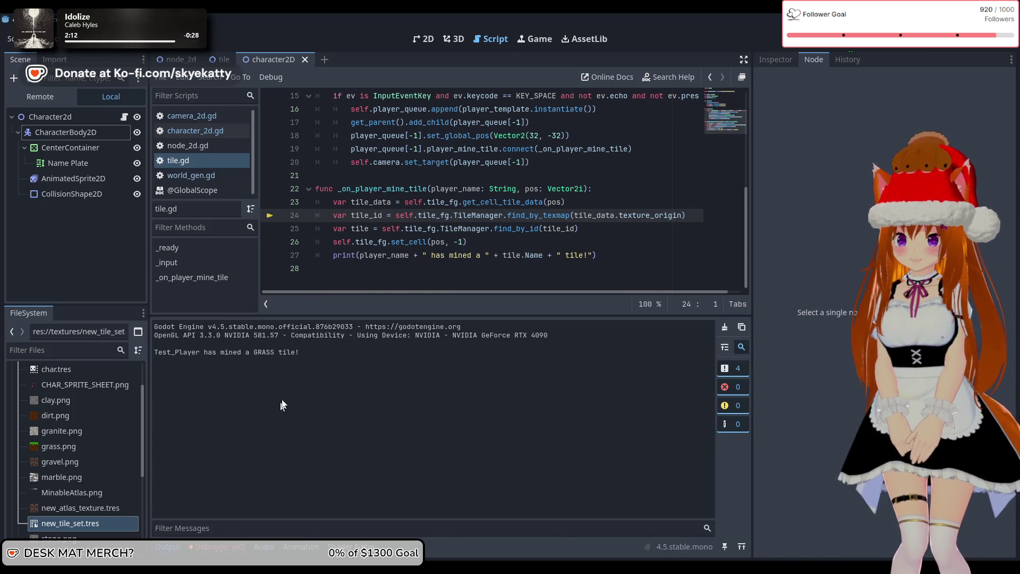
left_click_drag(152, 350, 335, 356)
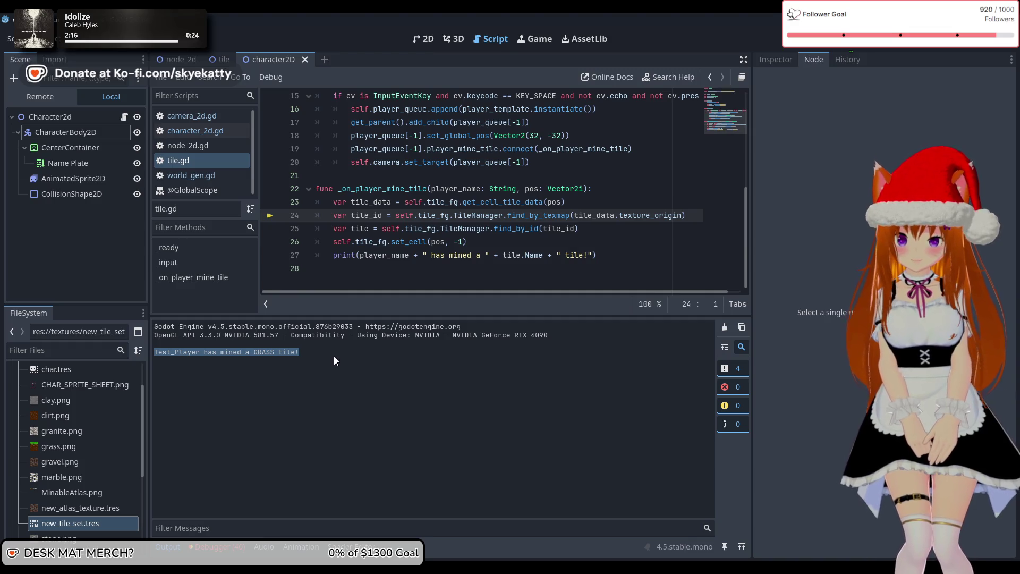
left_click(334, 356)
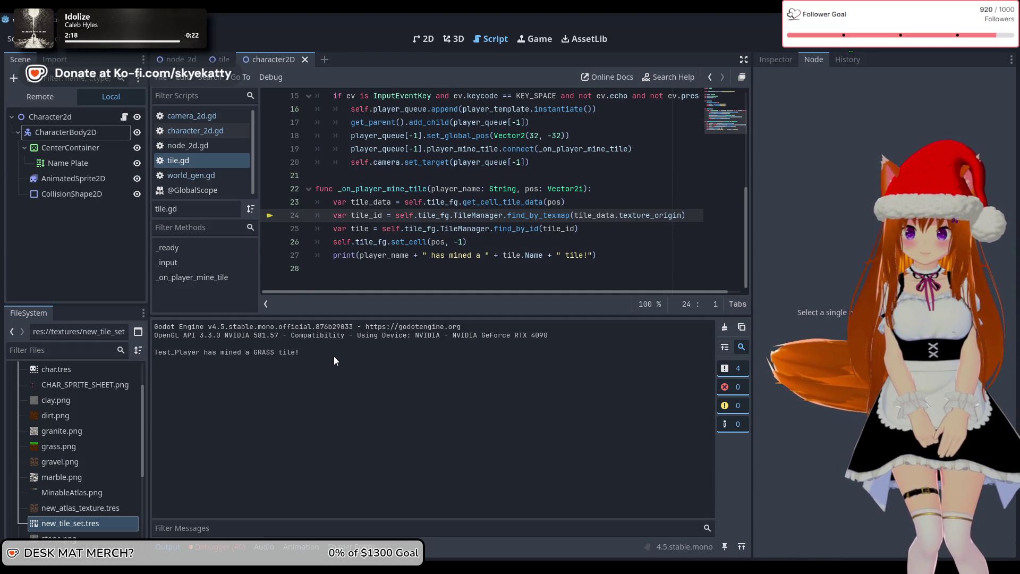
left_click_drag(334, 356, 153, 359)
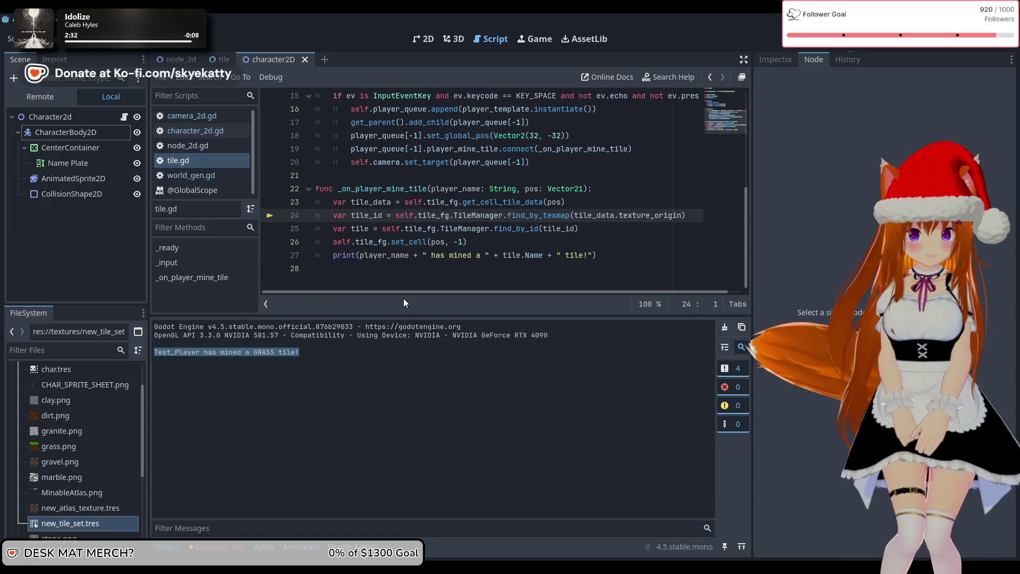
Check the set_cell line and the running game, then open world_gen.gd.
left_click(446, 269)
left_click(510, 255)
left_click(510, 229)
left_click(510, 241)
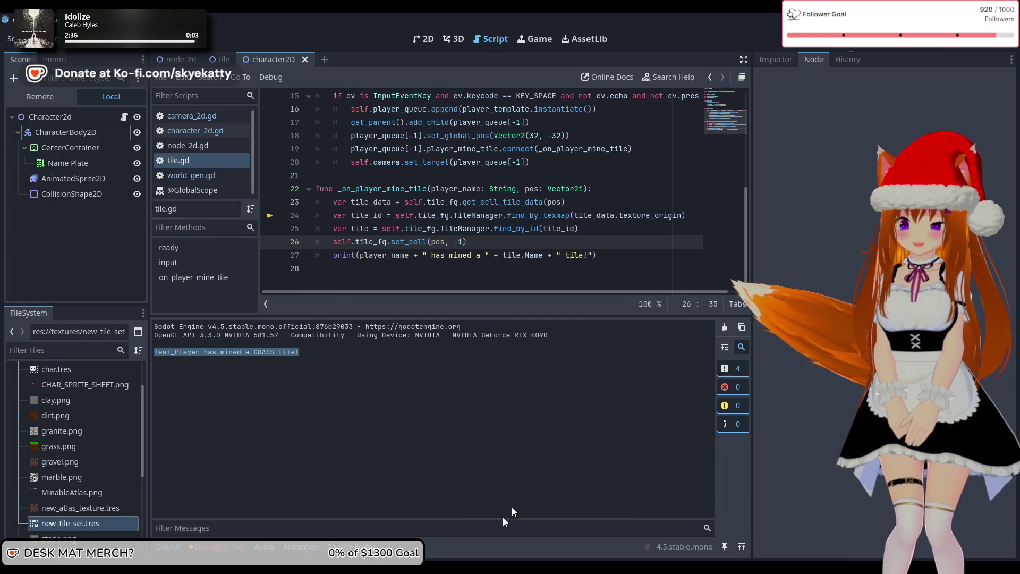
mouse_move(557, 568)
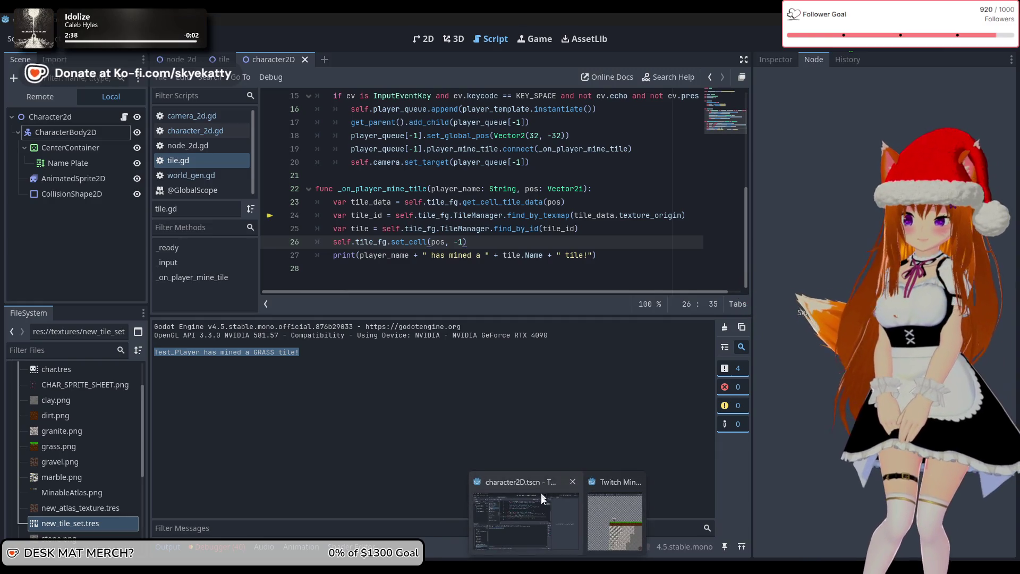
left_click(614, 505)
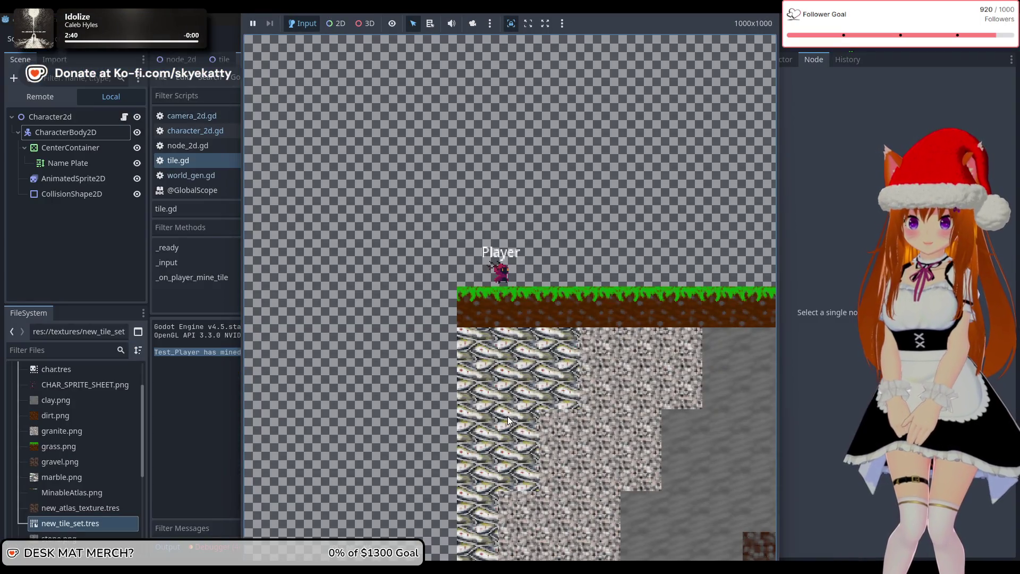
left_click(92, 266)
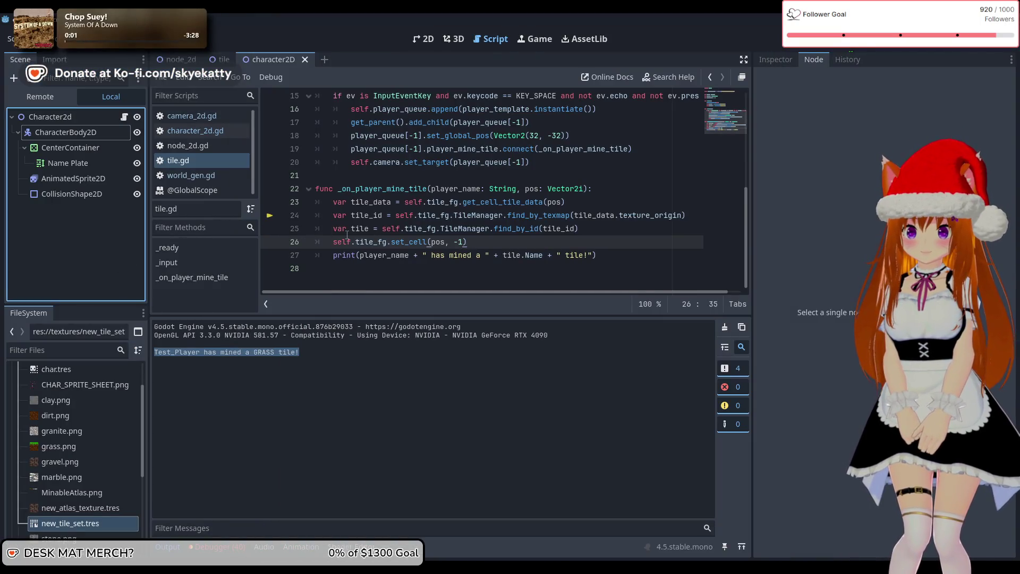
left_click(317, 361)
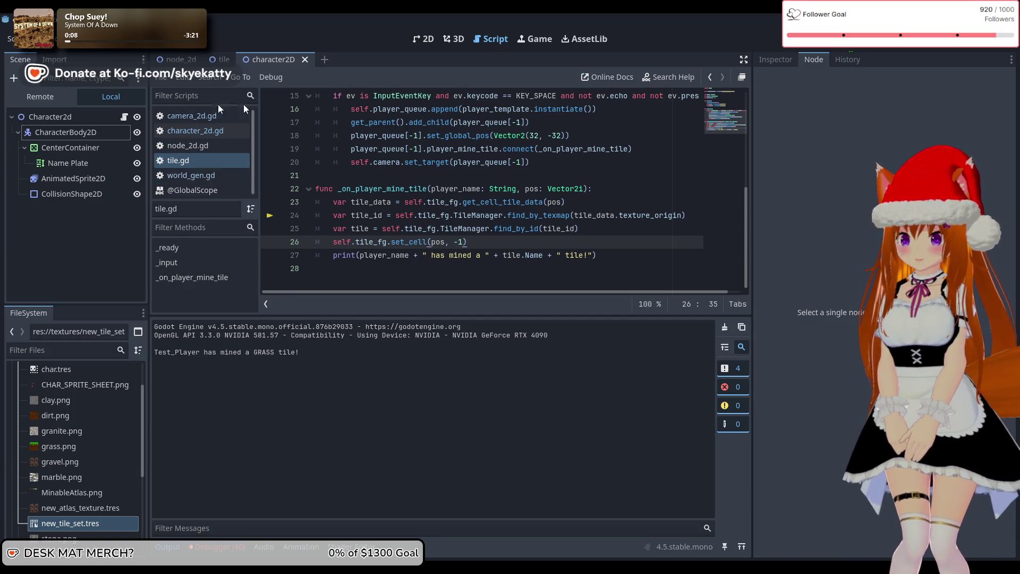
left_click(202, 190)
Open character_2d.gd and add a print of self.player_name inside the slide-collision loop.
left_click(214, 162)
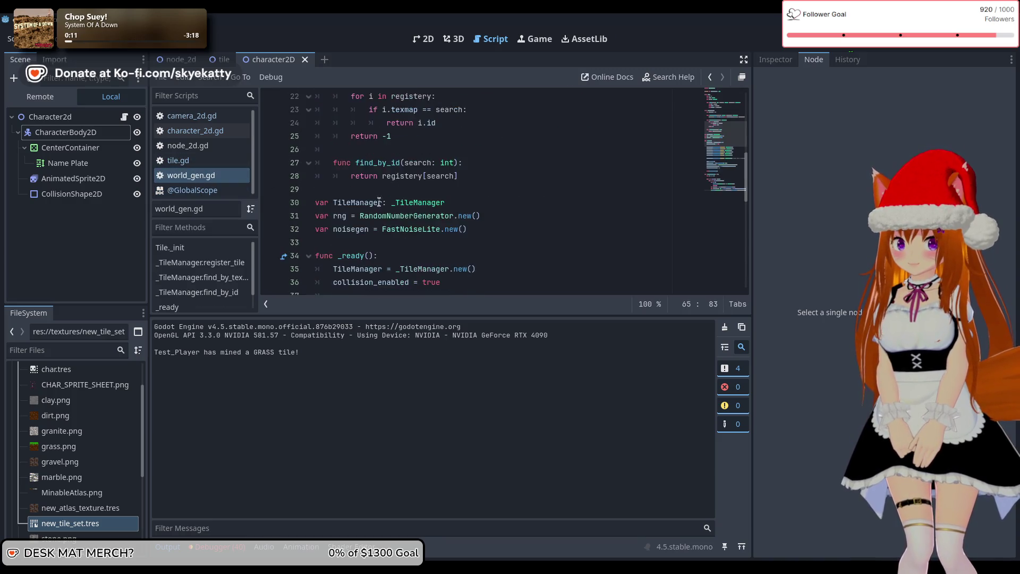
left_click(196, 128)
scroll(424, 207, "down", 5)
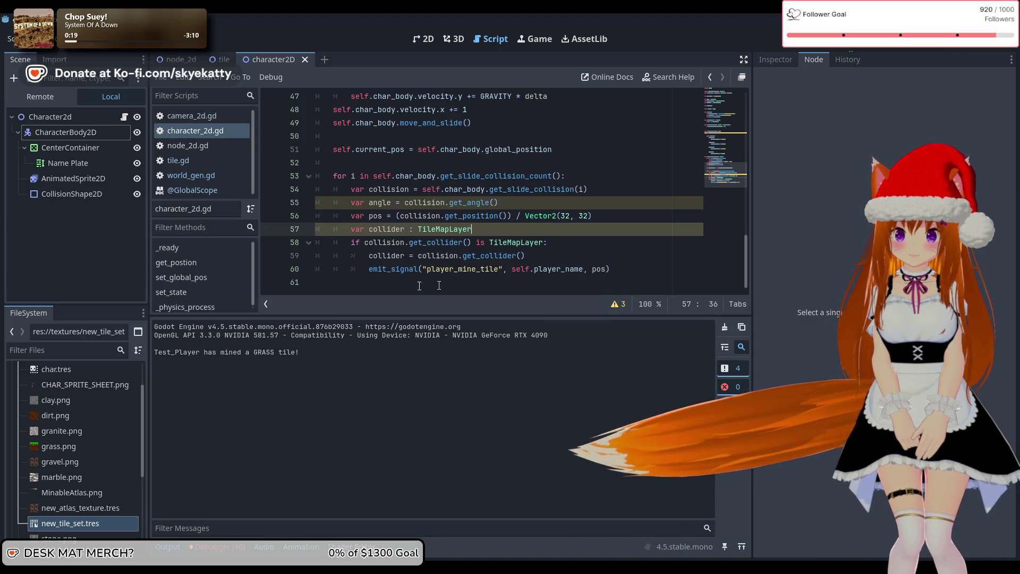
left_click(600, 176)
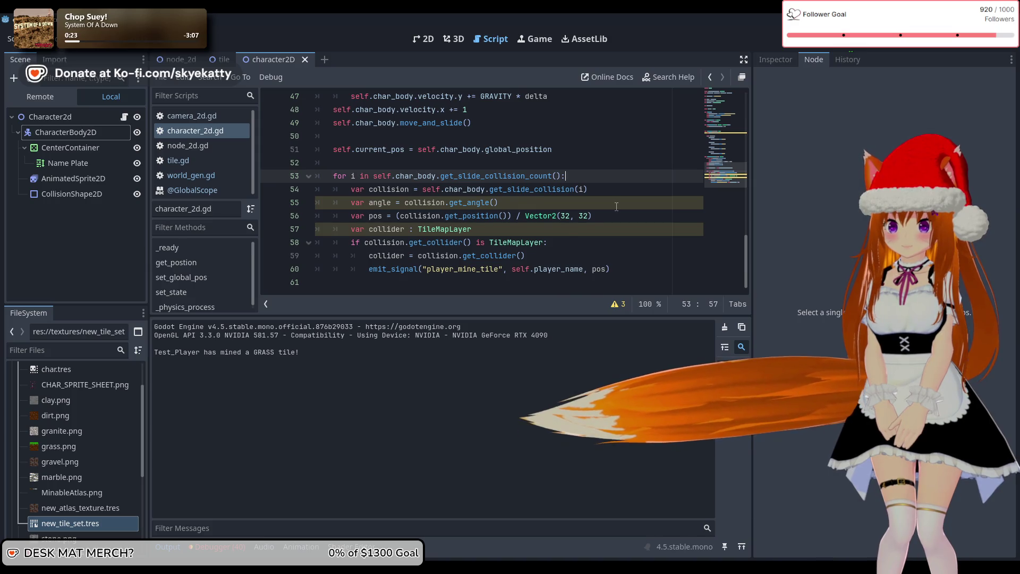
key("Return")
type("pru")
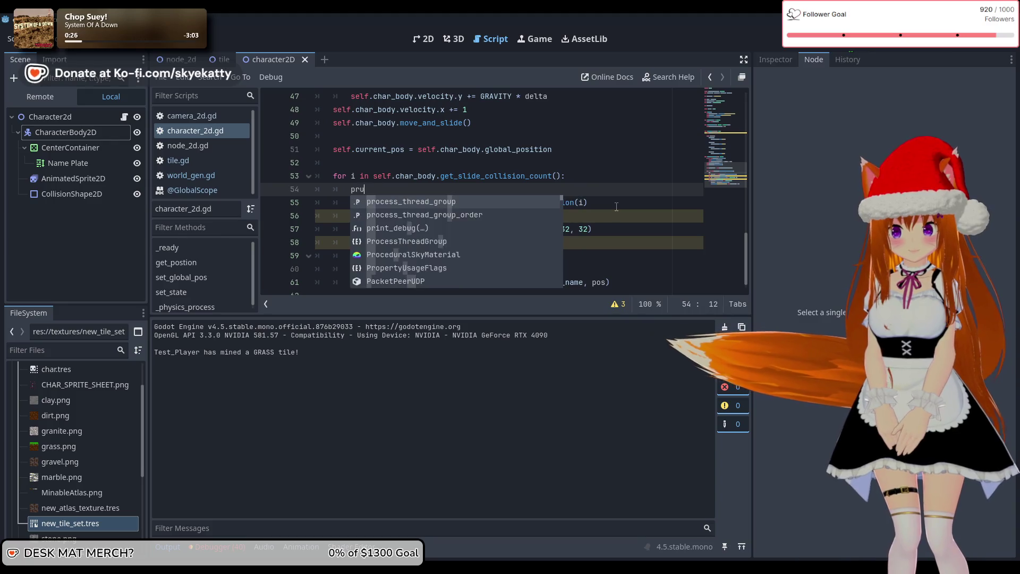
key("BackSpace")
type("int()")
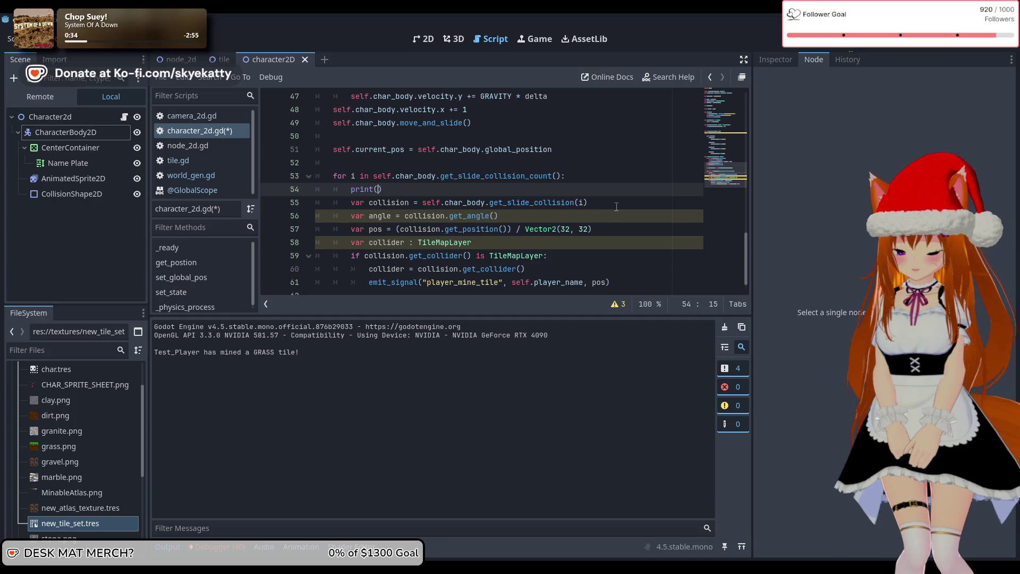
type("\"")
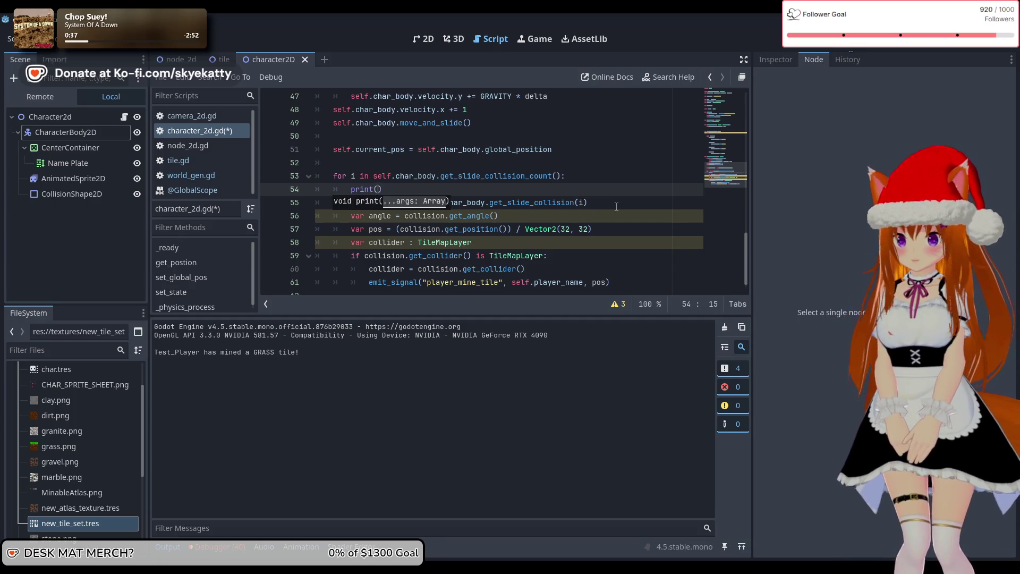
key("BackSpace")
key("BackSpace")
key("BackSpace")
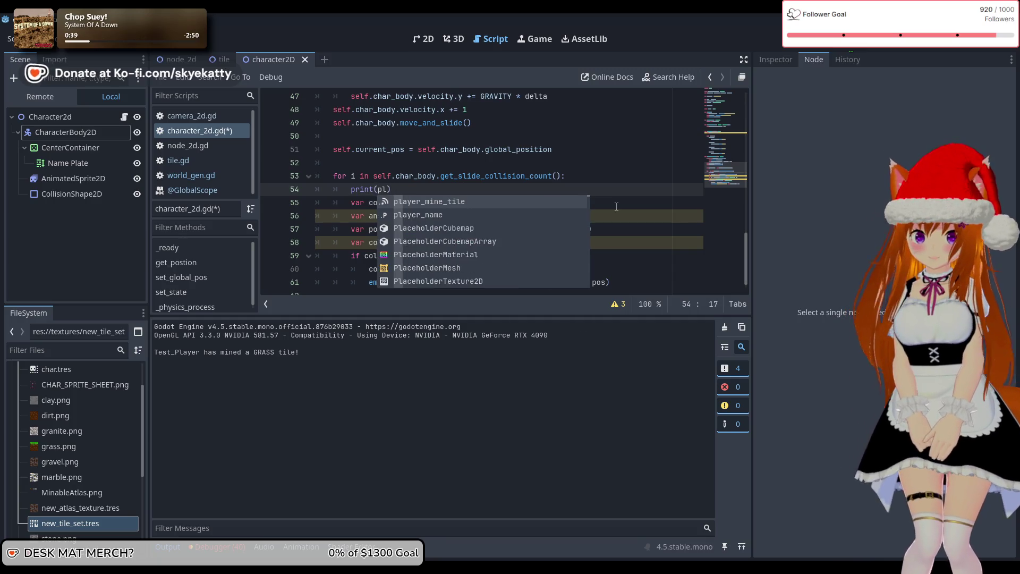
type("self.")
type("play")
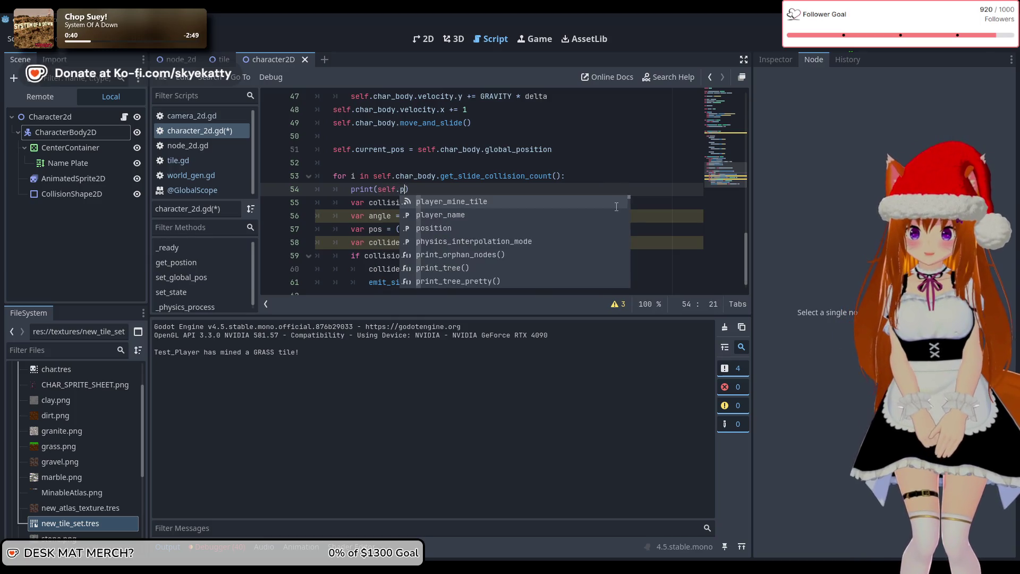
key("Down")
key("Return")
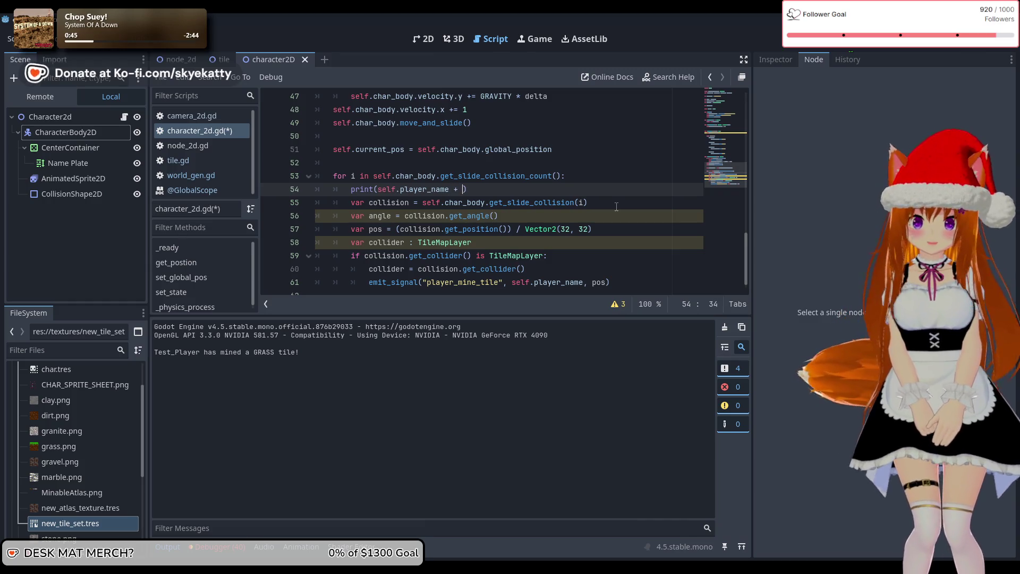
Append " collision: " plus the index i, trying then dropping a String(i) conversion.
type("\" collis")
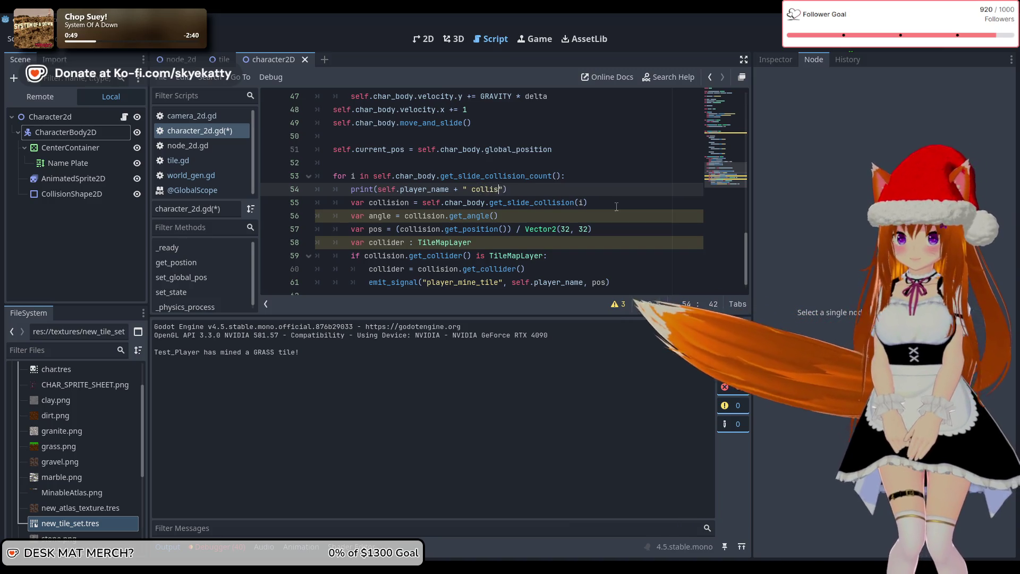
type("ion: \"")
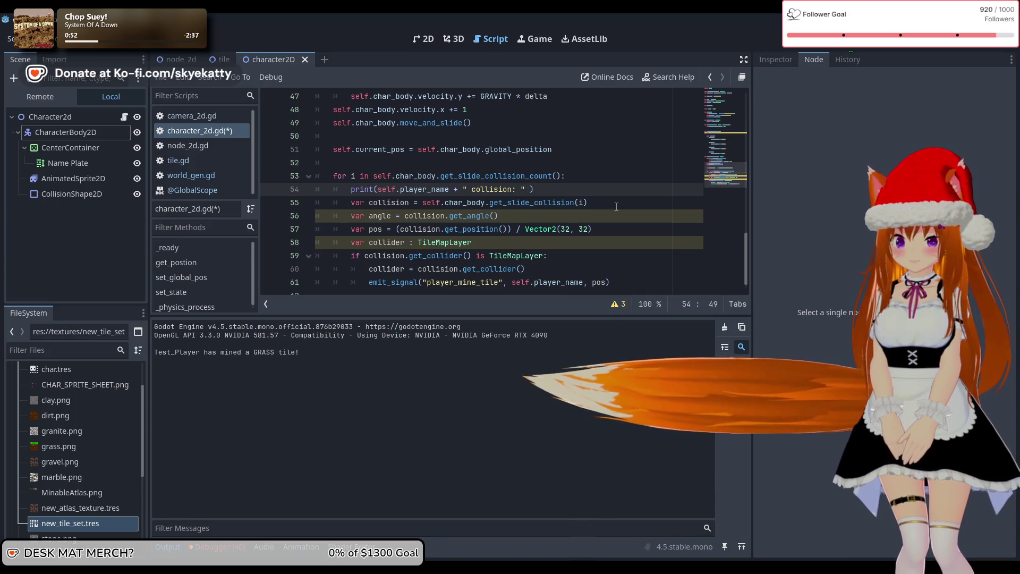
type(" Strin")
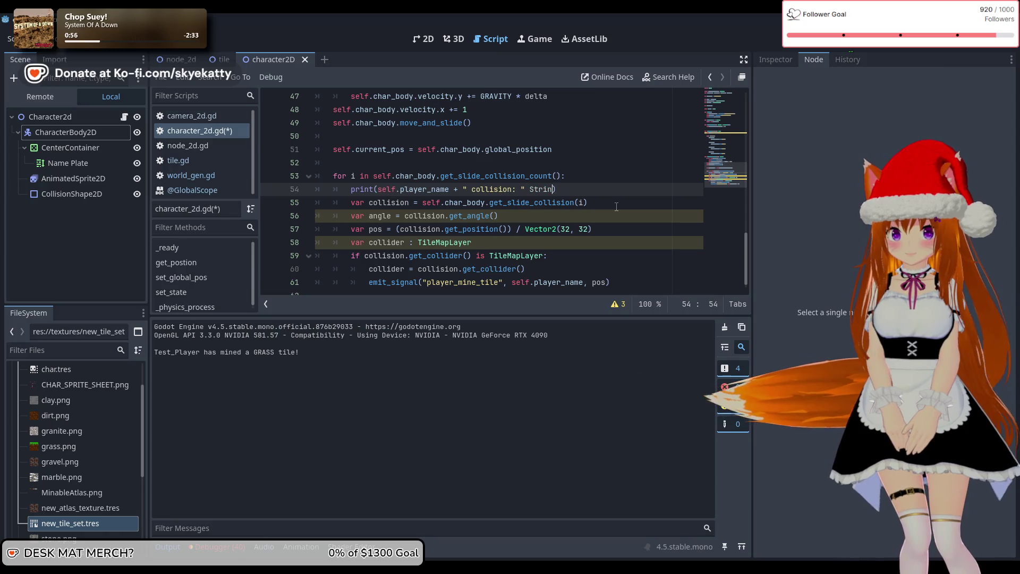
key("BackSpace")
type("+ i")
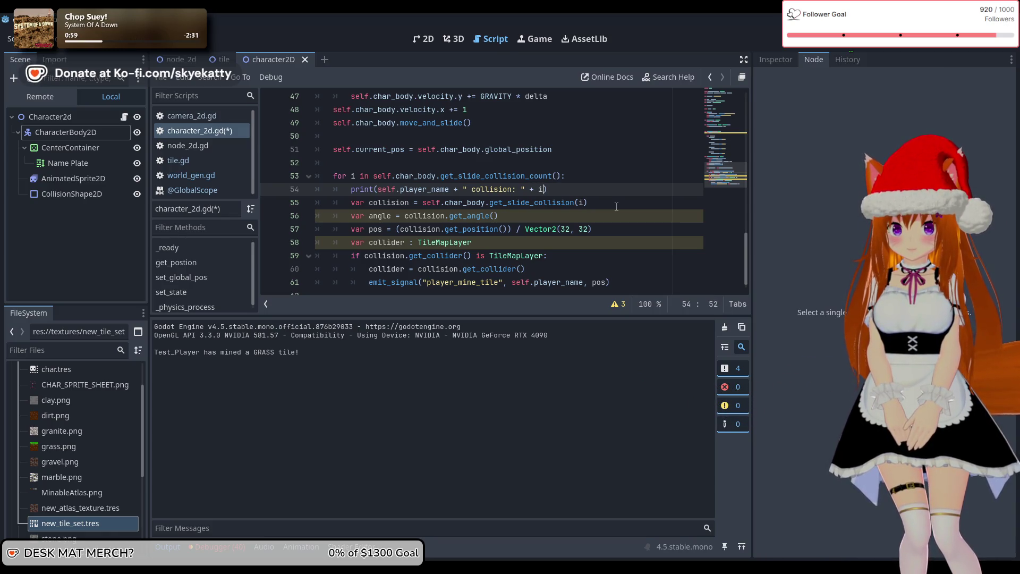
key("Left")
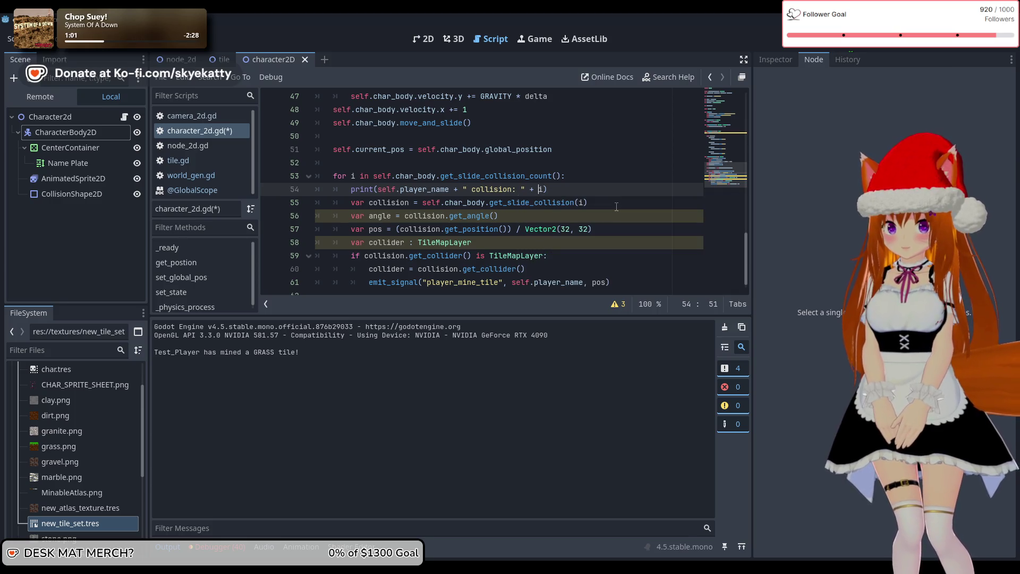
type("String(")
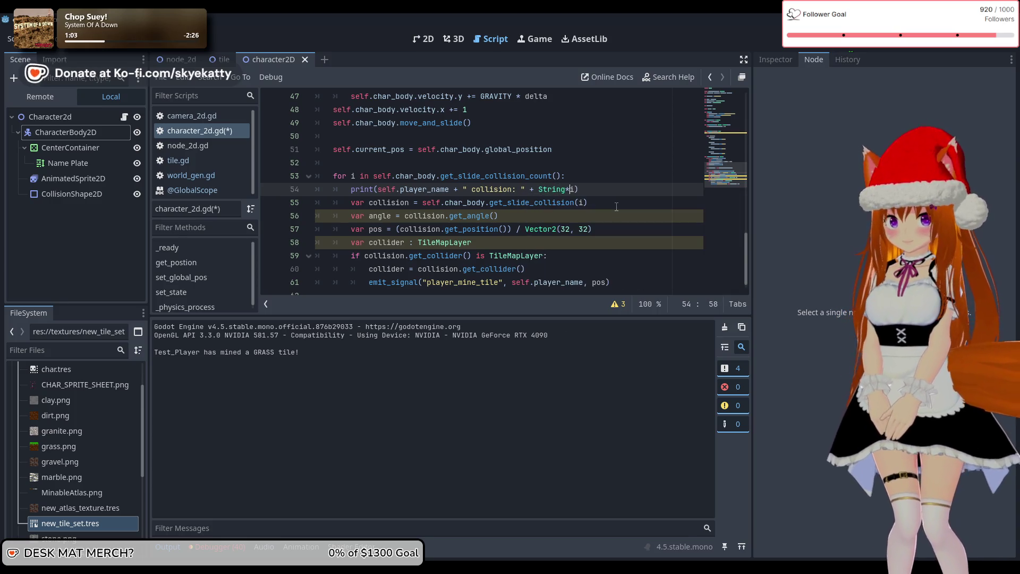
key("End")
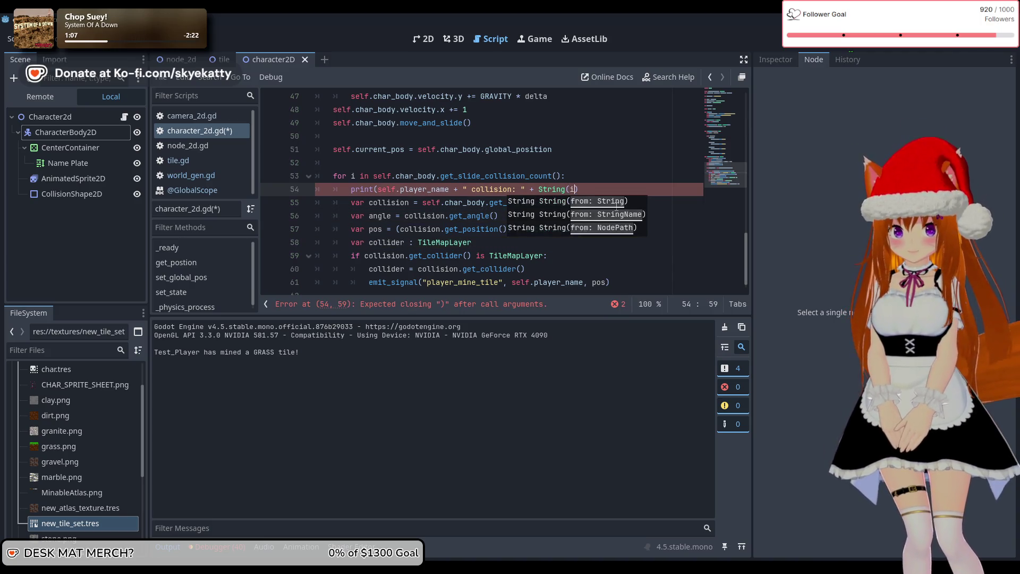
type(")")
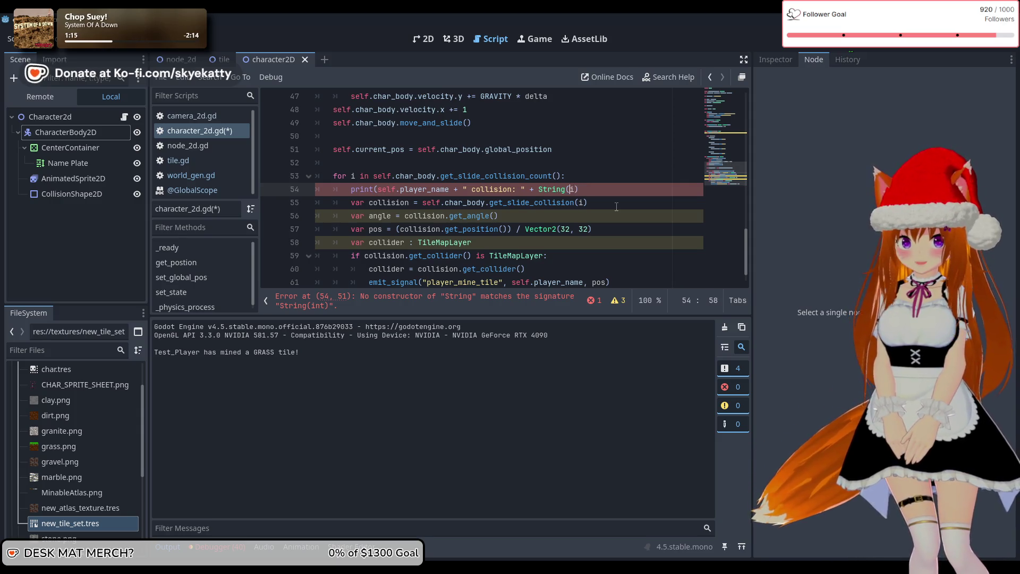
key("BackSpace")
key("BackSpace")
key("BackSpace")
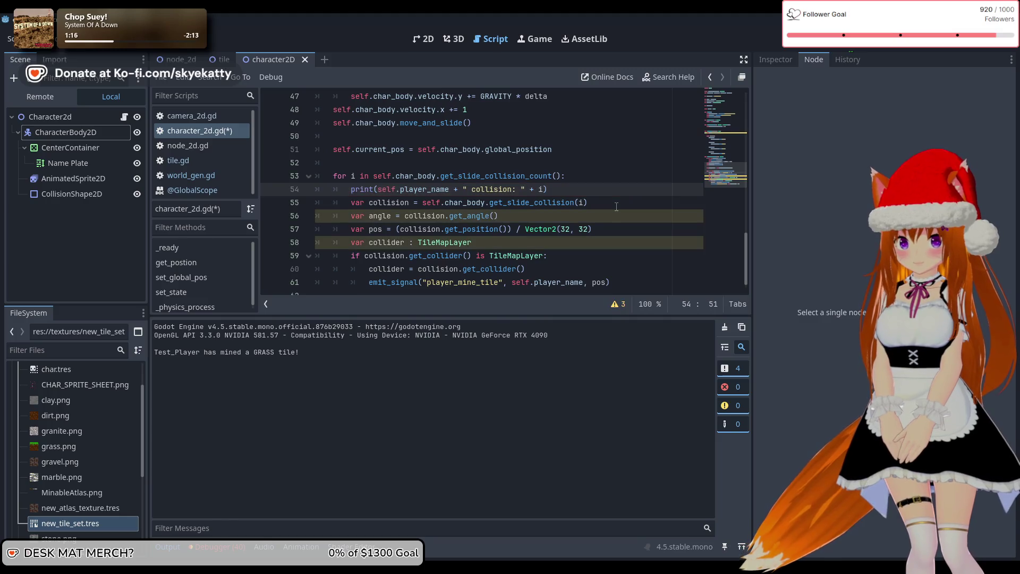
Try i.to, int. and STRING casts on the index after the +, then delete them.
type("/")
key("BackSpace")
type(".to")
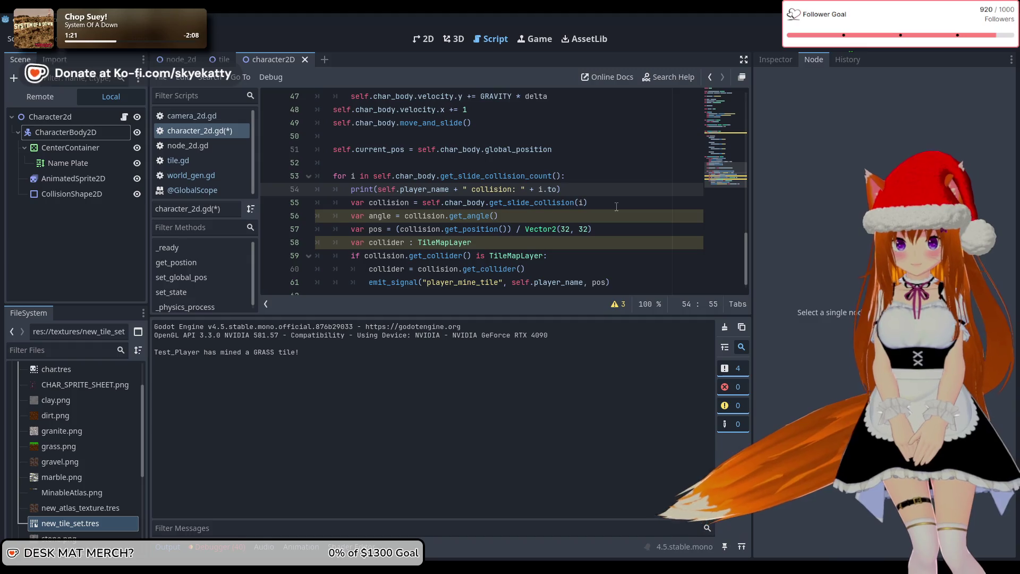
key("BackSpace")
key("BackSpace")
key("BackSpace")
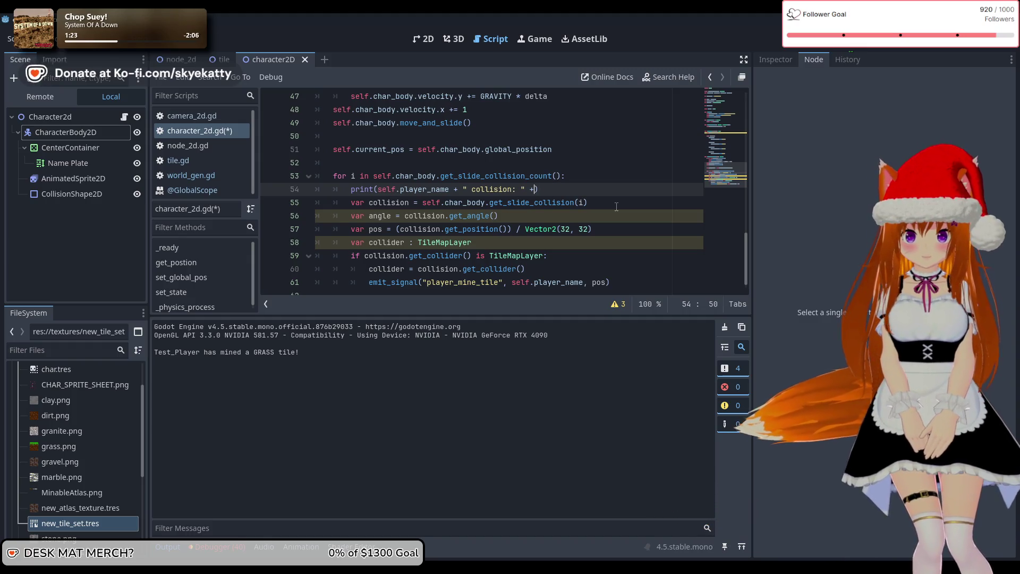
type("int.")
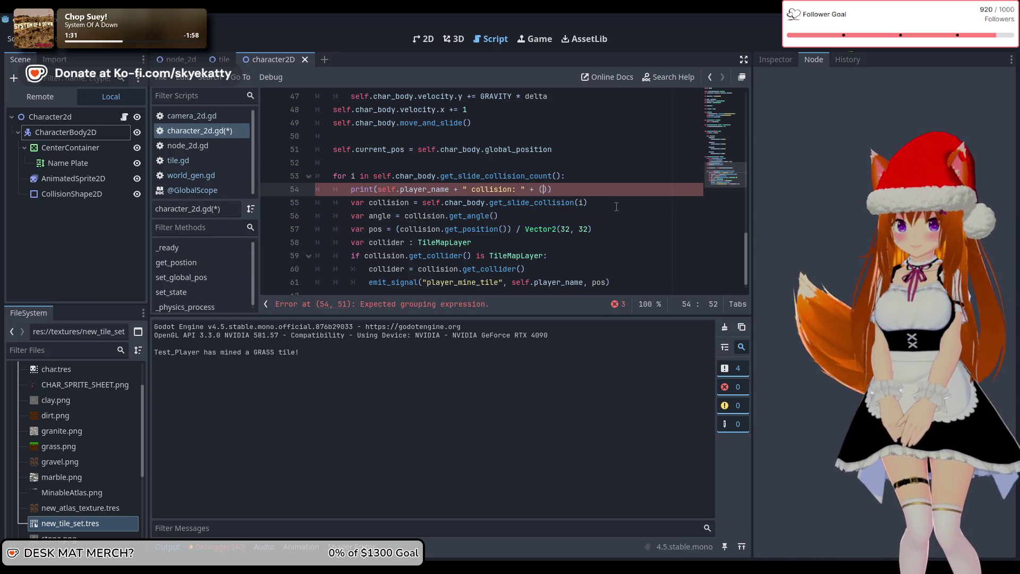
type("St")
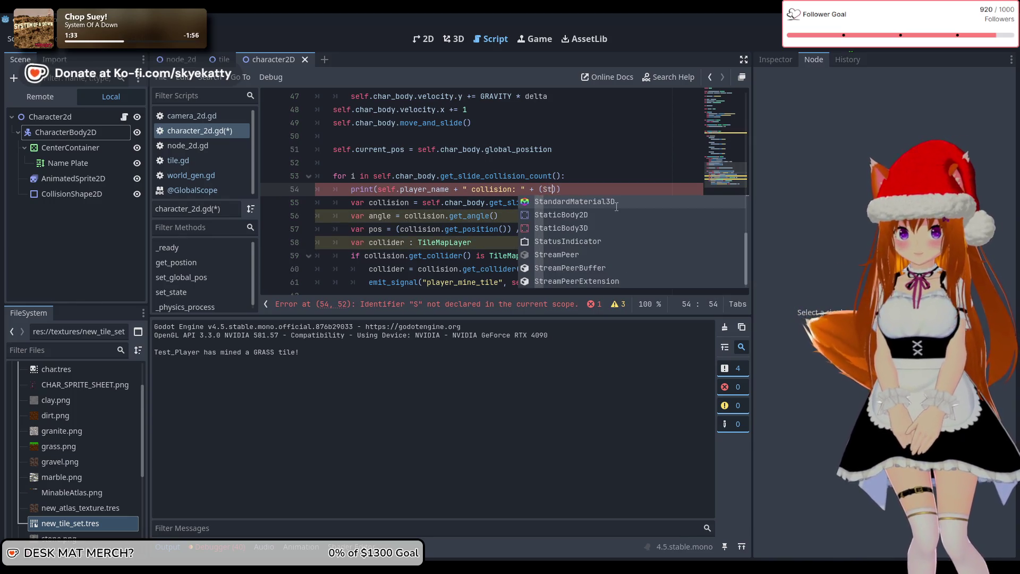
type("RINE")
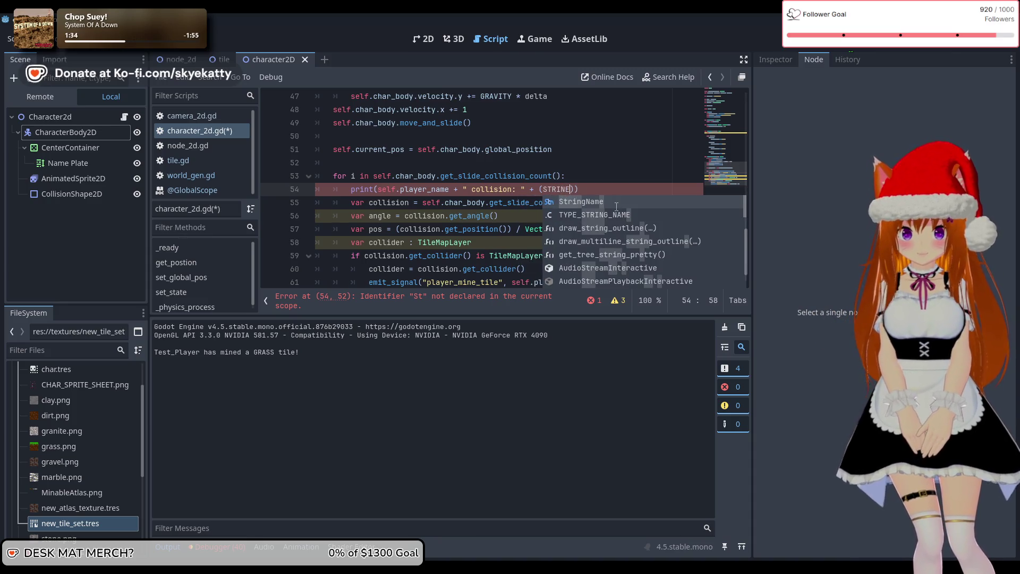
key("BackSpace")
type("G")
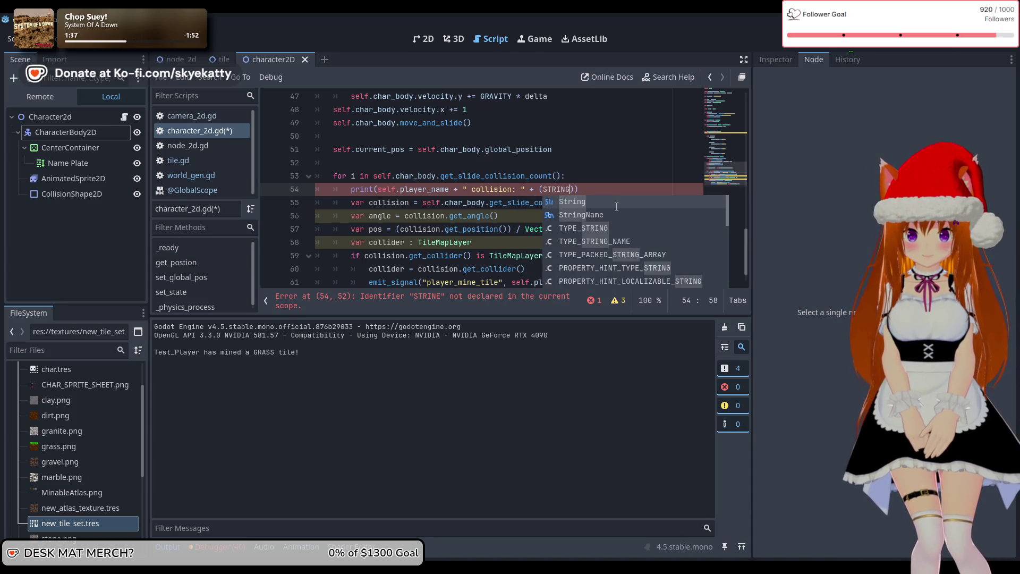
type(")i")
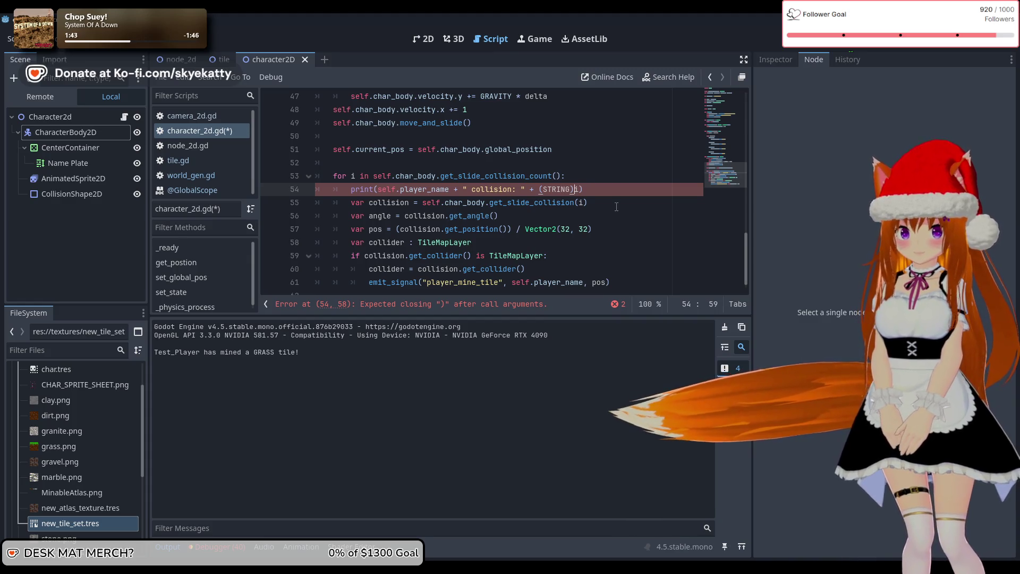
key("BackSpace")
key("BackSpace")
key("BackSpace")
key("BackSpace")
key("BackSpace")
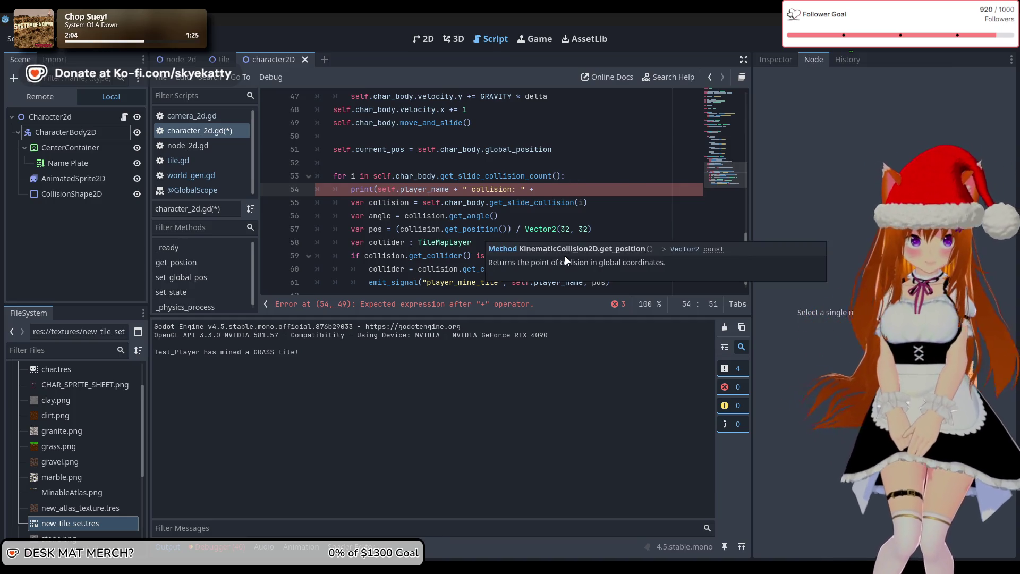
Convert the index with str(i) in the collision print and stop the running game.
mouse_move(553, 229)
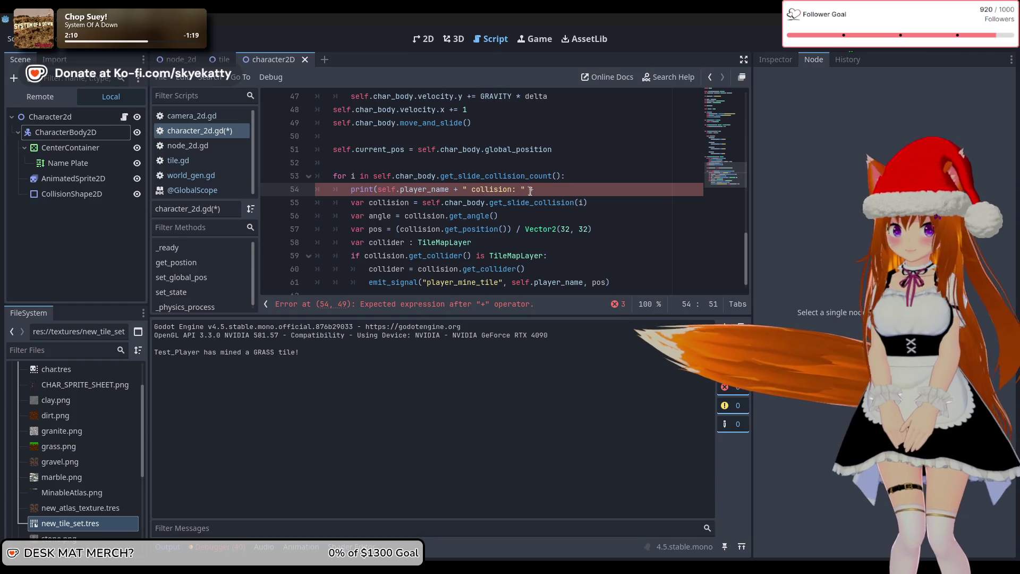
type("str(")
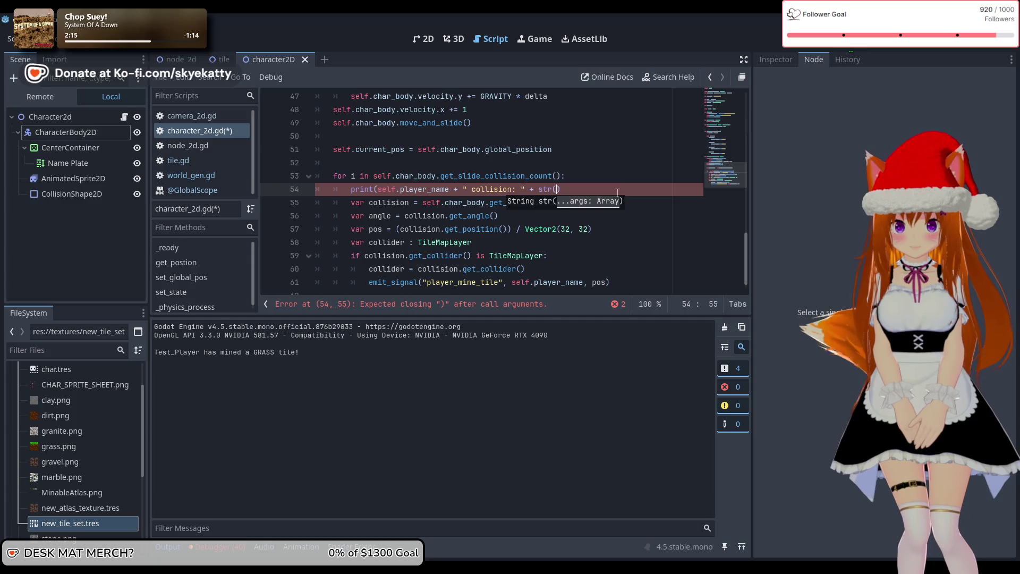
type("i)")
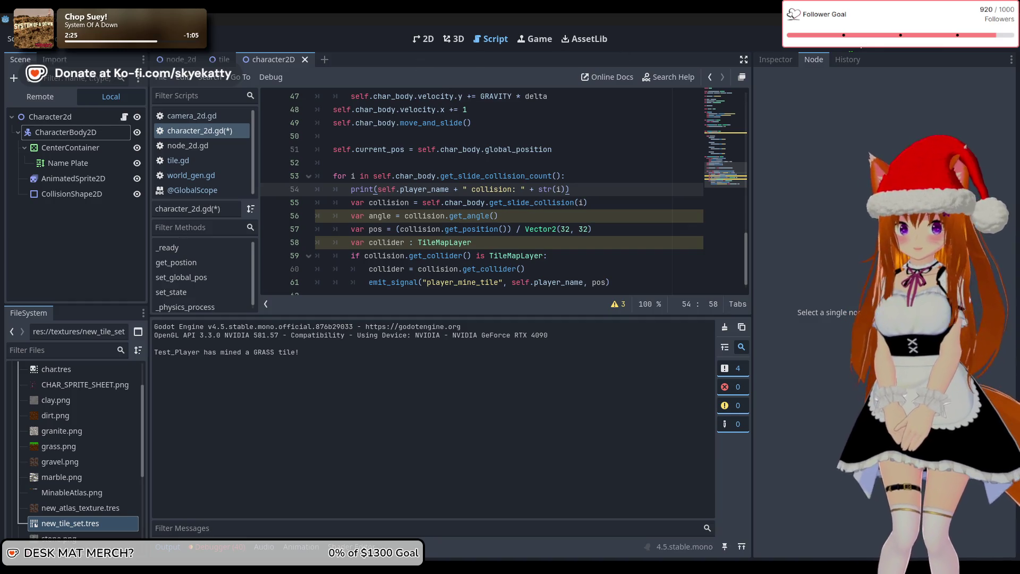
left_click(845, 47)
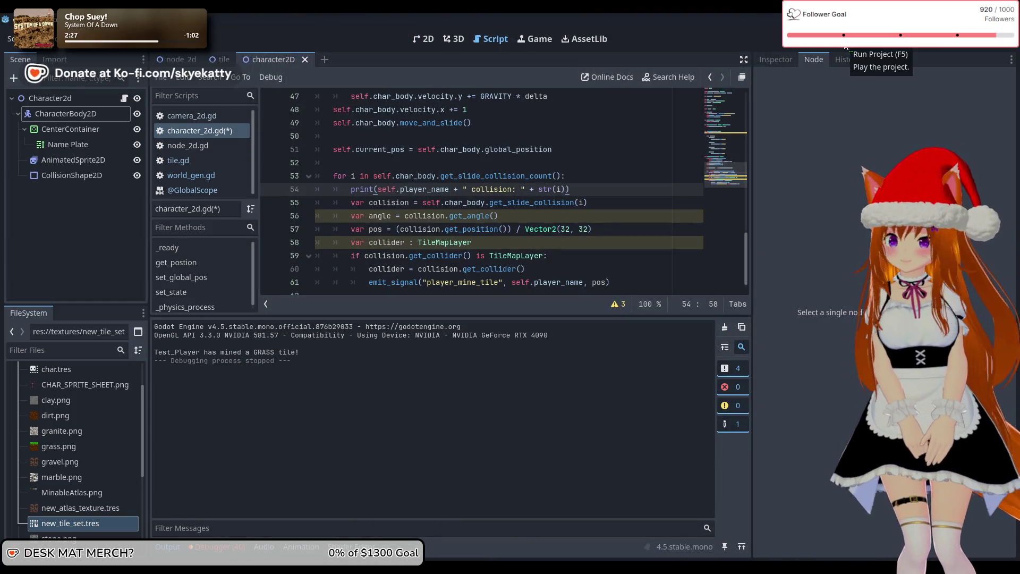
Restart the game and read Output: Test_Player collision: 0, a mined GRASS tile, collision: 1.
left_click(845, 46)
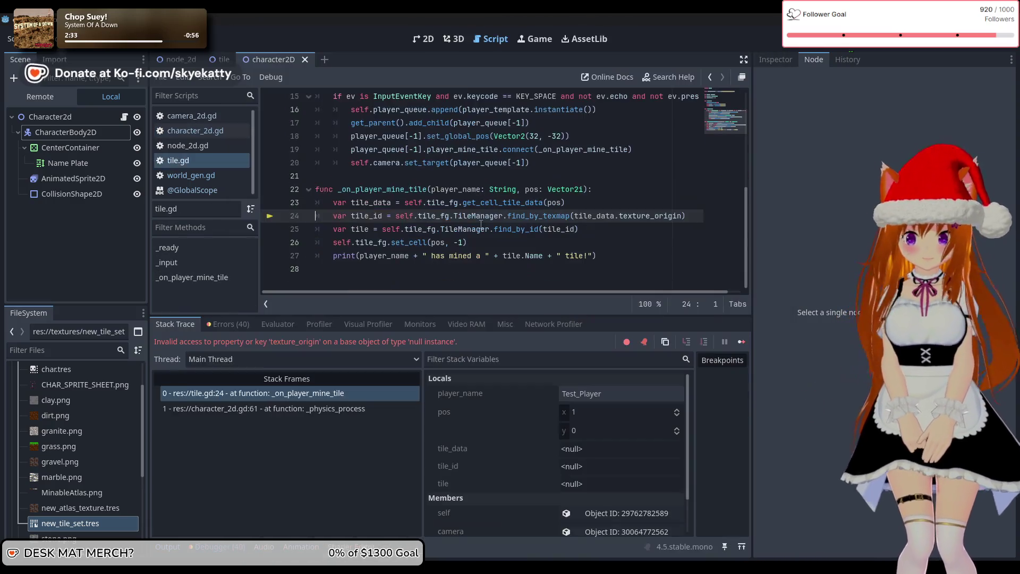
left_click(180, 547)
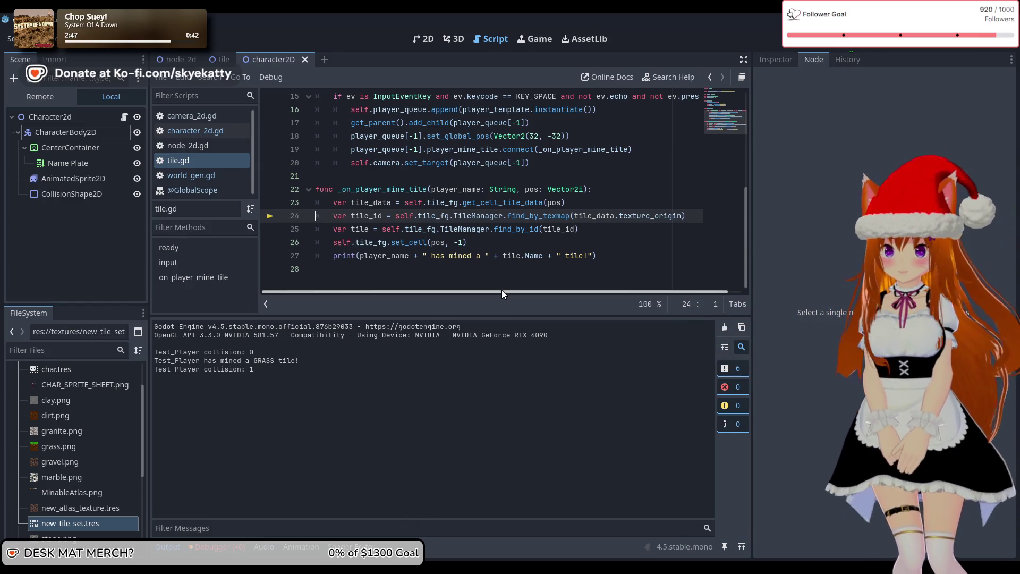
scroll(513, 244, "up", 1)
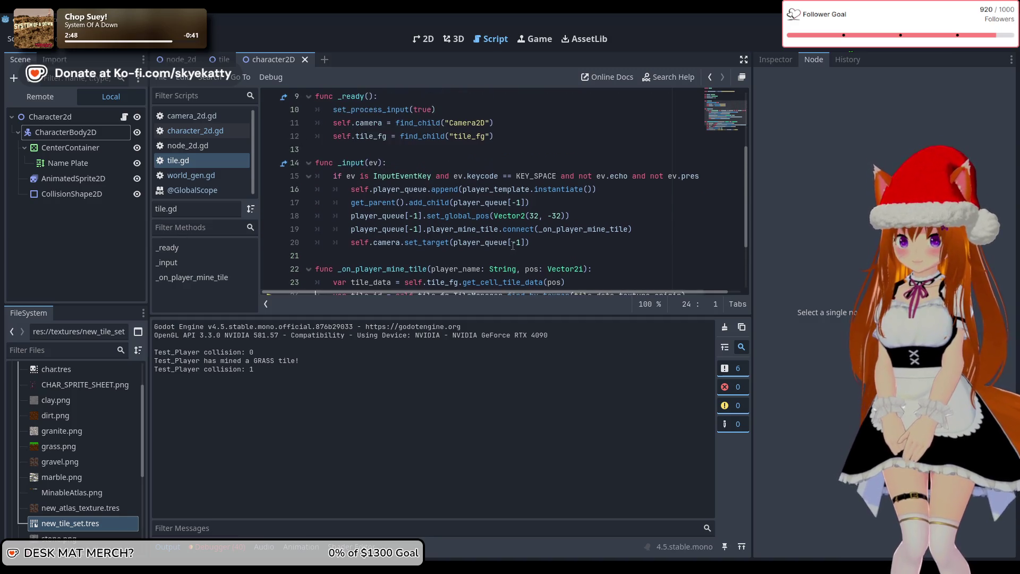
scroll(512, 244, "down", 1)
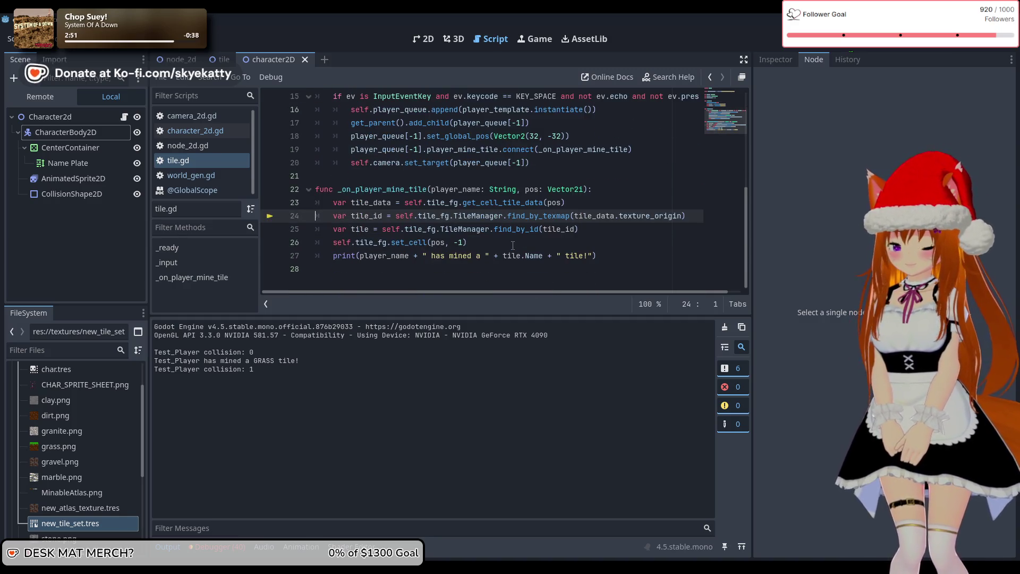
scroll(513, 245, "up", 3)
scroll(430, 218, "down", 3)
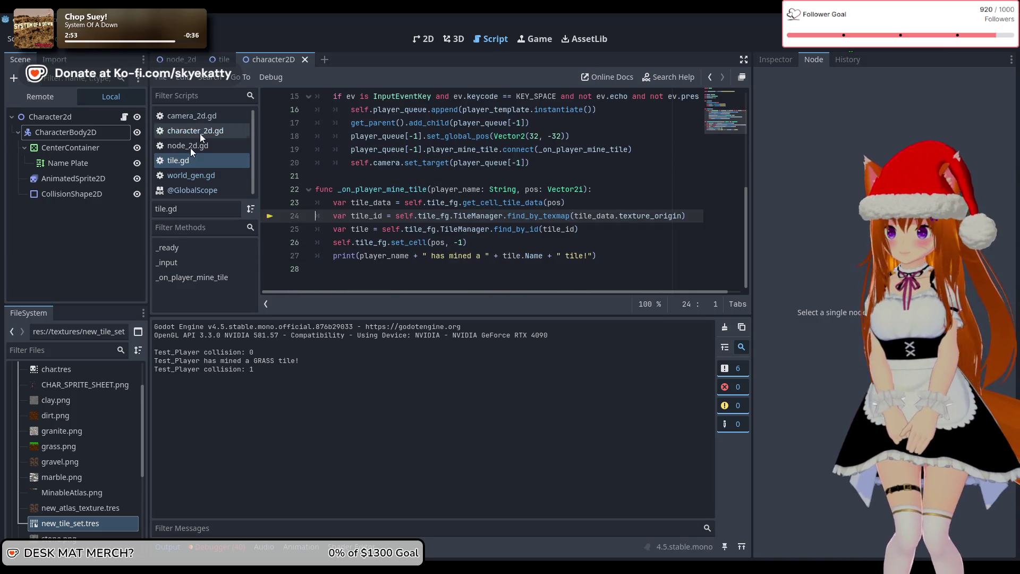
left_click(200, 133)
scroll(469, 215, "up", 4)
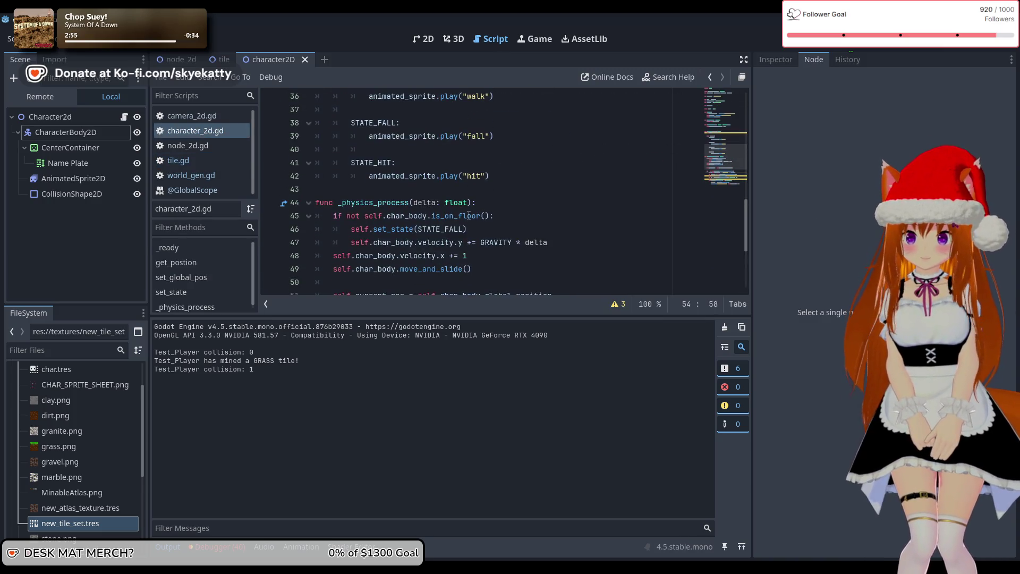
mouse_move(469, 216)
scroll(469, 215, "down", 1)
scroll(469, 215, "down", 3)
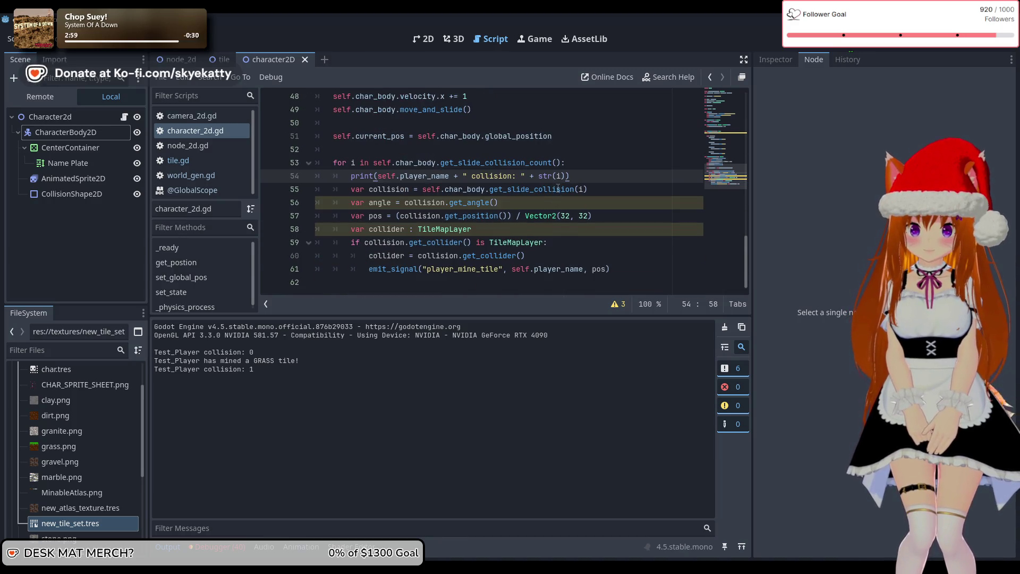
mouse_move(557, 187)
scroll(557, 187, "up", 3)
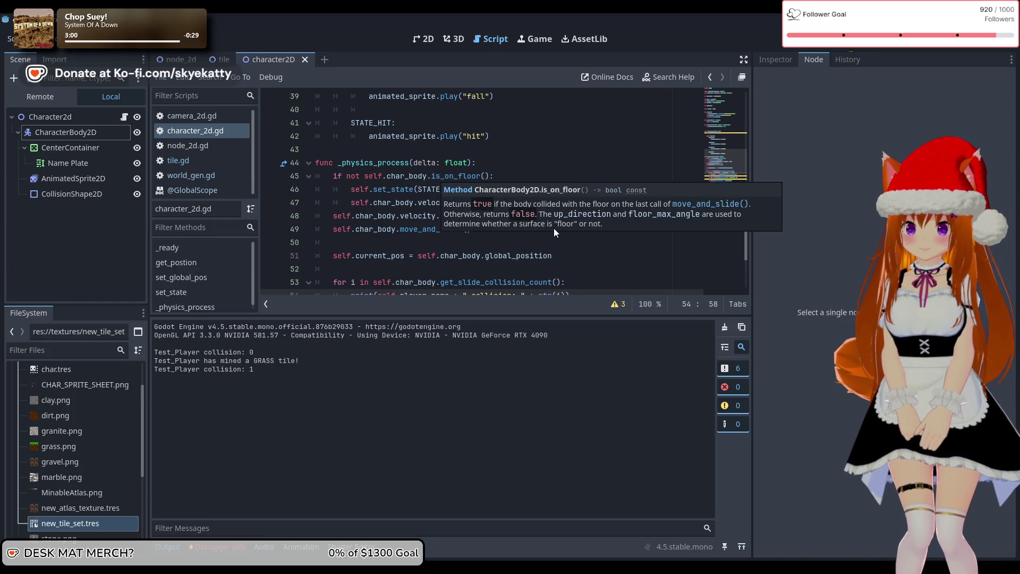
scroll(553, 228, "down", 2)
scroll(609, 197, "down", 1)
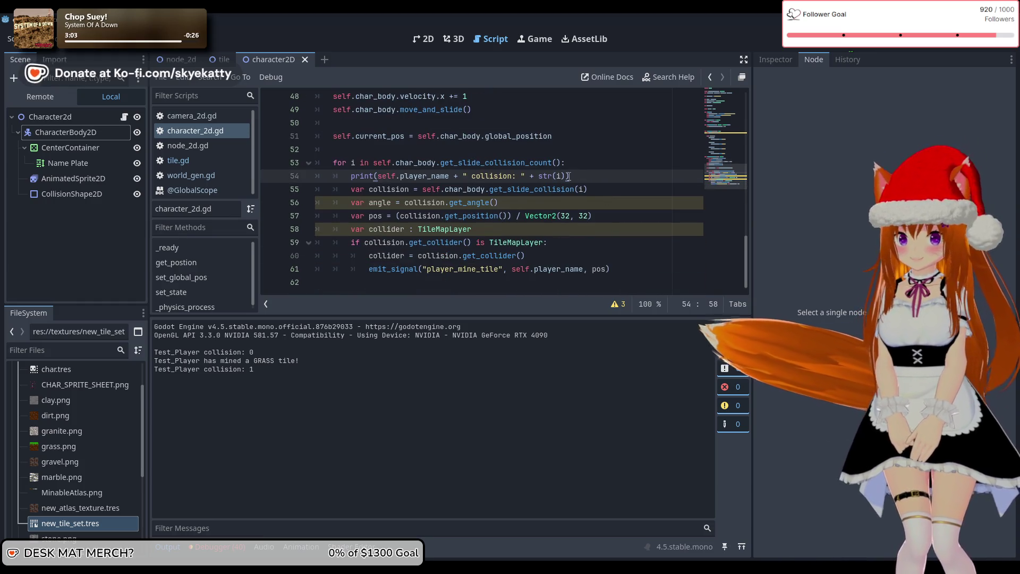
scroll(569, 176, "up", 3)
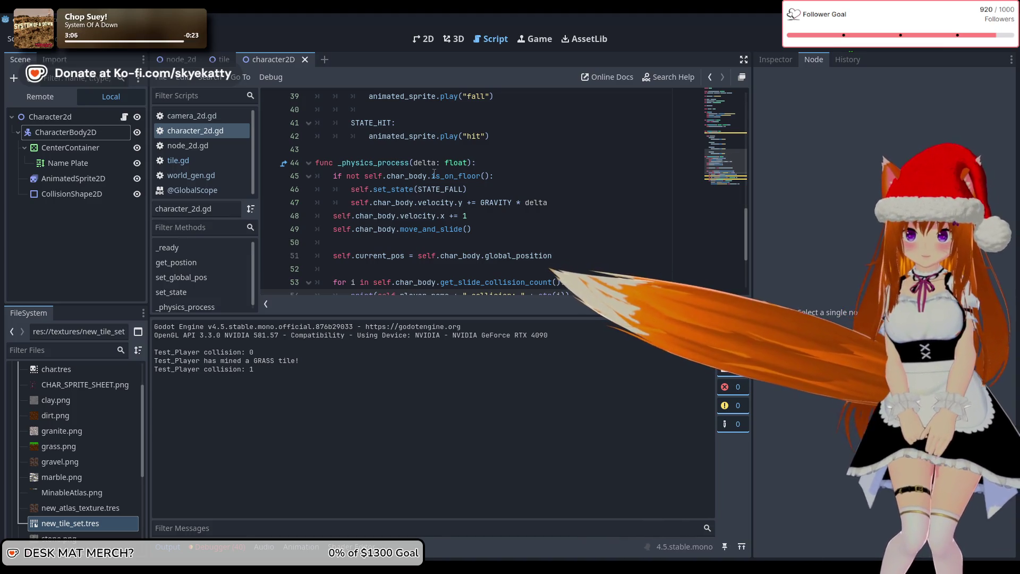
mouse_move(435, 172)
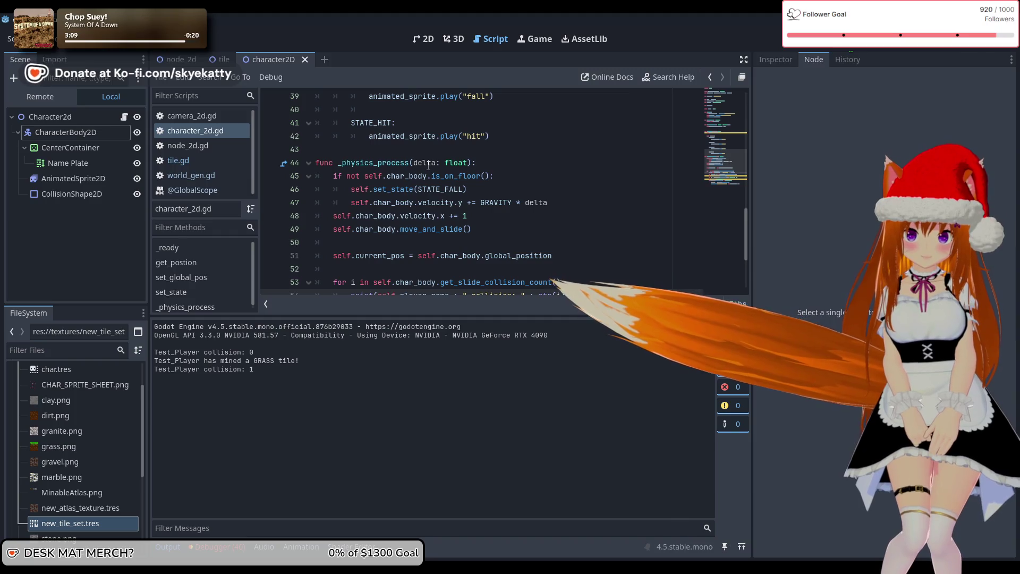
left_click(424, 162)
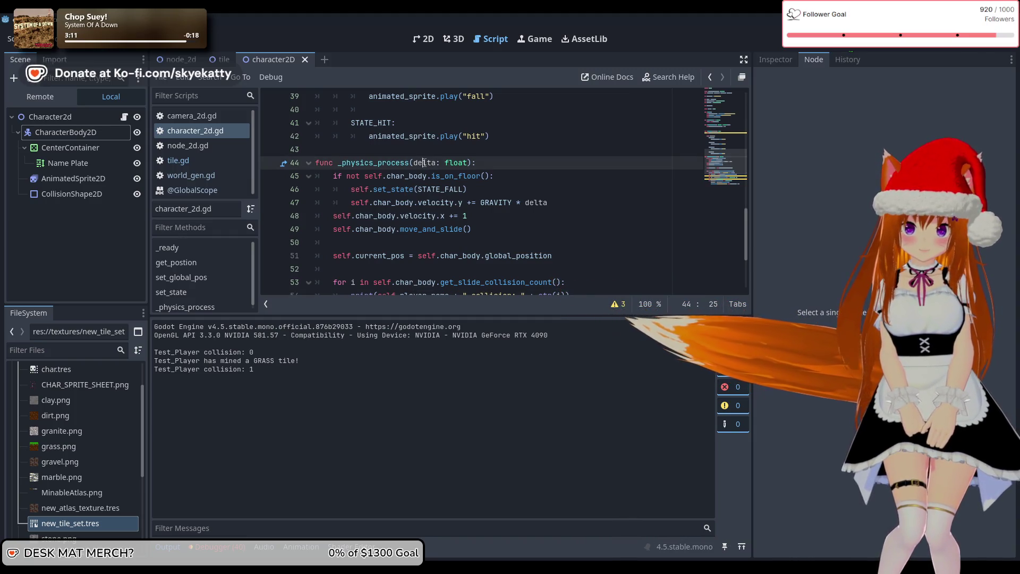
scroll(424, 162, "down", 2)
scroll(425, 162, "up", 2)
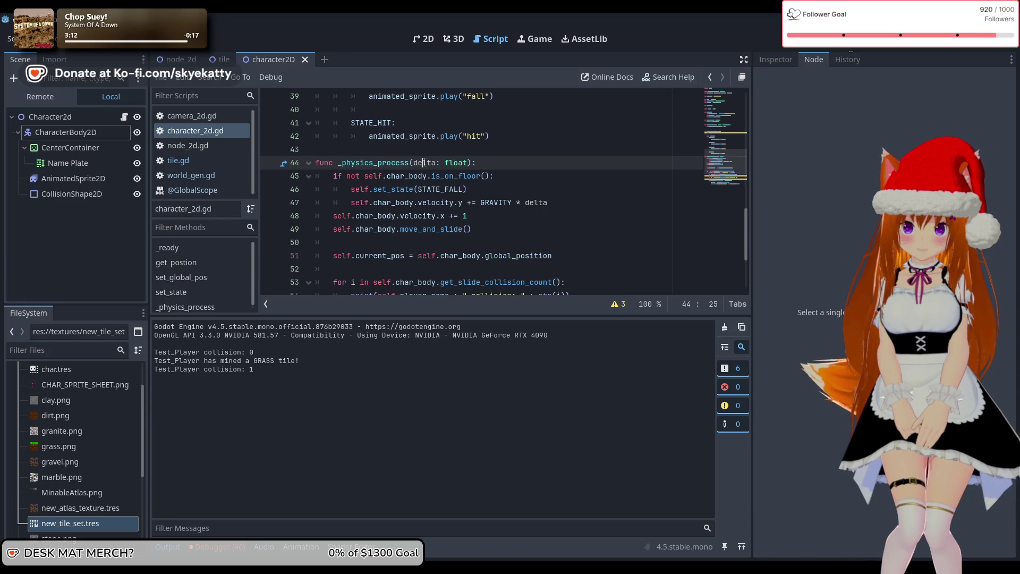
scroll(428, 166, "down", 2)
scroll(517, 191, "down", 1)
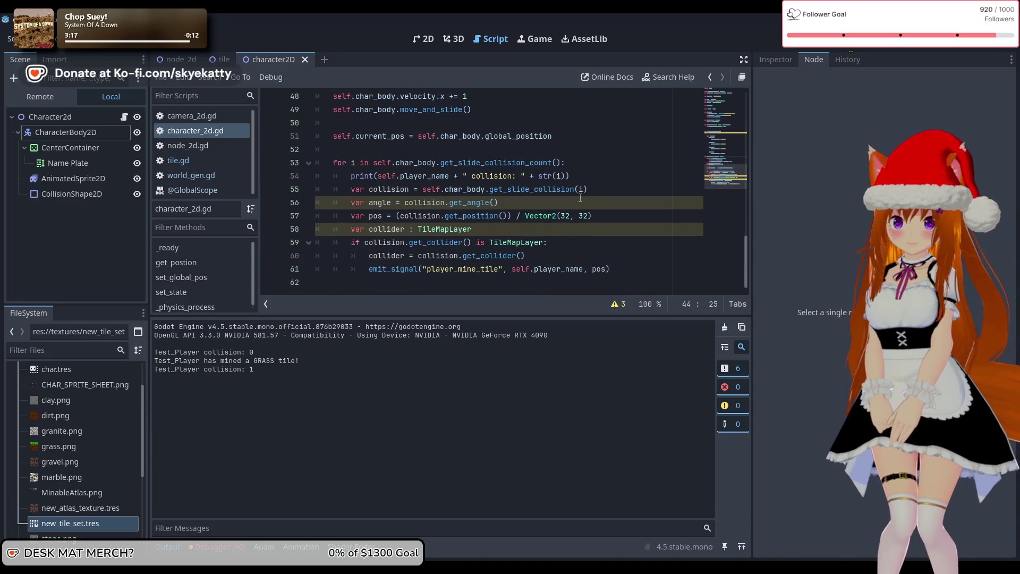
scroll(646, 196, "up", 3)
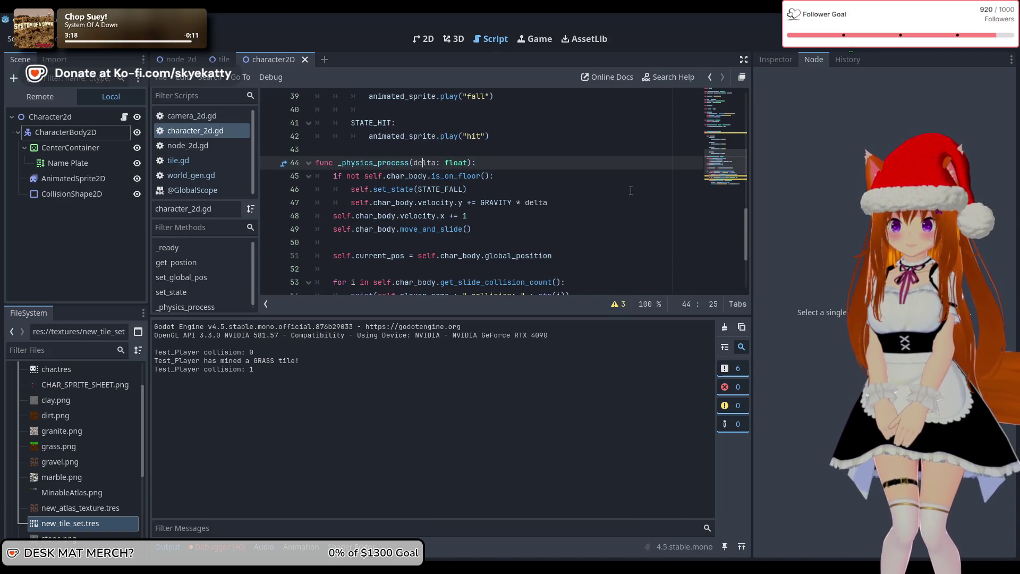
scroll(621, 193, "down", 1)
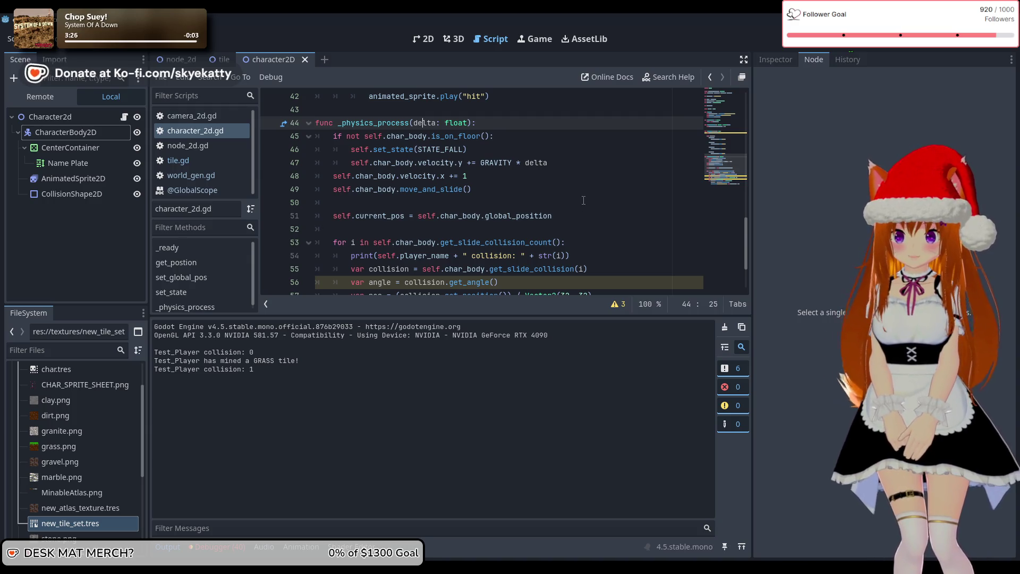
mouse_move(433, 168)
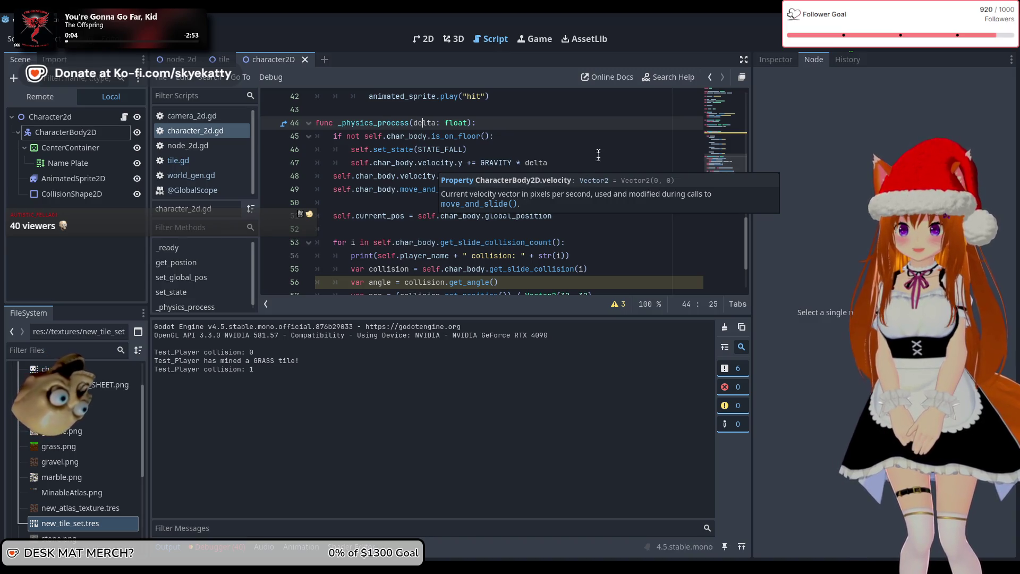
scroll(598, 155, "down", 2)
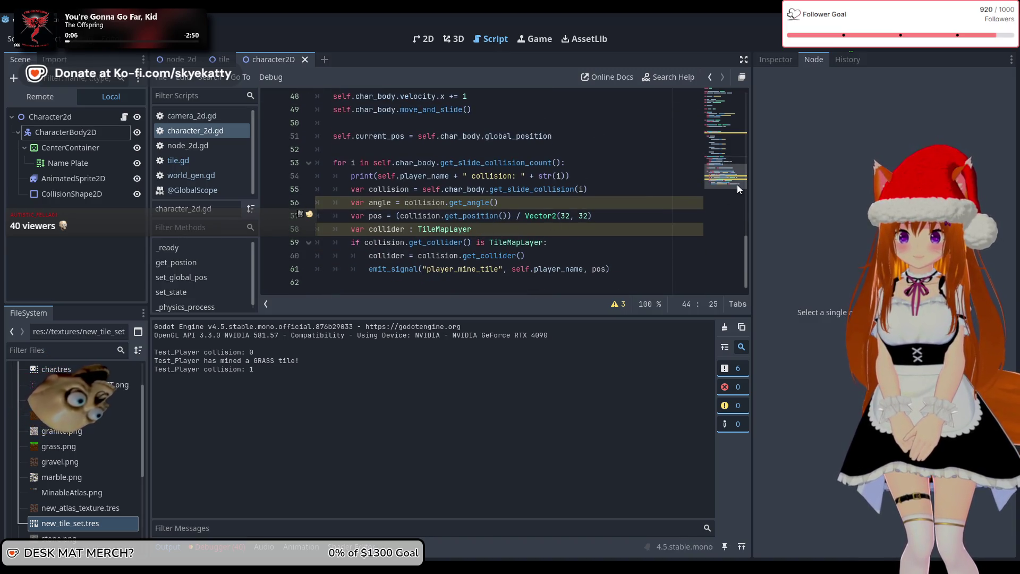
scroll(664, 206, "up", 2)
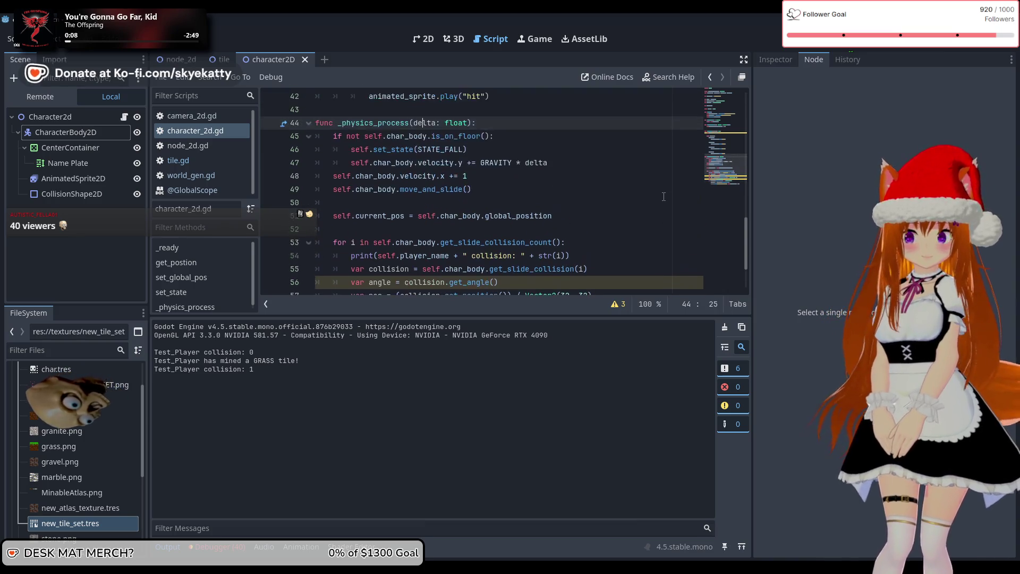
scroll(632, 210, "down", 2)
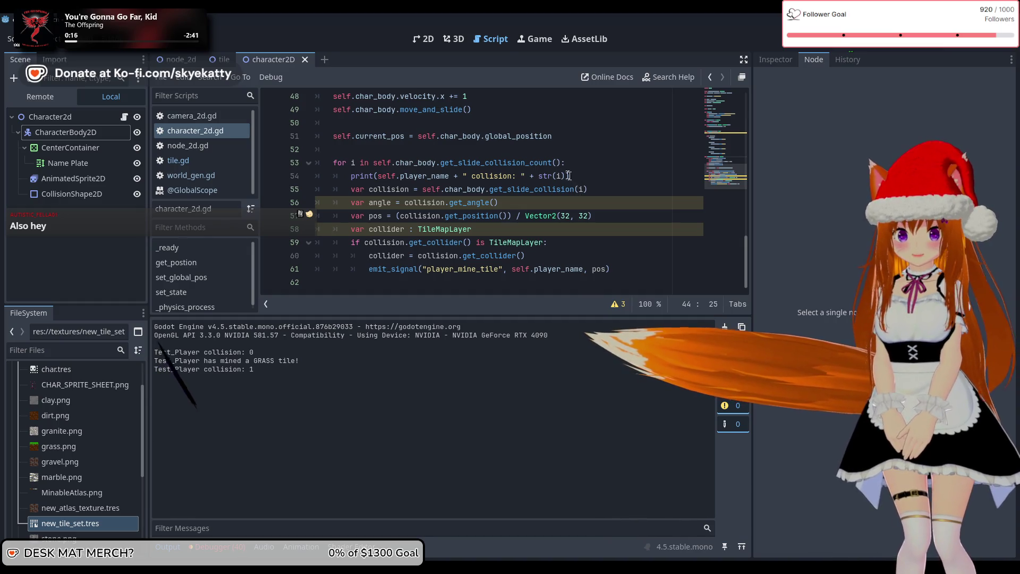
Append " Delata: " + str(delta) to the line-54 print, then save and run with F5.
left_click(659, 176)
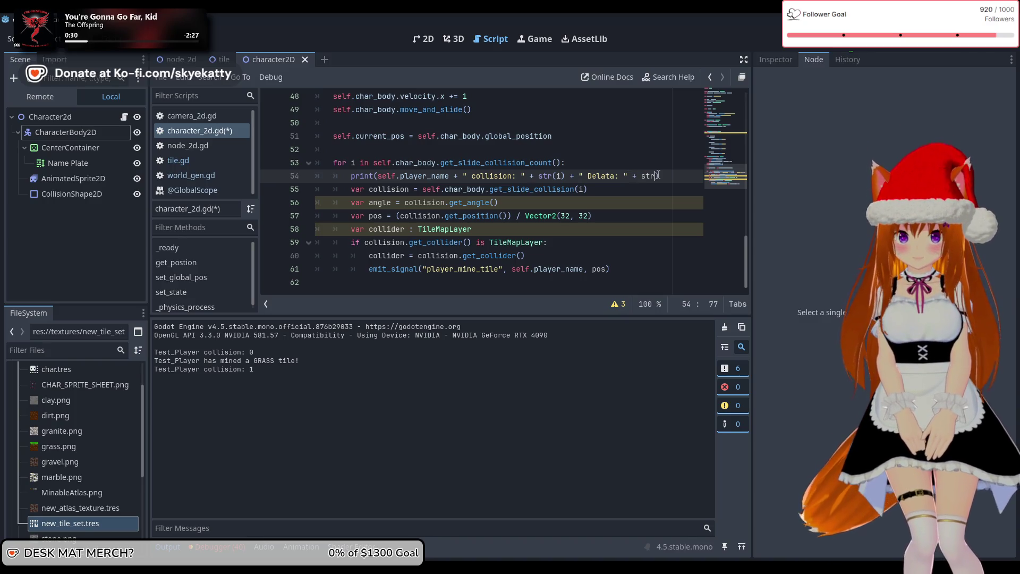
type("(dekta")
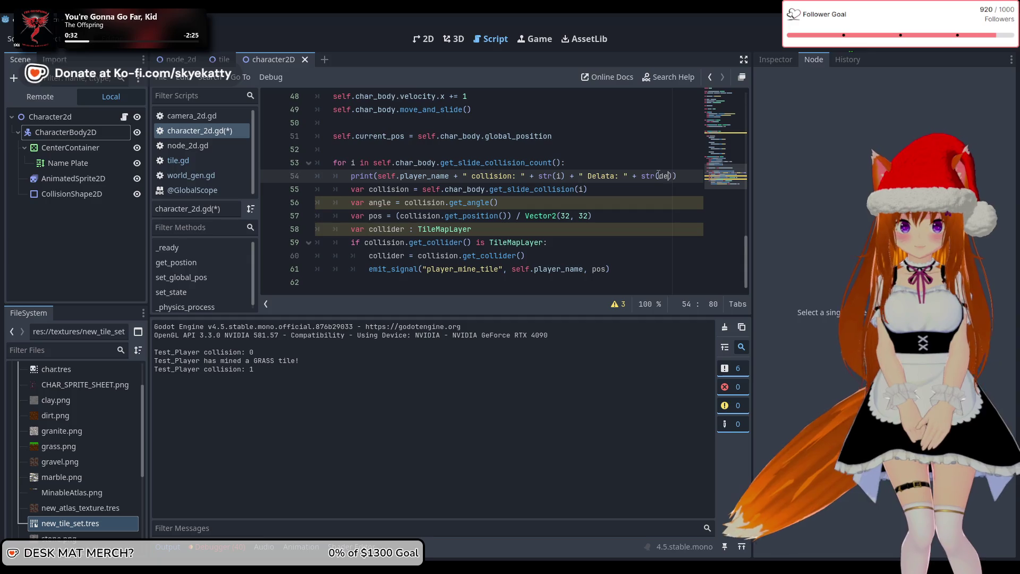
key("BackSpace")
key("BackSpace")
key("BackSpace")
type("lta")
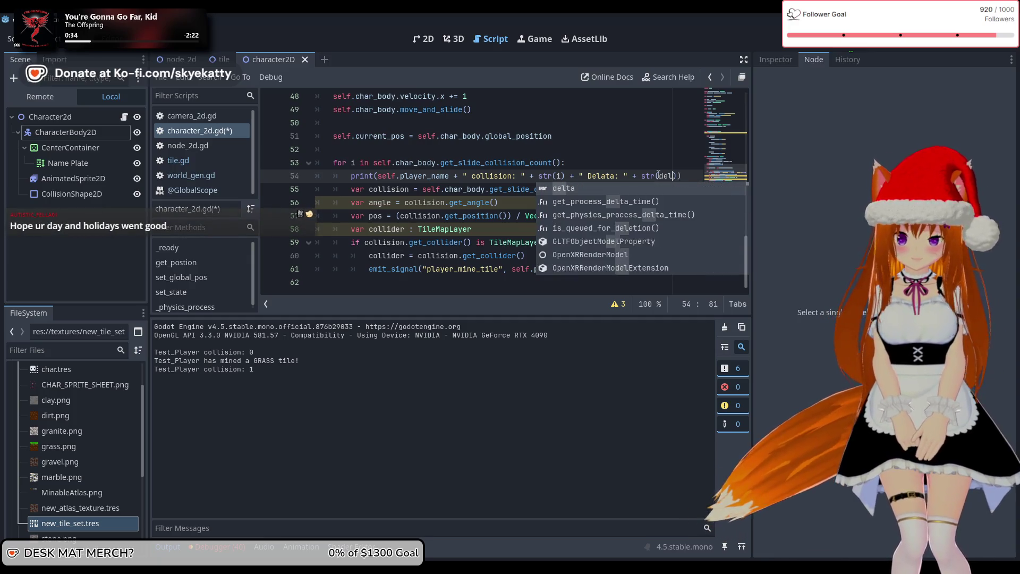
key("Escape")
key("Up")
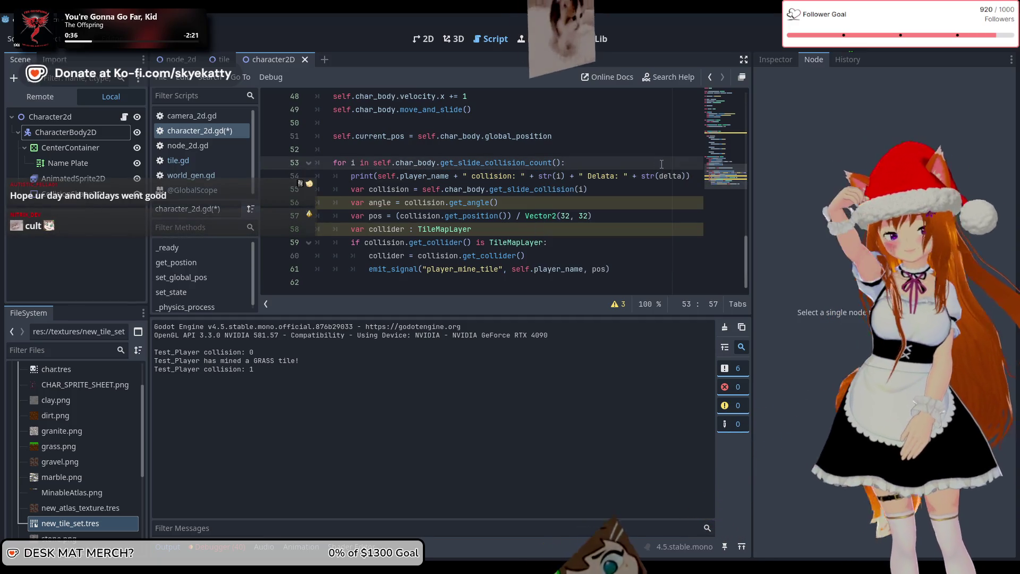
key("Down")
key("End")
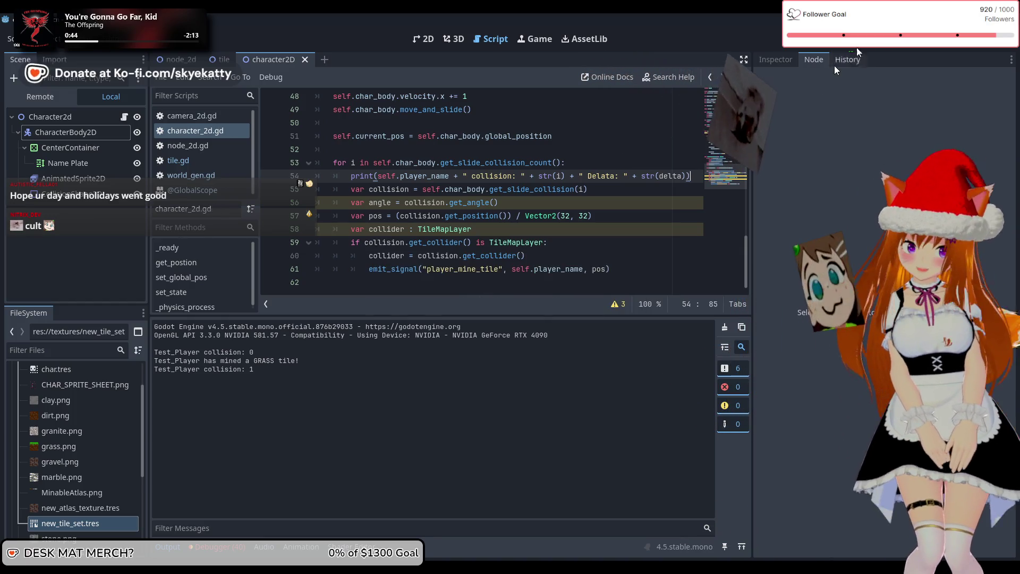
key("F5")
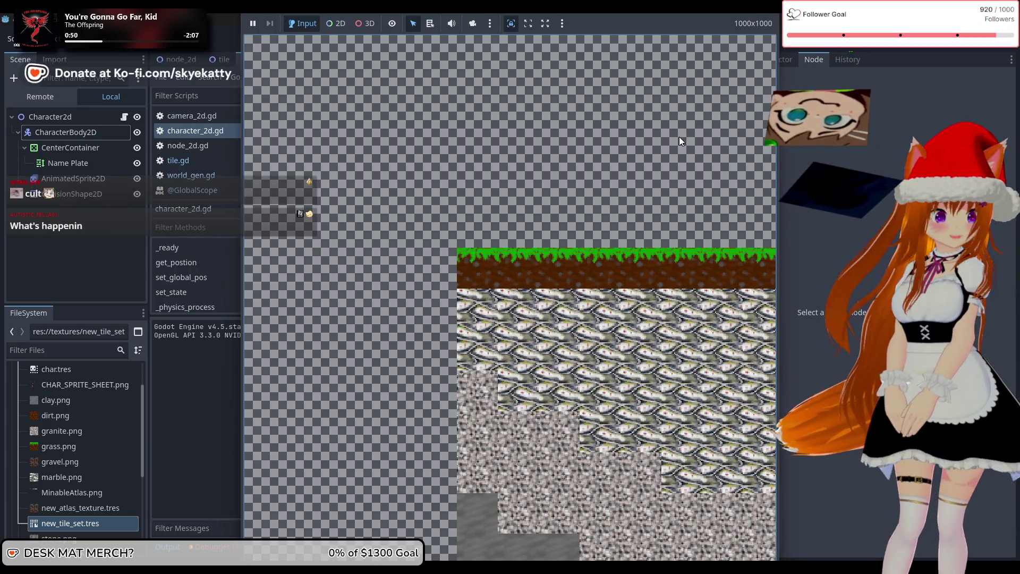
Spawn a player and inspect the Delata 0.01666666666667 values in the Output log.
key("space")
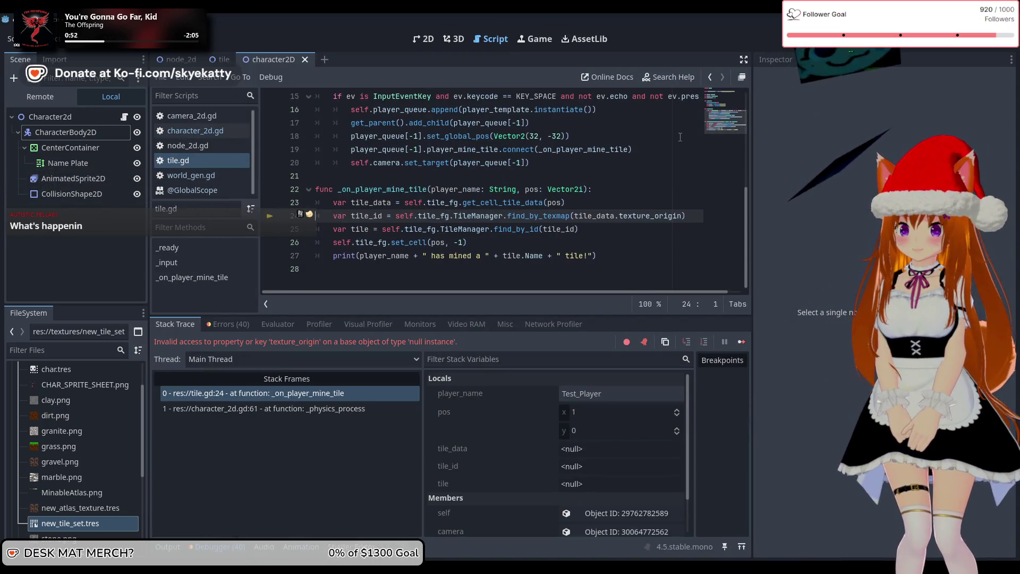
left_click(175, 545)
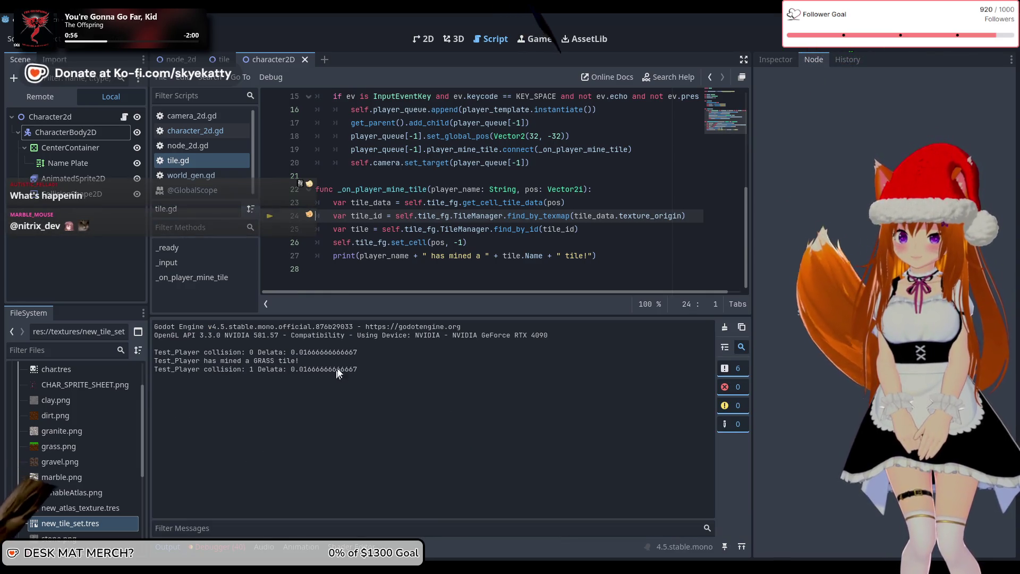
double_click(298, 368)
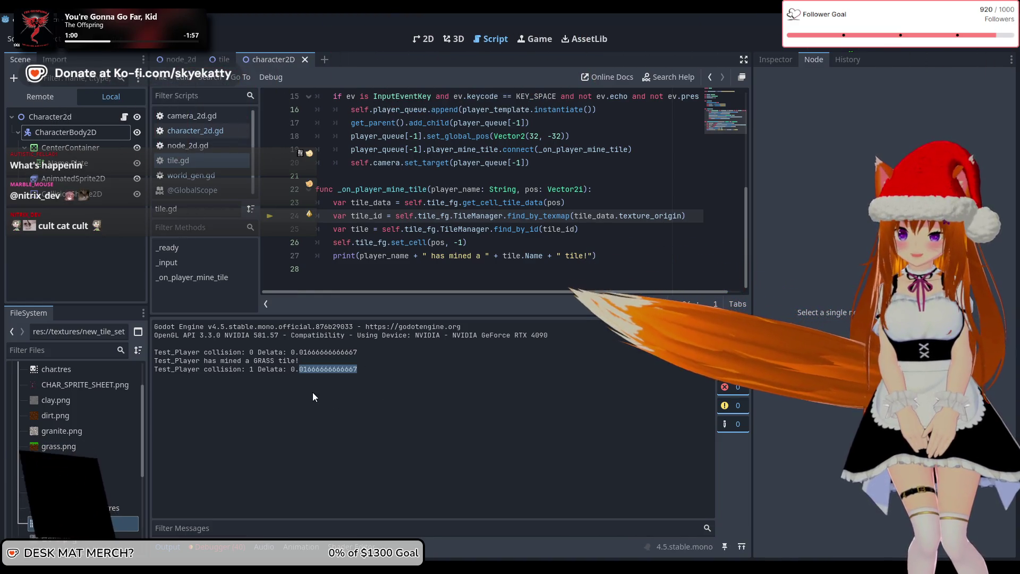
left_click_drag(246, 369, 367, 368)
left_click(439, 369)
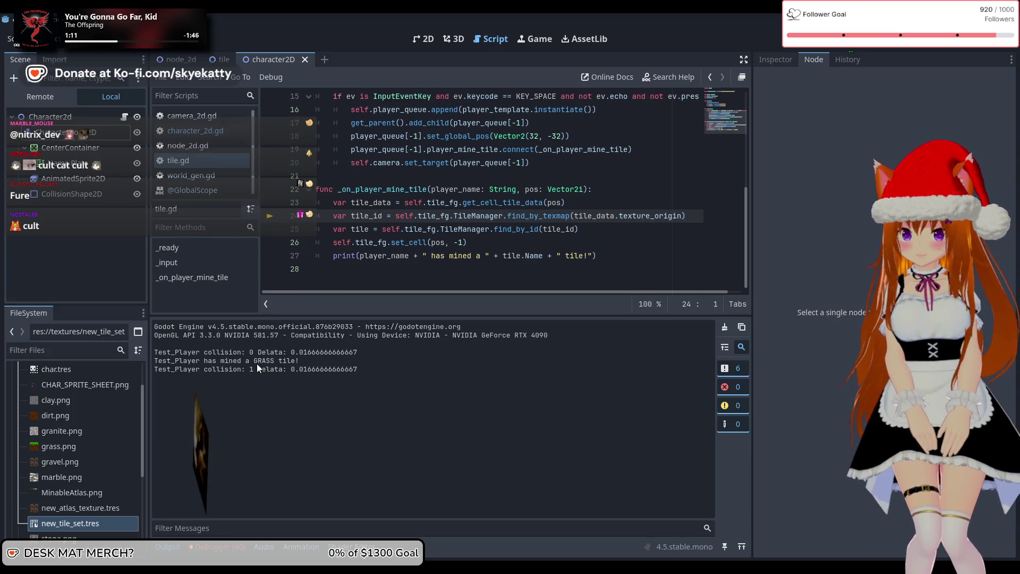
Check the player name in the collision log lines, then return to character_2d.gd.
left_click_drag(162, 368, 192, 369)
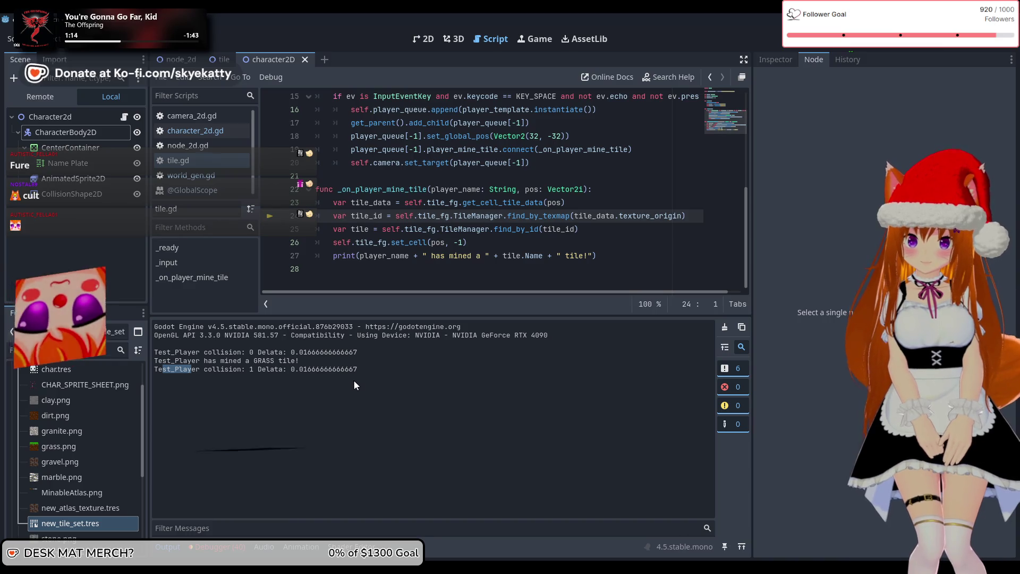
left_click(360, 369)
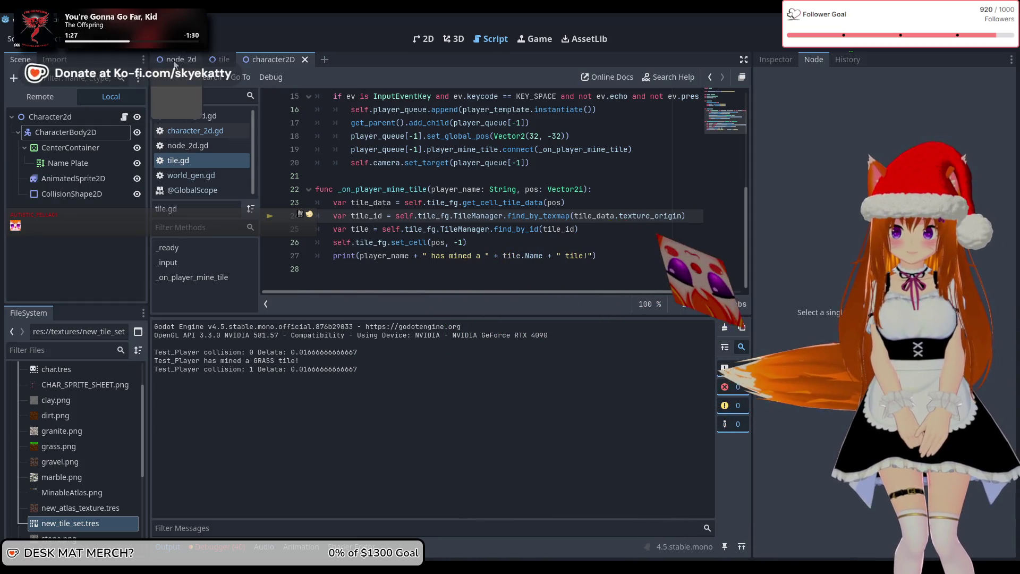
left_click(196, 130)
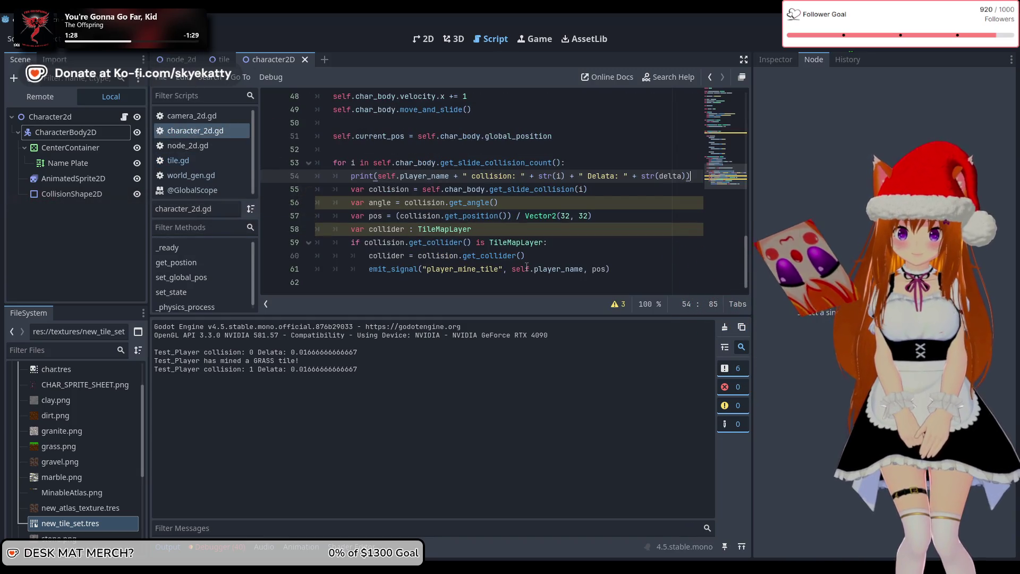
On line 54, replace " Delata: " with " of " and delta with get_slide_collision_count().
left_click(625, 176)
left_click_drag(625, 176, 584, 177)
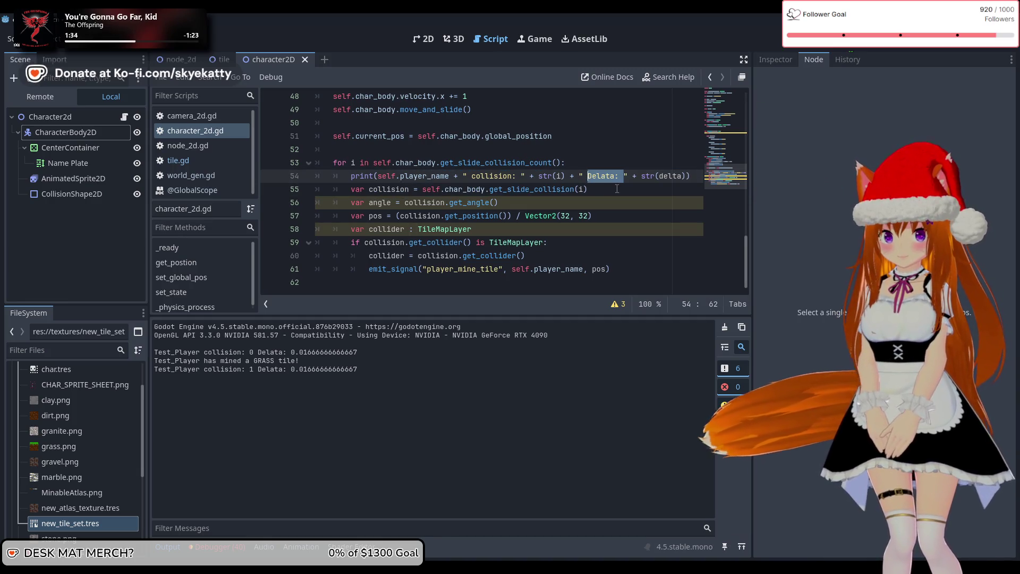
key("BackSpace")
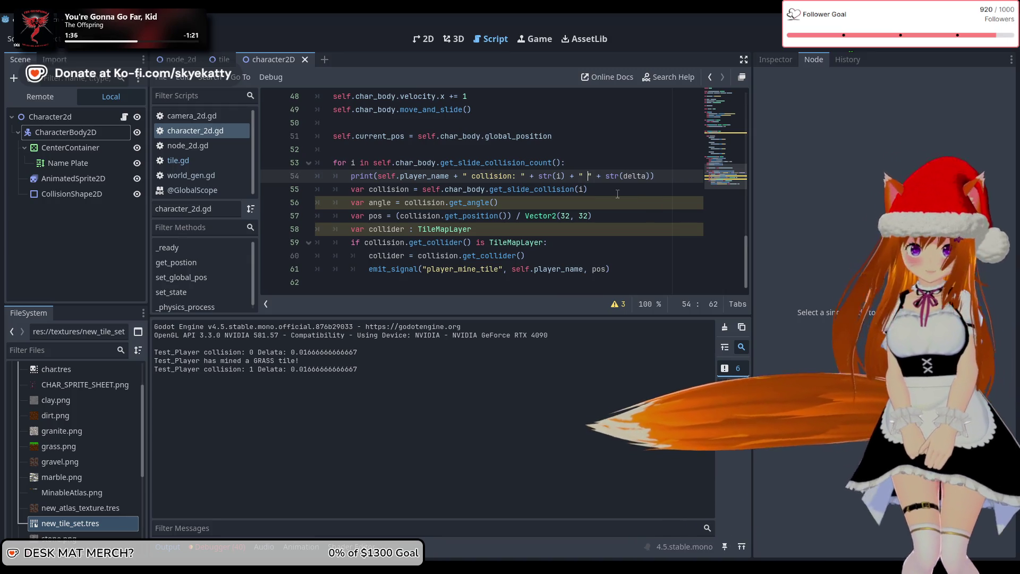
type("of")
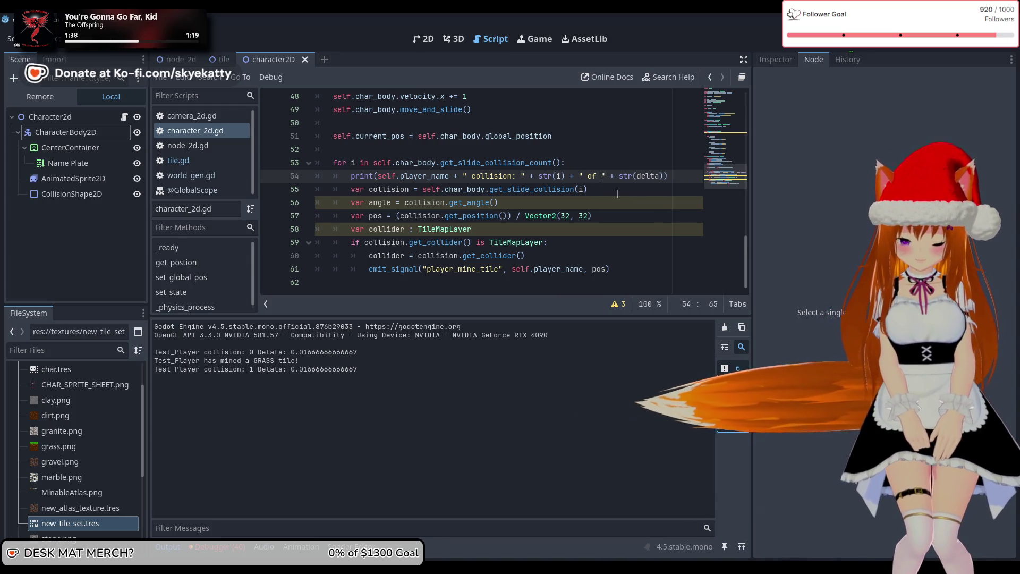
scroll(649, 213, "up", 1)
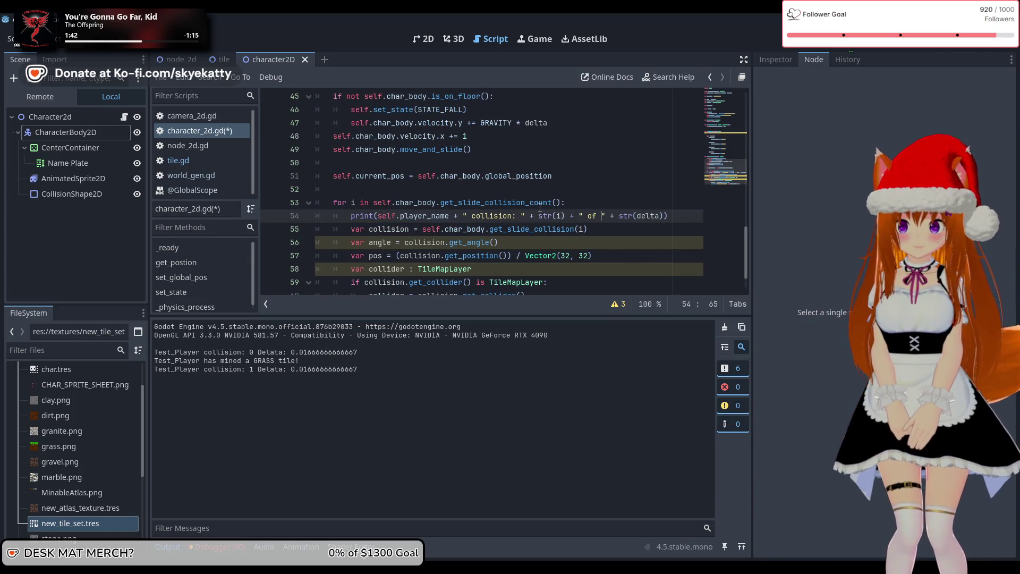
left_click_drag(562, 202, 526, 201)
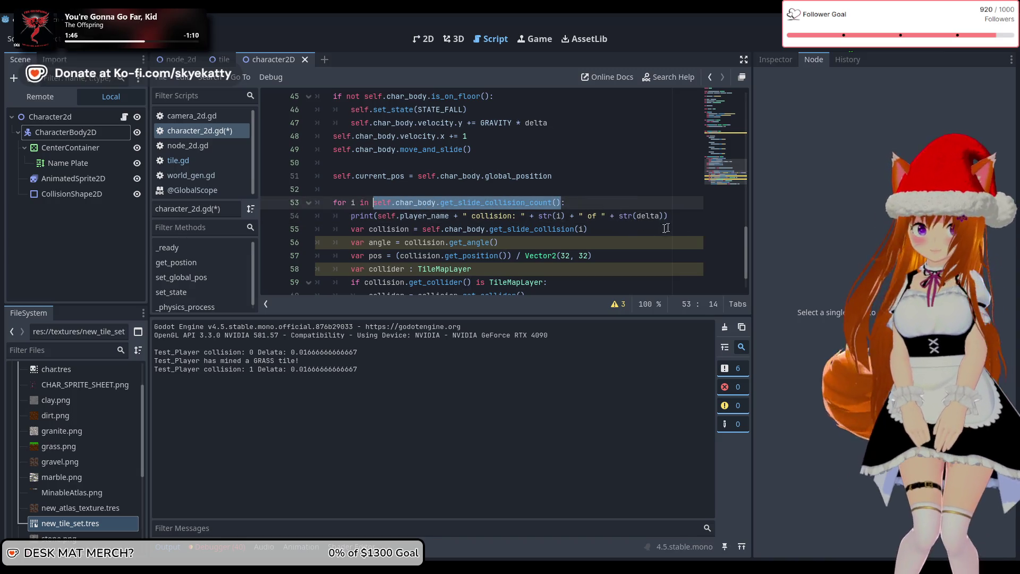
left_click(665, 216)
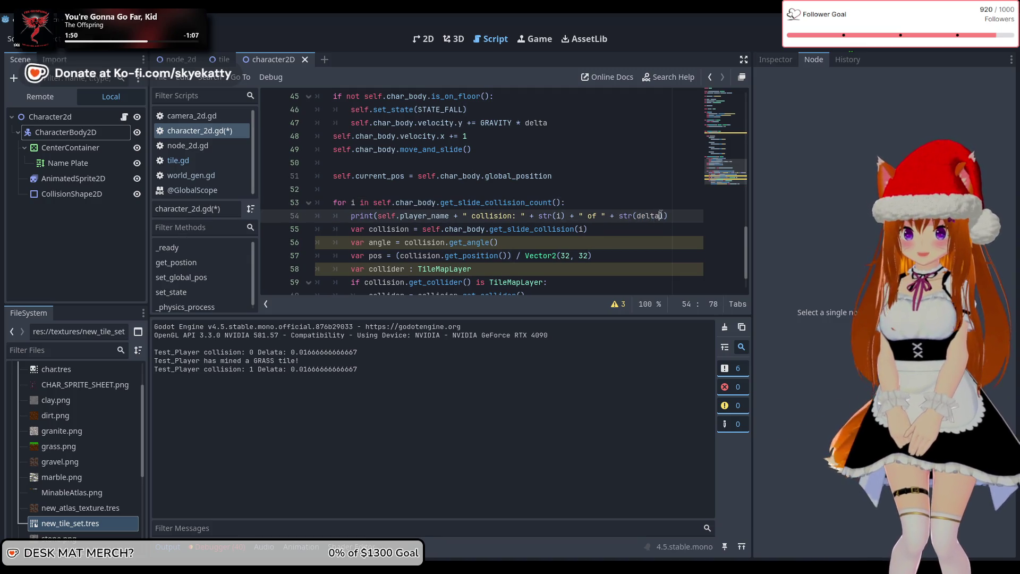
type("self.char_body.get_slide_collision_count()")
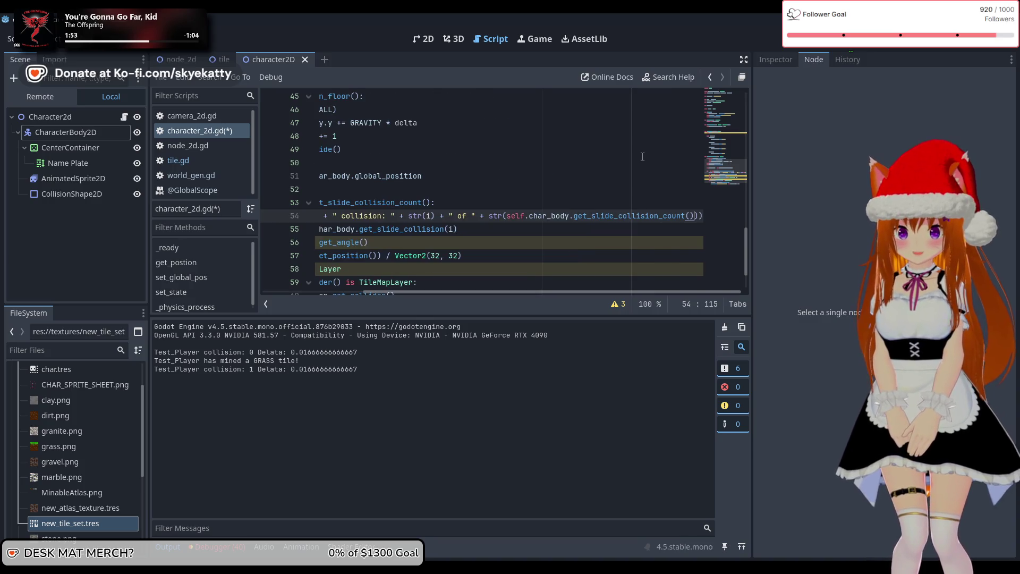
Stop and rerun the game, showing the Output log with the 'collision: 0 of 3' lines.
left_click(595, 162)
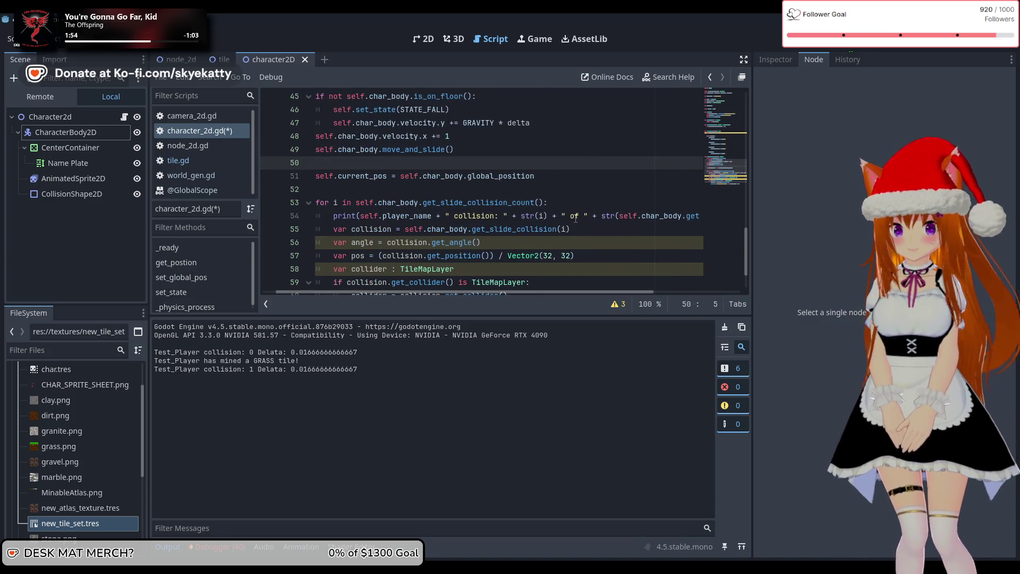
key("F8")
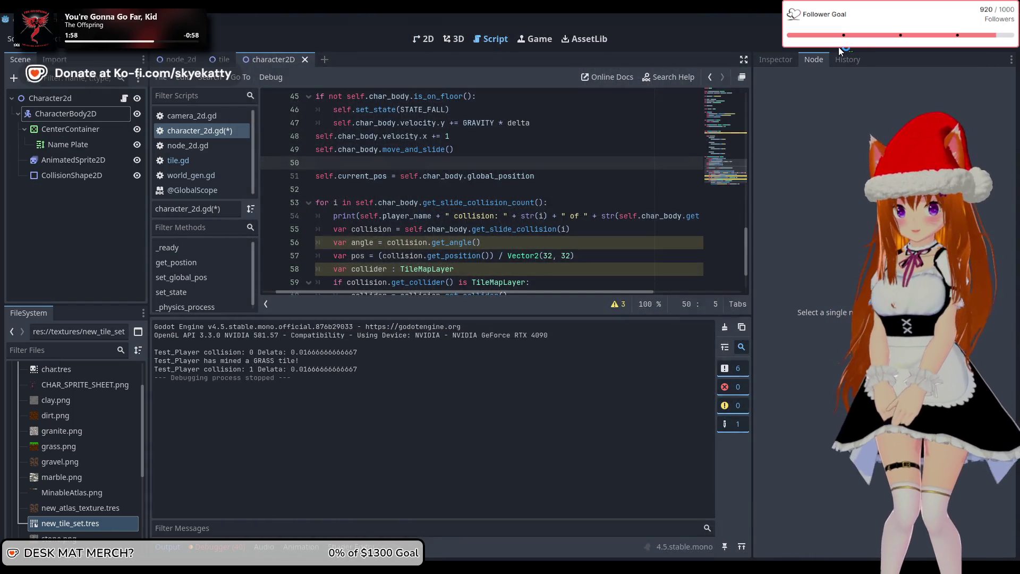
left_click(838, 46)
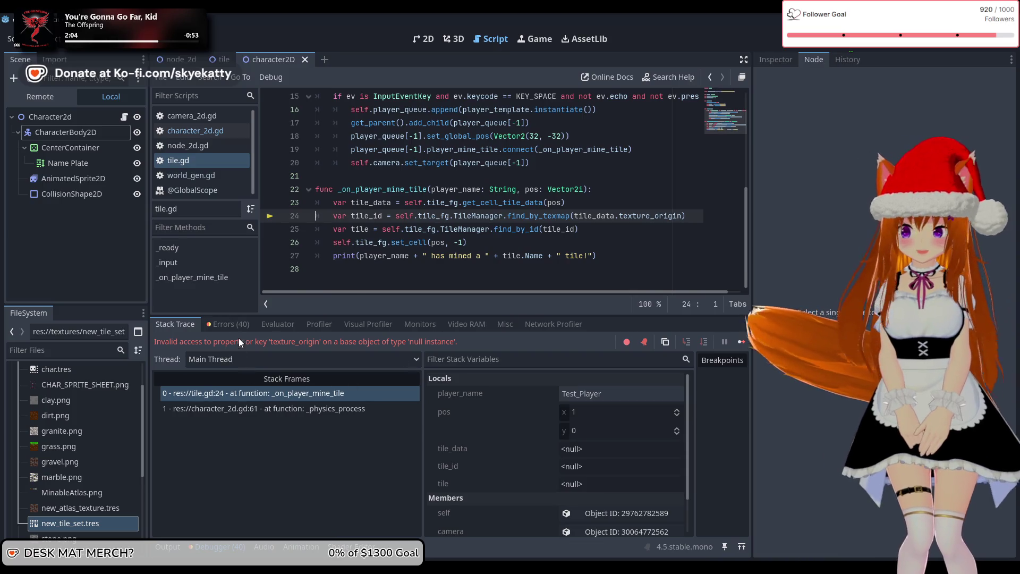
left_click(165, 547)
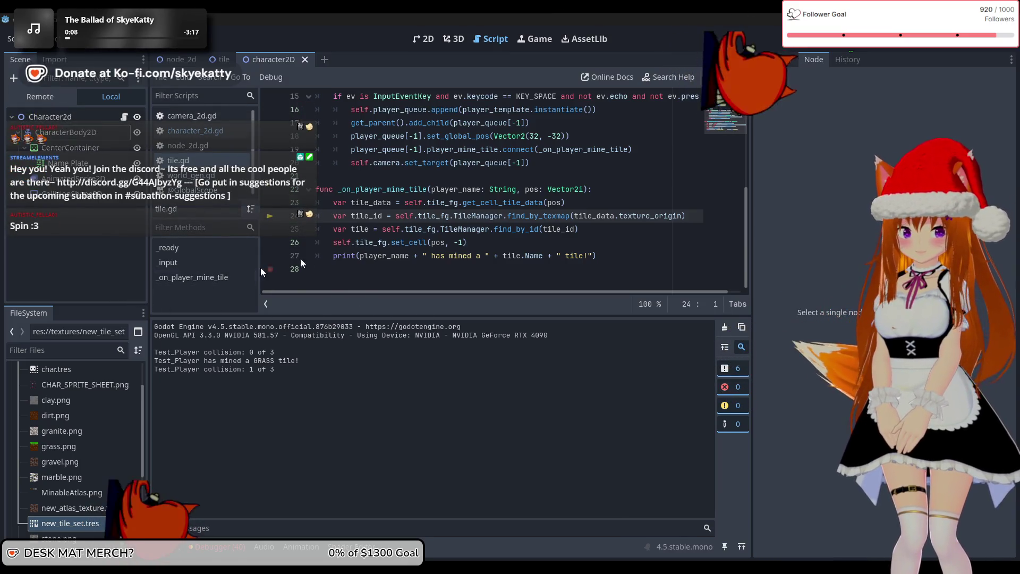
mouse_move(478, 202)
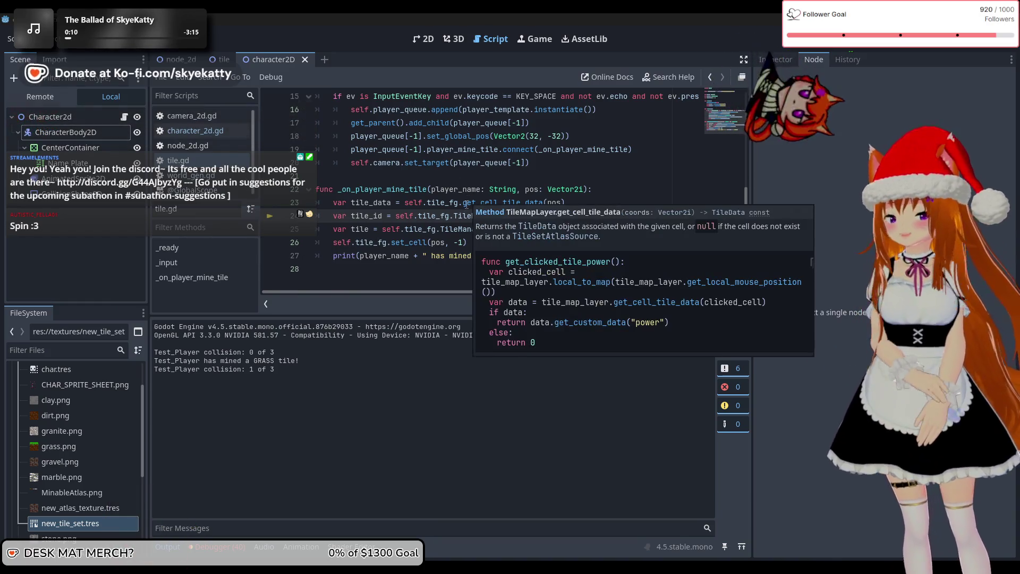
scroll(428, 255, "up", 3)
scroll(428, 255, "down", 2)
scroll(428, 255, "down", 1)
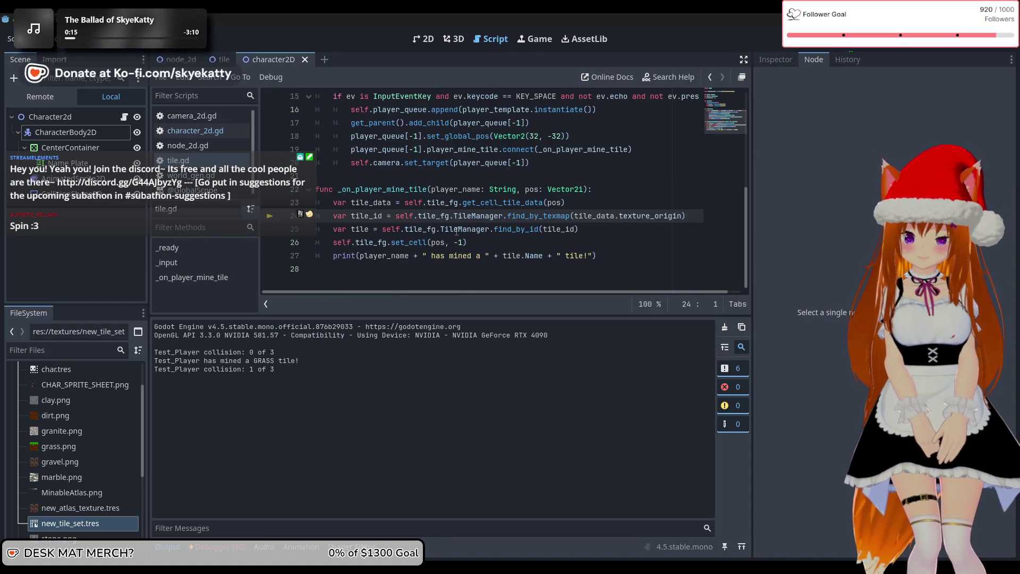
scroll(478, 232, "up", 3)
scroll(525, 232, "down", 3)
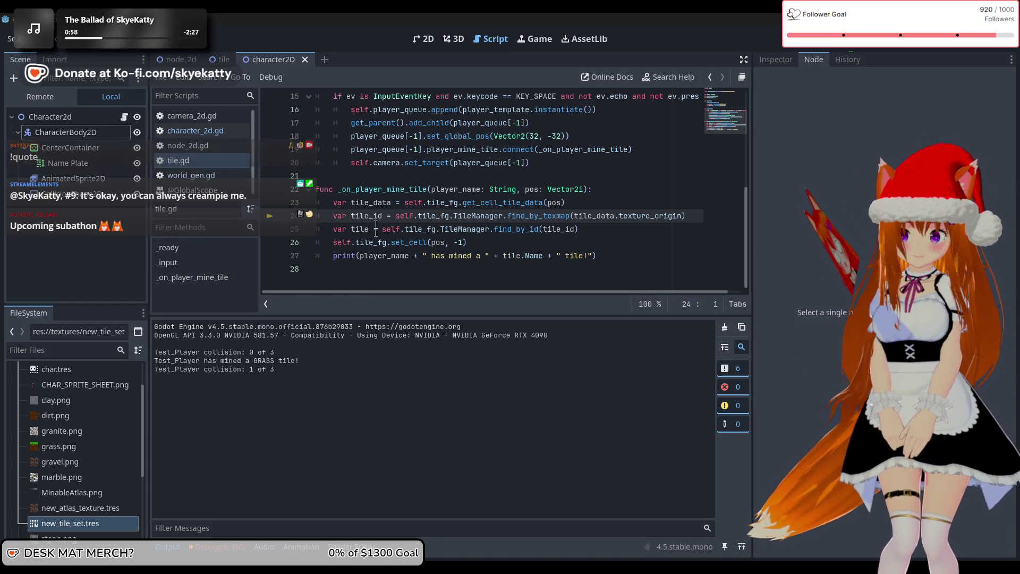
left_click(369, 279)
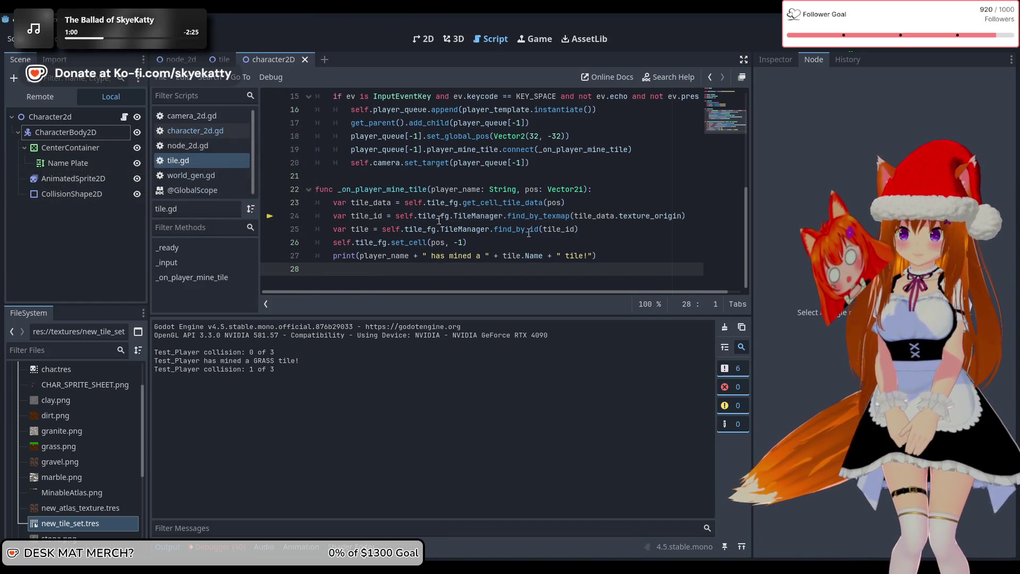
mouse_move(361, 220)
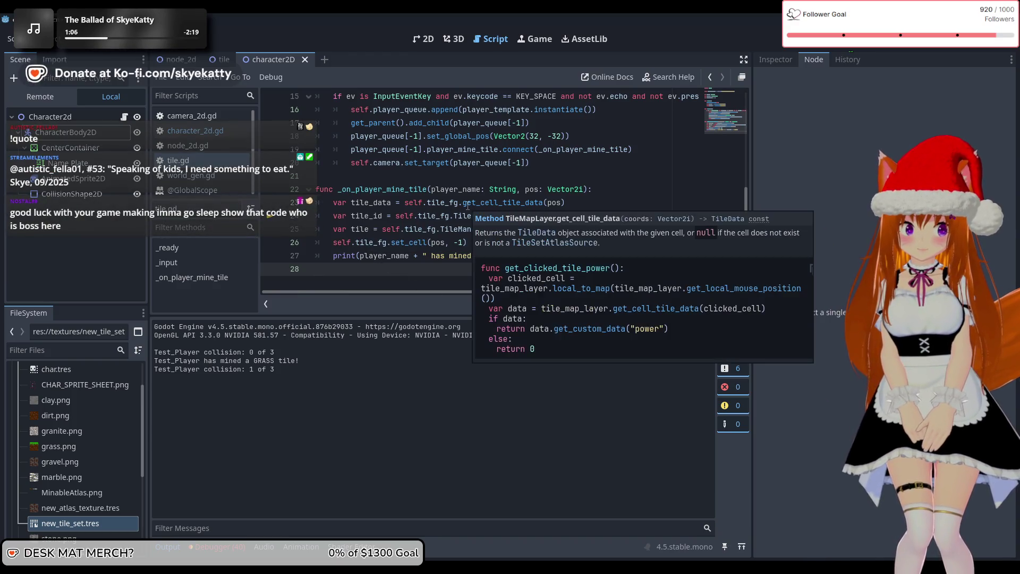
left_click(551, 191)
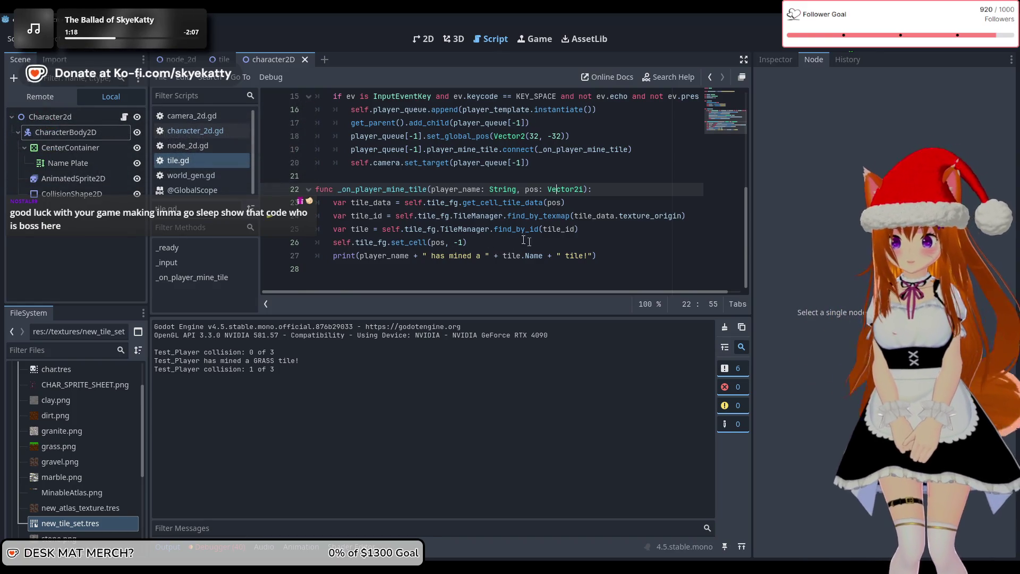
mouse_move(371, 222)
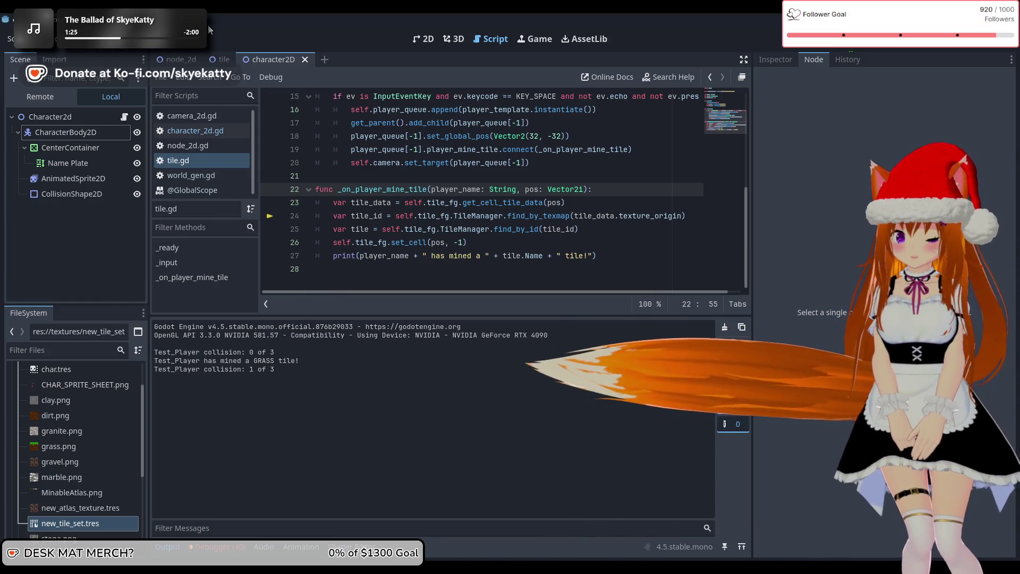
left_click(224, 60)
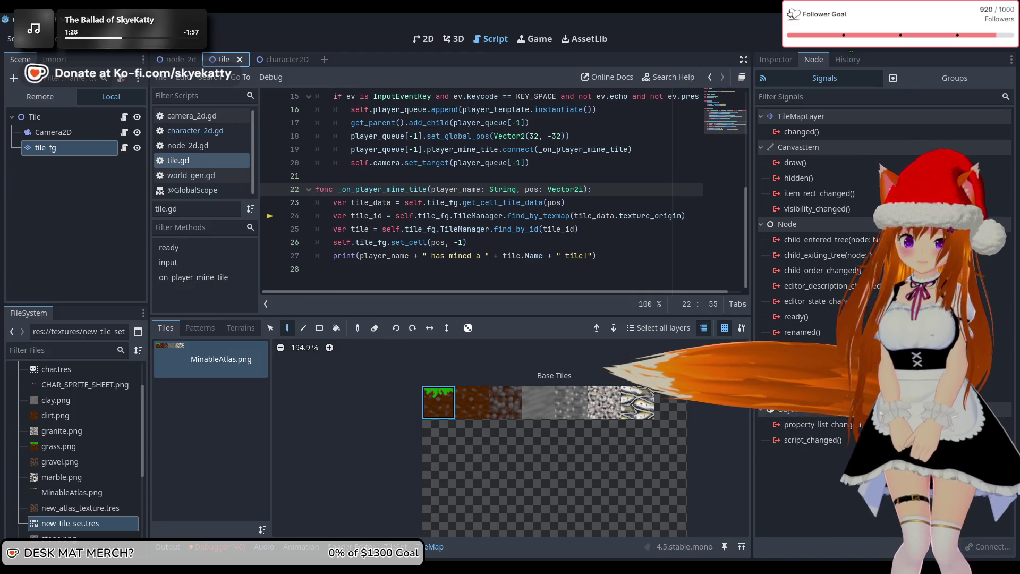
Switch from the character2D scene to node_2d and view camera_2d.gd.
left_click(272, 58)
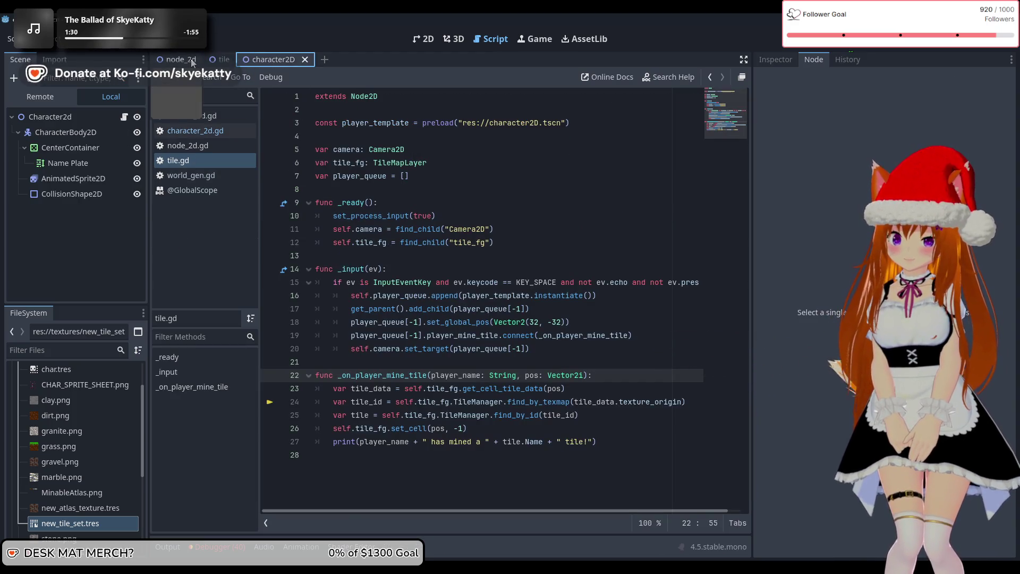
left_click(180, 58)
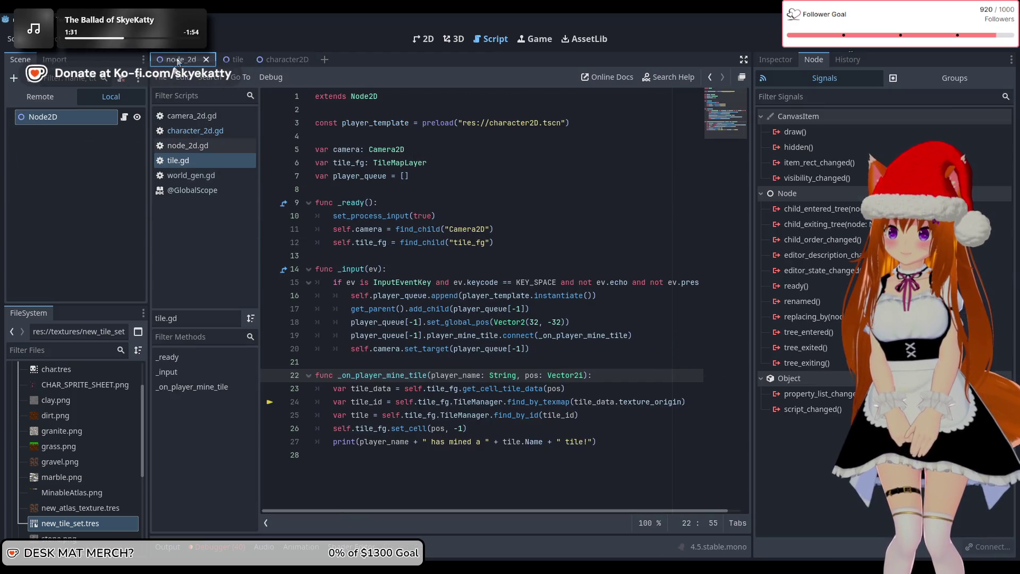
left_click(187, 117)
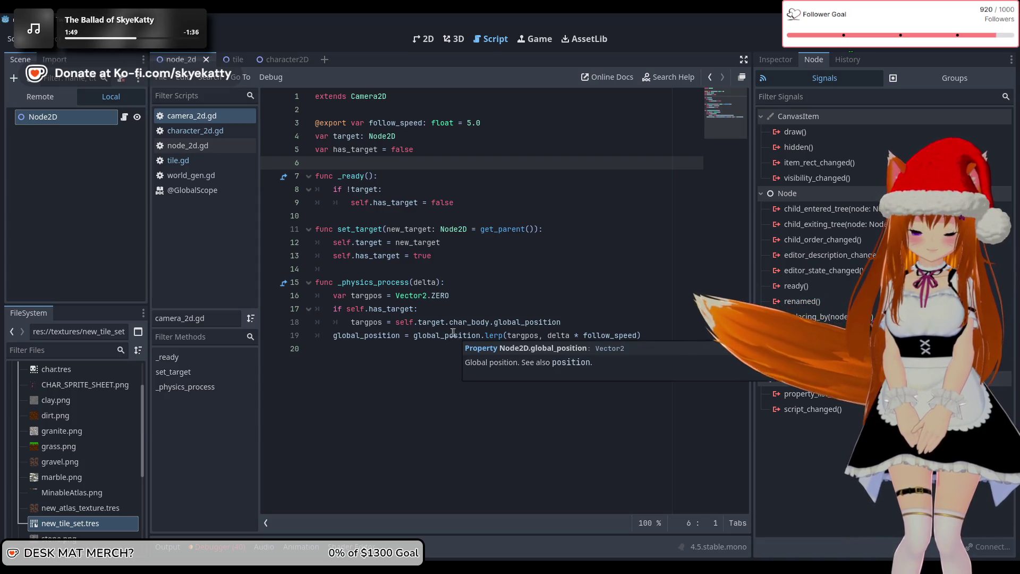
mouse_move(391, 332)
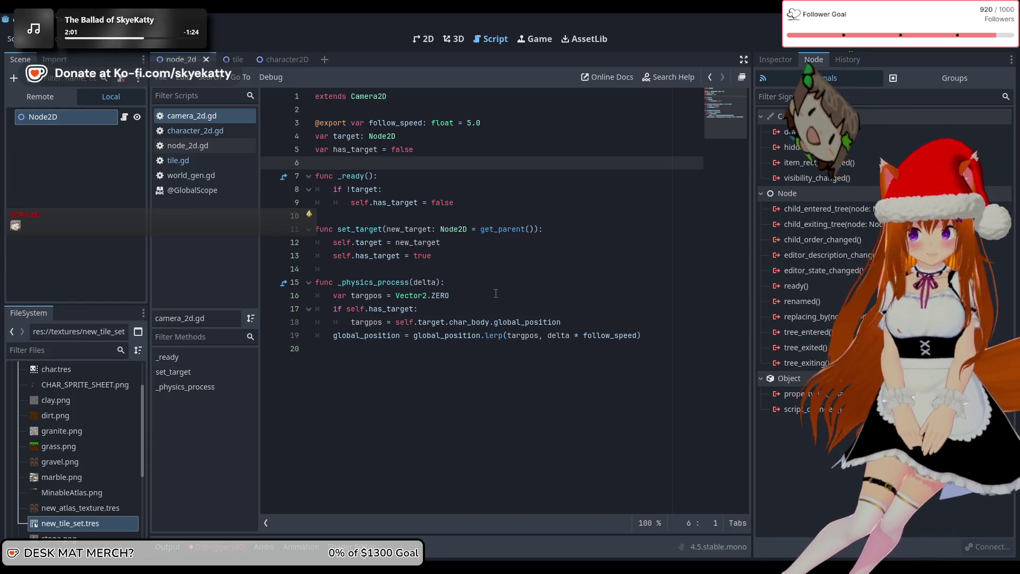
Open character_2d.gd and select the collision-count print statement on line 54.
left_click(197, 131)
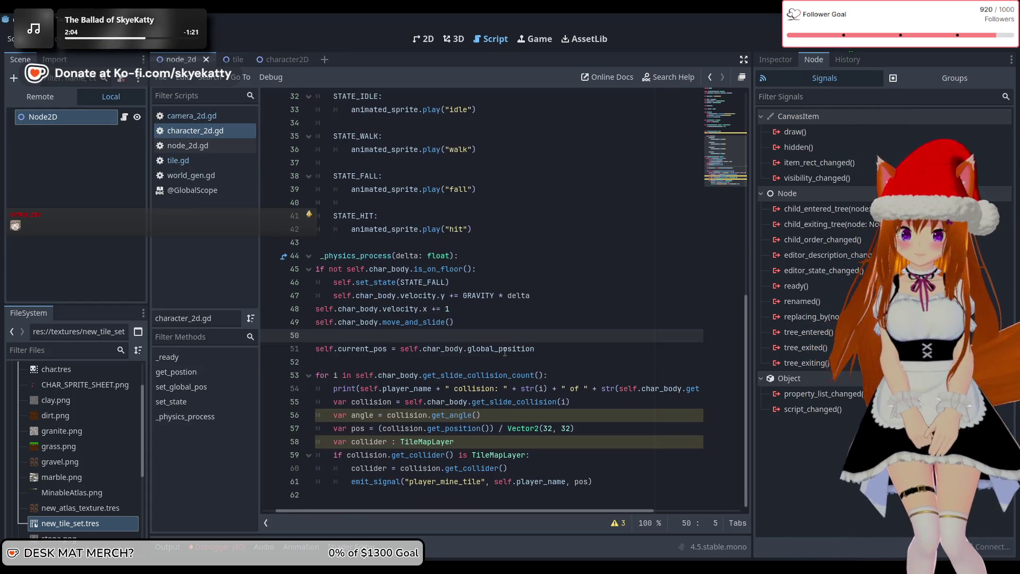
mouse_move(453, 439)
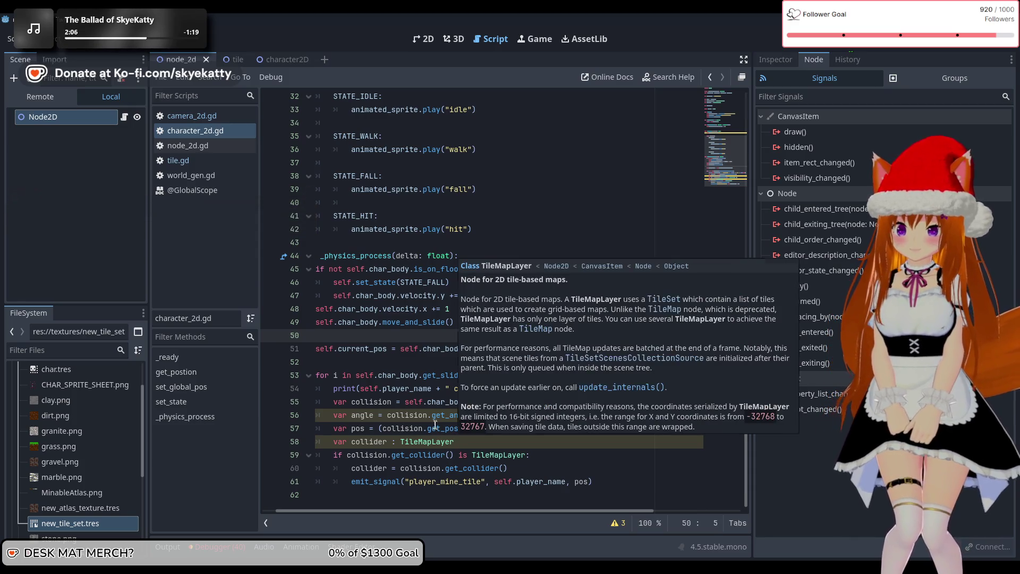
mouse_move(482, 422)
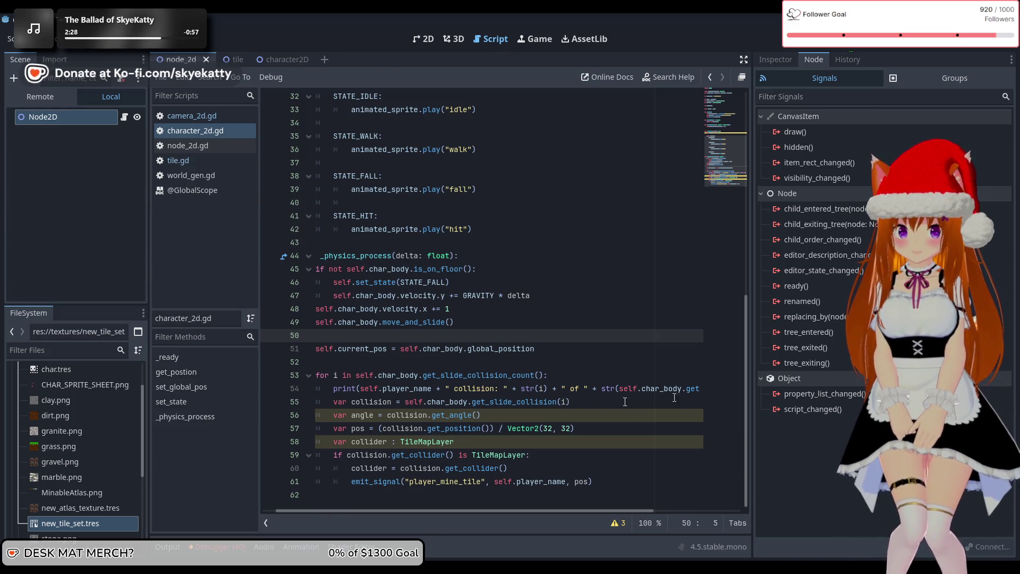
left_click_drag(333, 392, 708, 388)
key("ctrl+c")
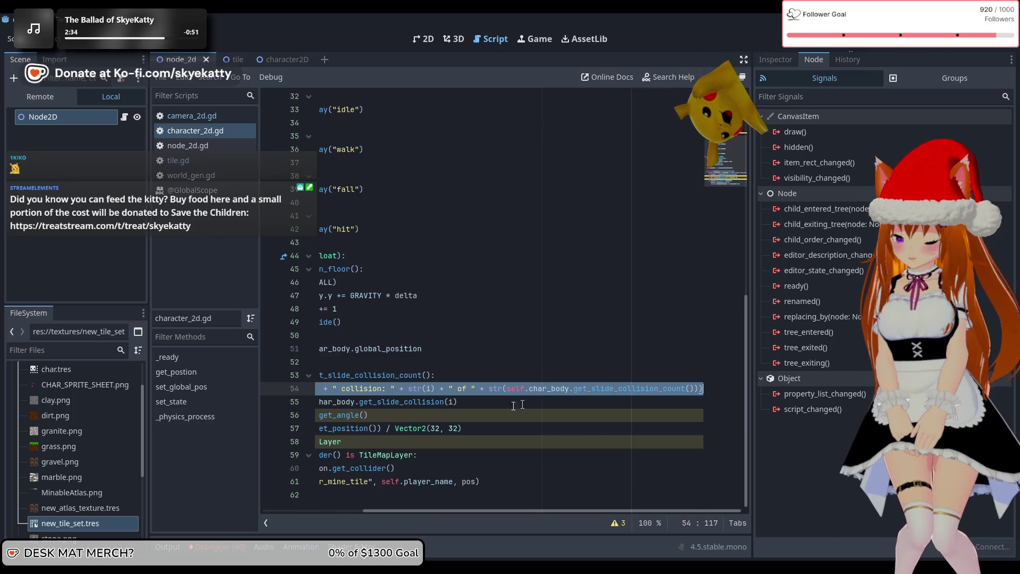
Move the collision print statement from line 54 to below the collider declaration.
key("BackSpace")
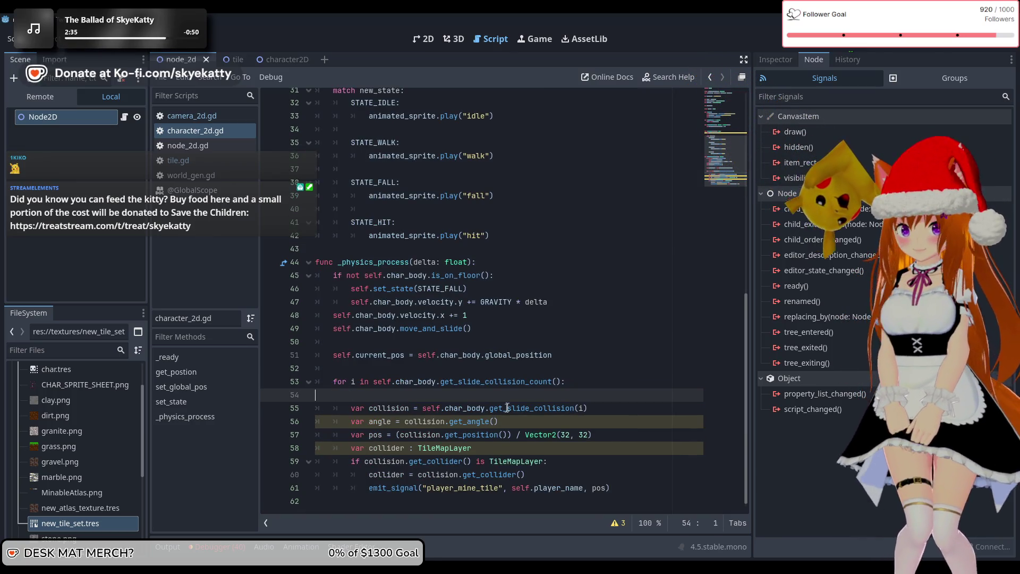
key("BackSpace")
left_click(621, 431)
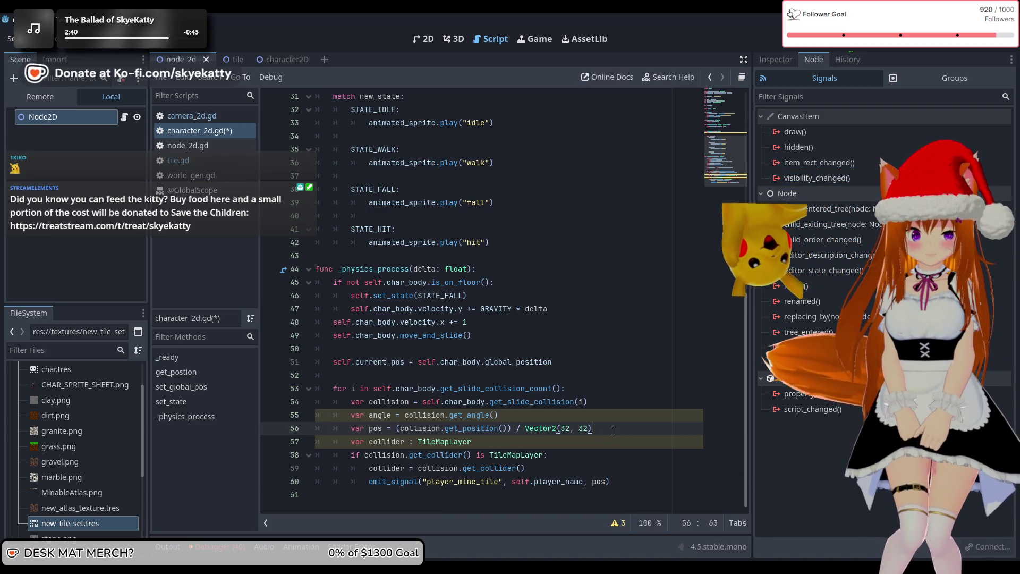
left_click(609, 443)
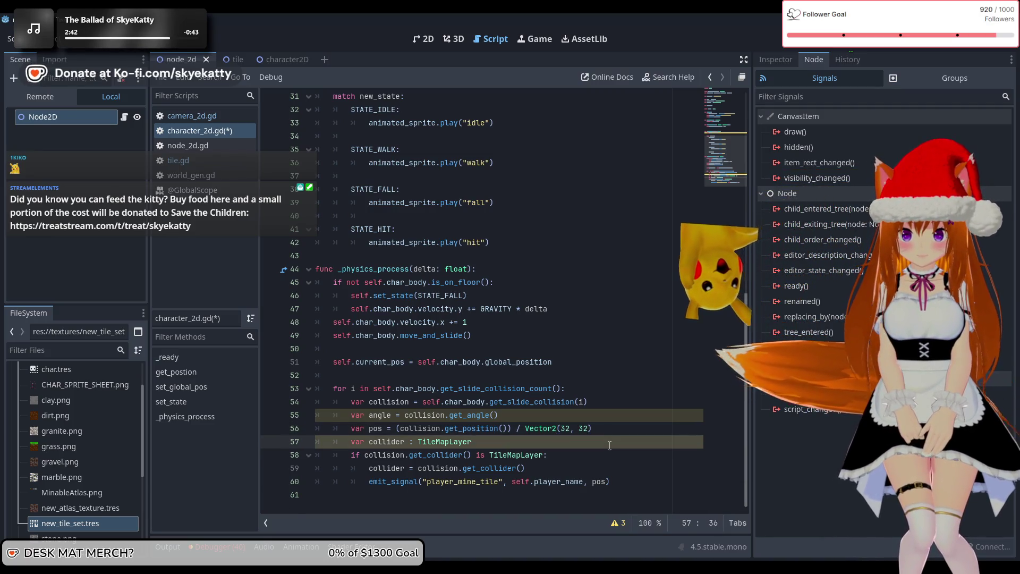
key("Return")
key("Return")
key("ctrl+v")
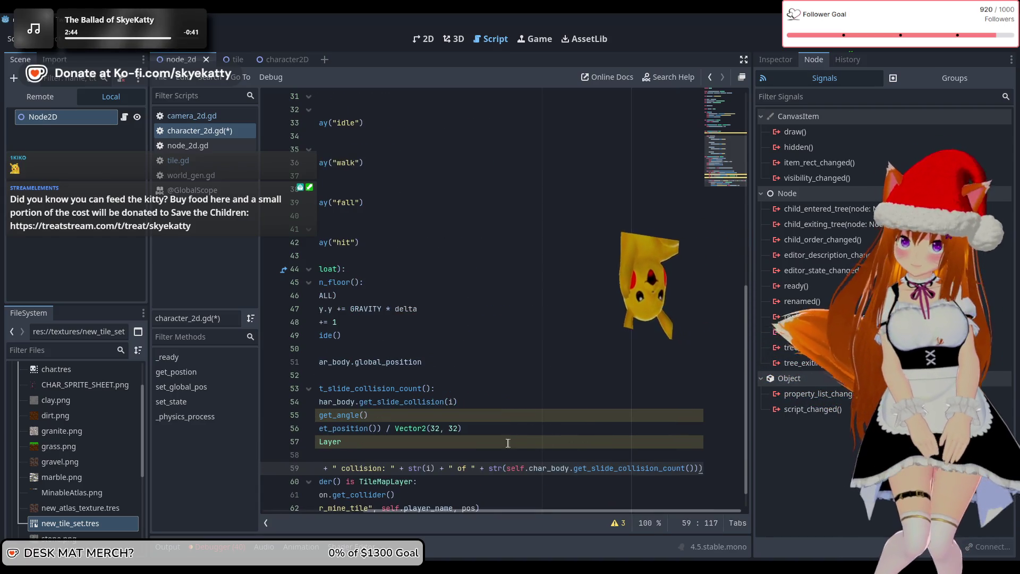
left_click_drag(624, 468, 315, 454)
key("Right")
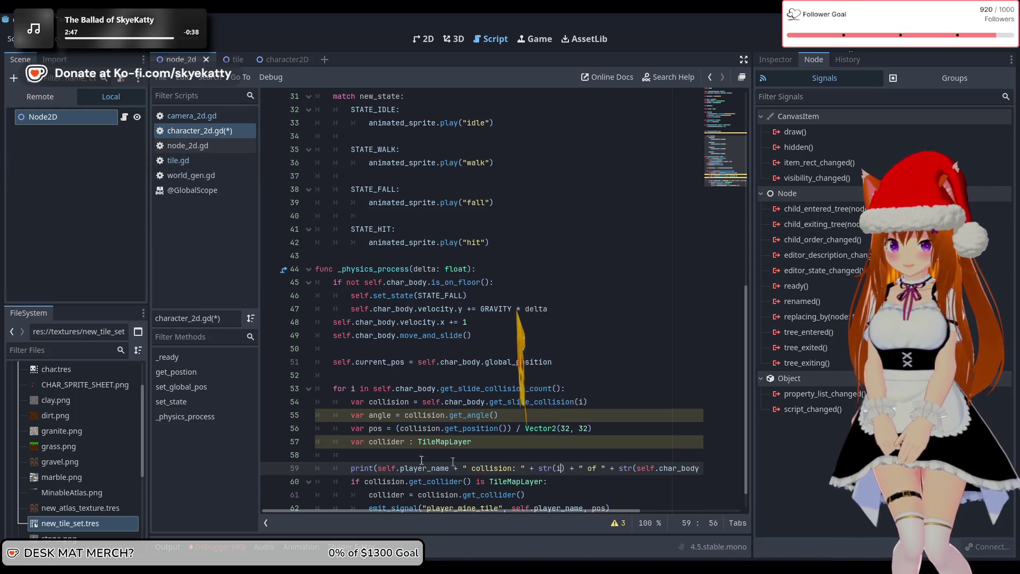
Append " @ " + str(pos) to the collision print on line 59.
mouse_move(374, 468)
left_mouse_down()
mouse_move(728, 470)
mouse_move(565, 470)
left_mouse_up()
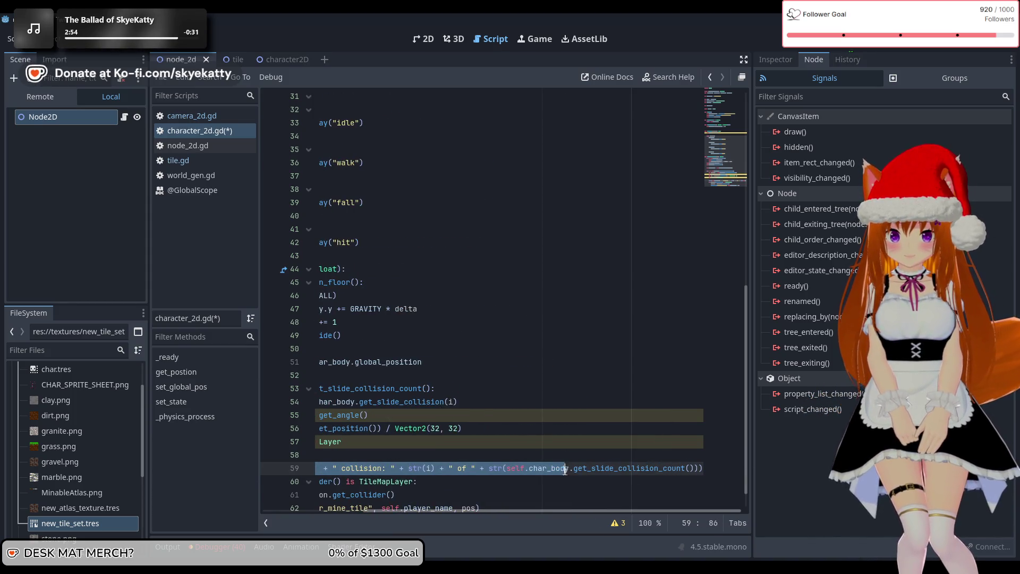
left_click(695, 472)
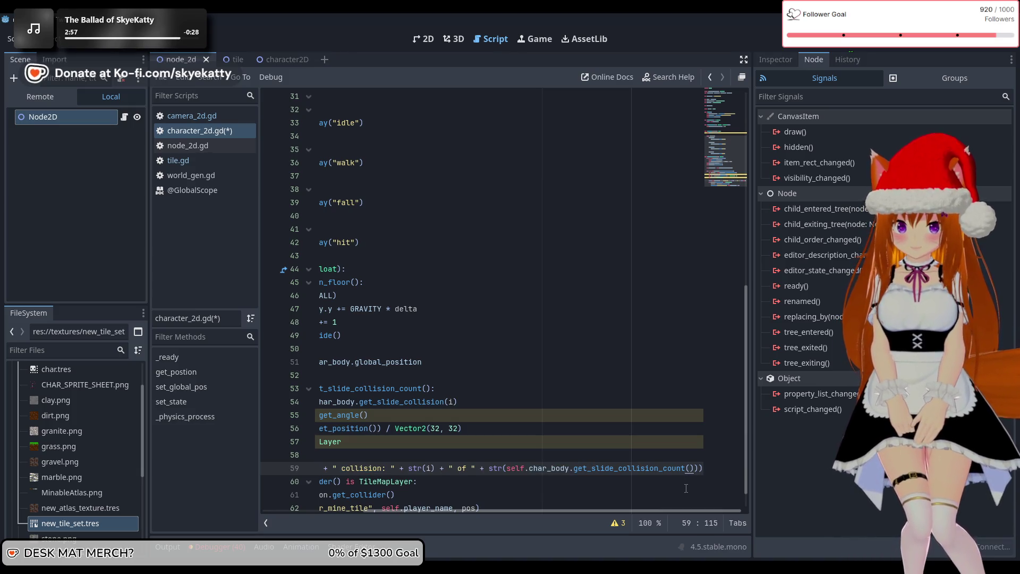
type("+ ")
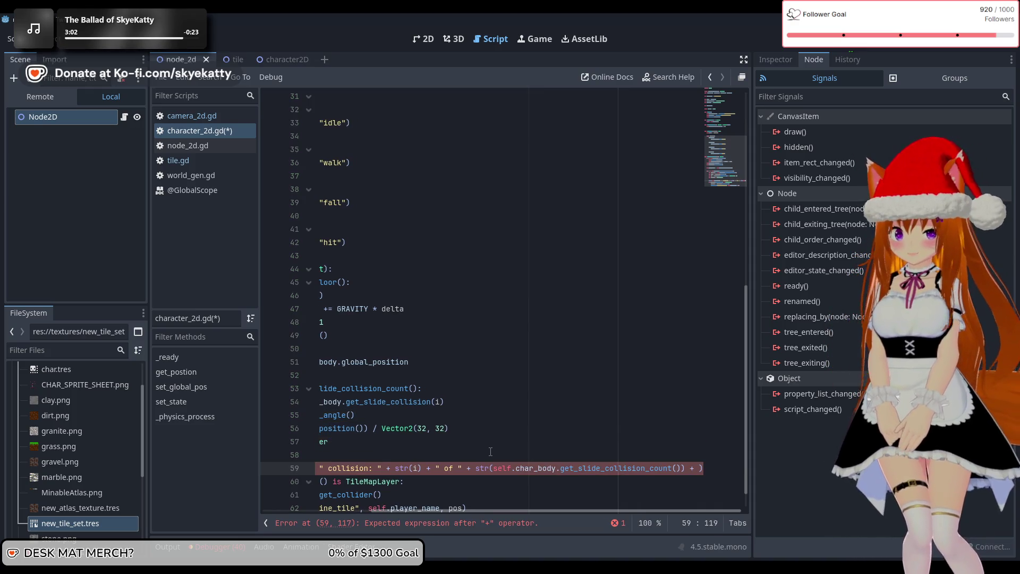
type("\" ")
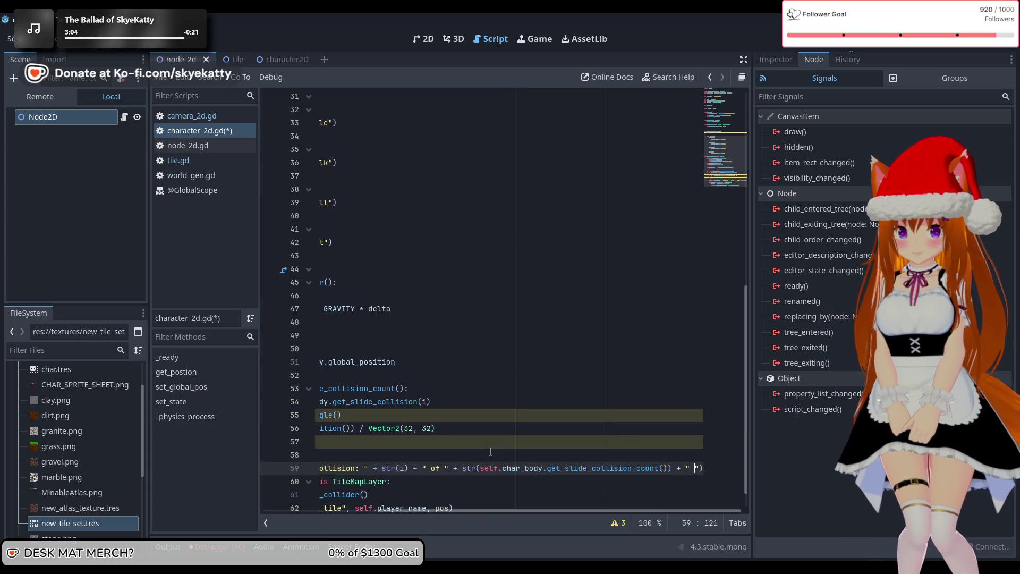
type("@")
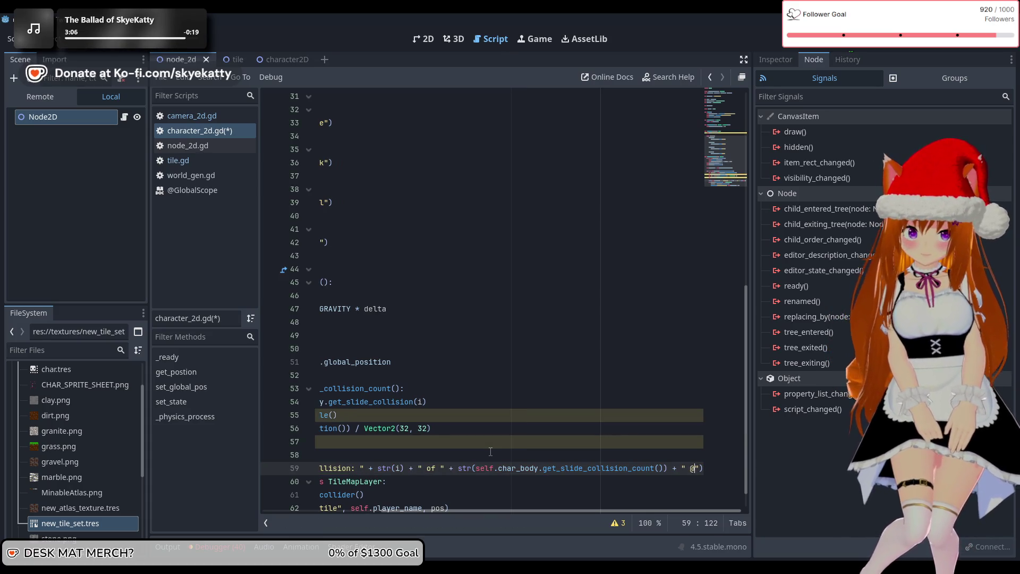
type(" \" ")
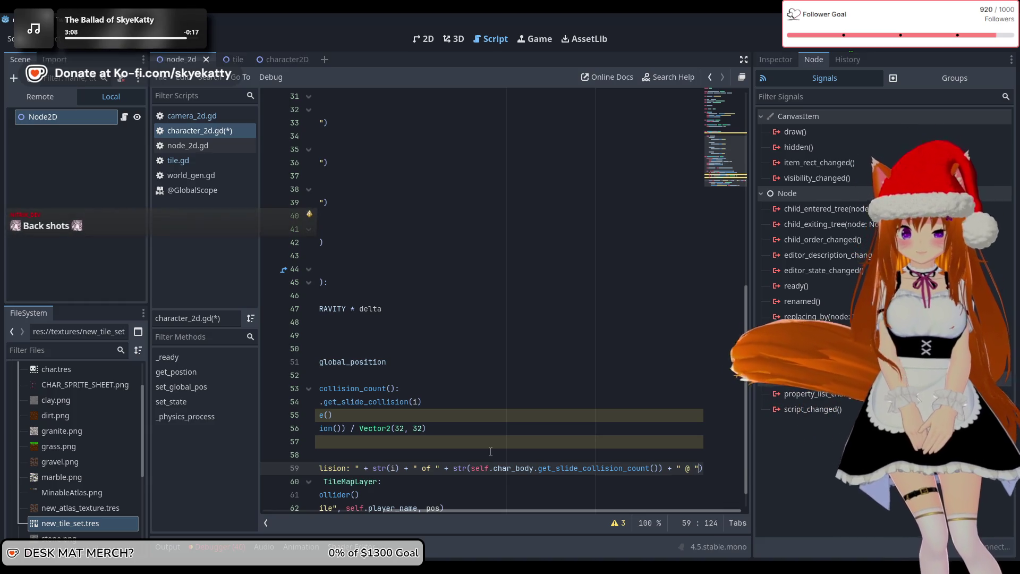
type("+")
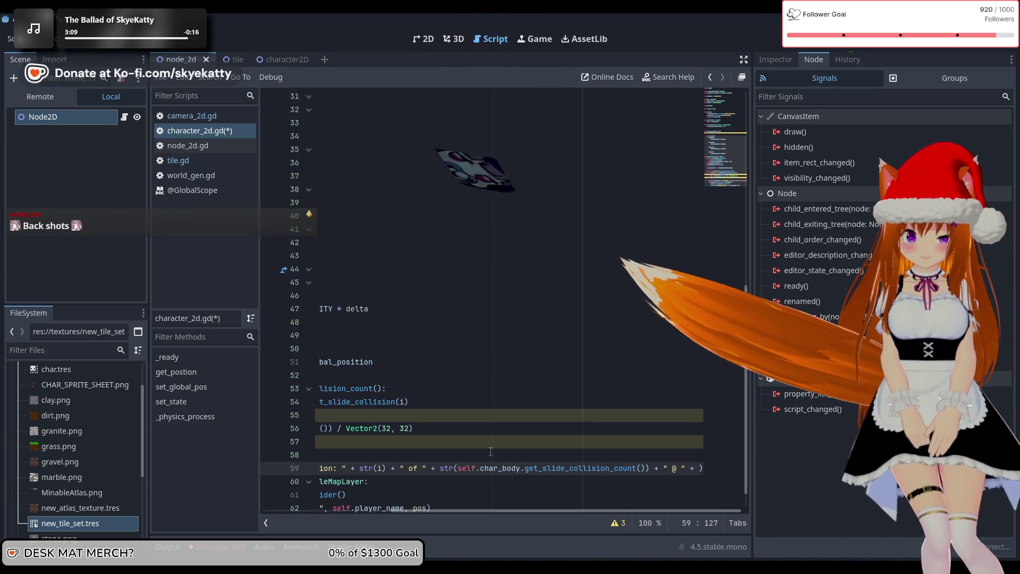
key("BackSpace")
key("BackSpace")
key("BackSpace")
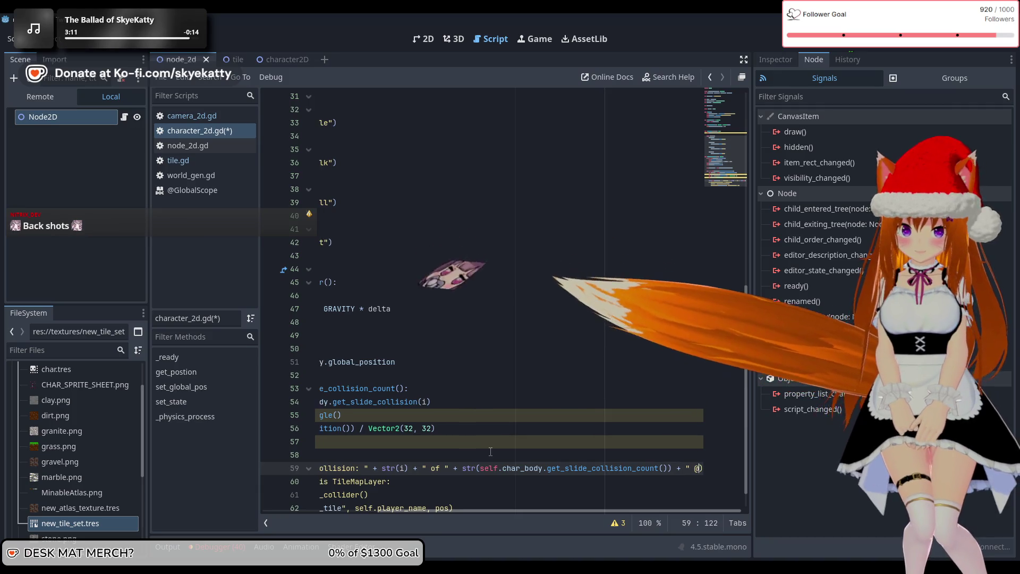
type("+ str")
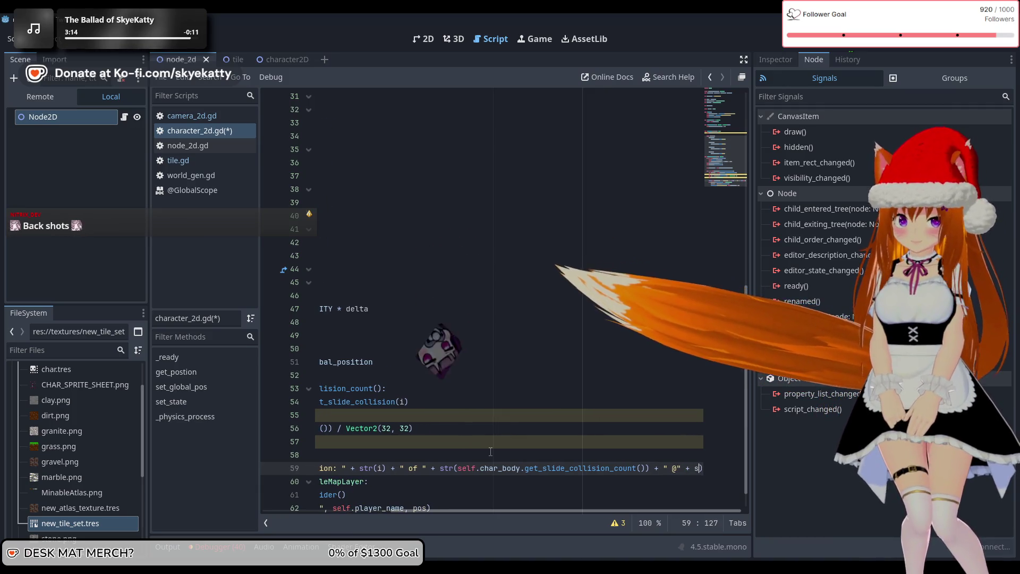
key("Return")
key("Left")
key("Left")
key("Left")
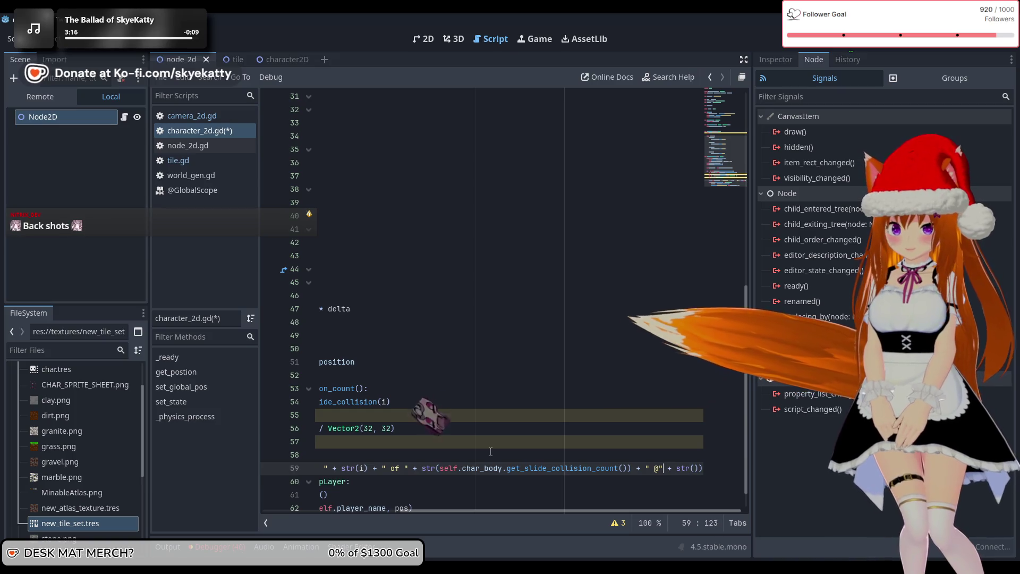
key("Right")
key("Right")
key("Right")
type("pos")
Review the finished collision print on line 59, then switch to the tile scene.
left_click(343, 465)
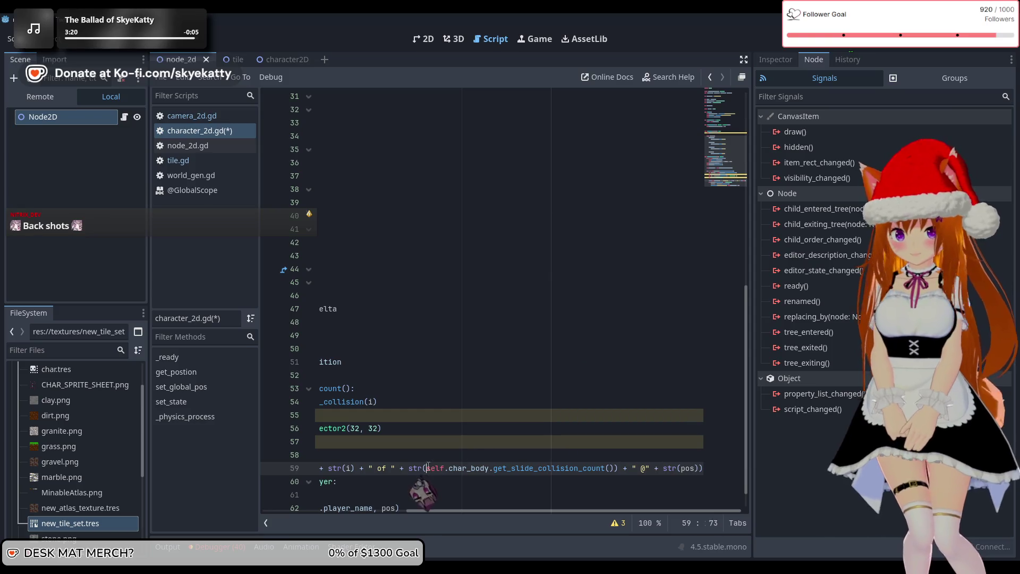
left_click_drag(343, 465, 301, 467)
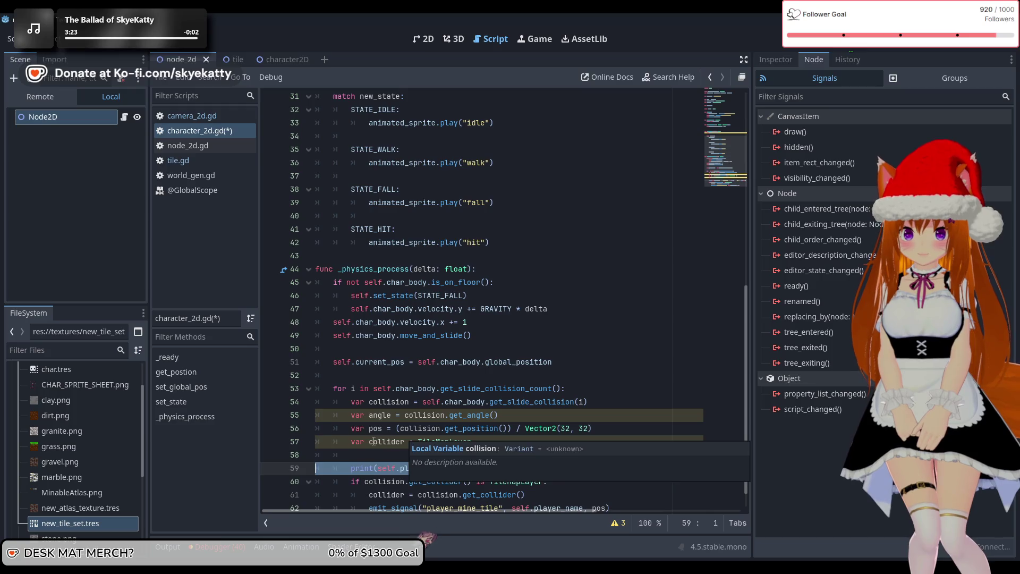
left_click(545, 455)
left_click_drag(620, 472, 719, 473)
left_click(701, 472)
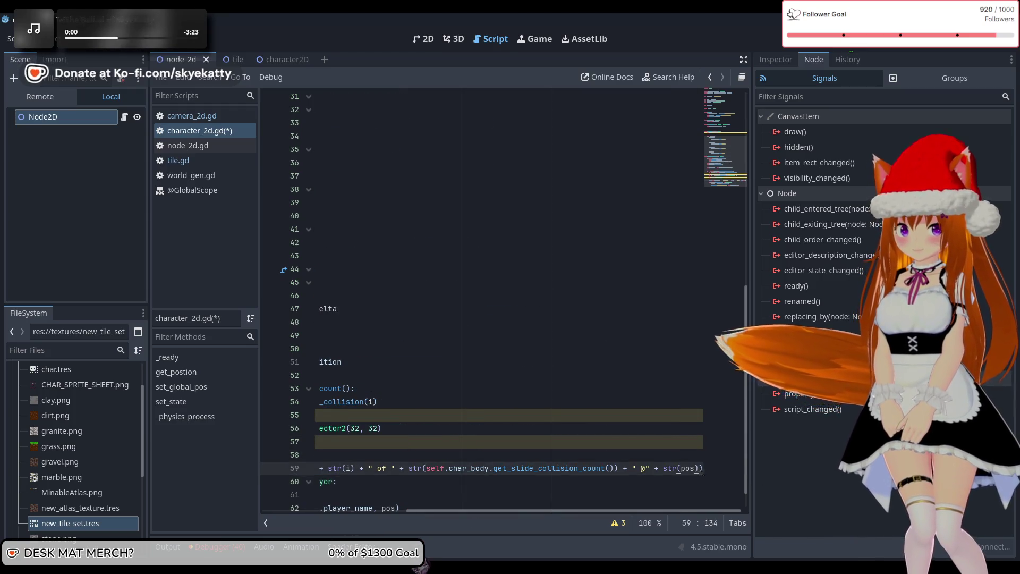
left_click(690, 448)
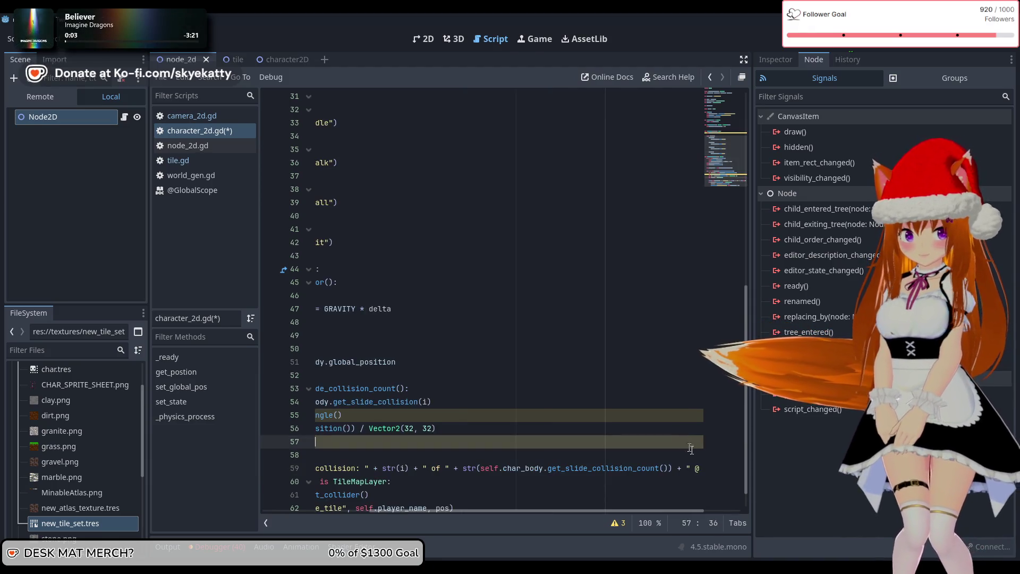
left_click(701, 468)
left_click(703, 468)
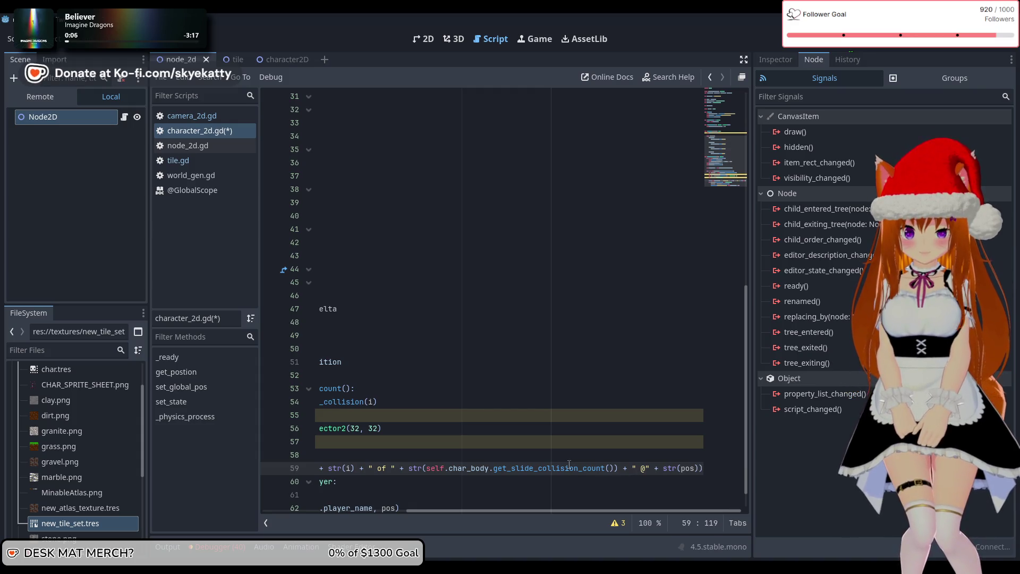
left_click_drag(563, 467, 221, 465)
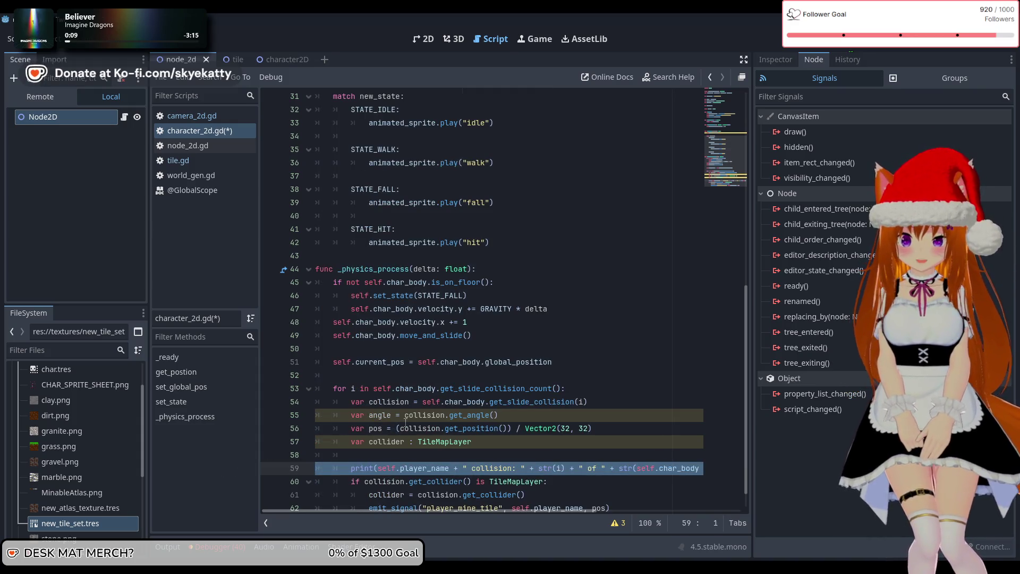
mouse_move(405, 422)
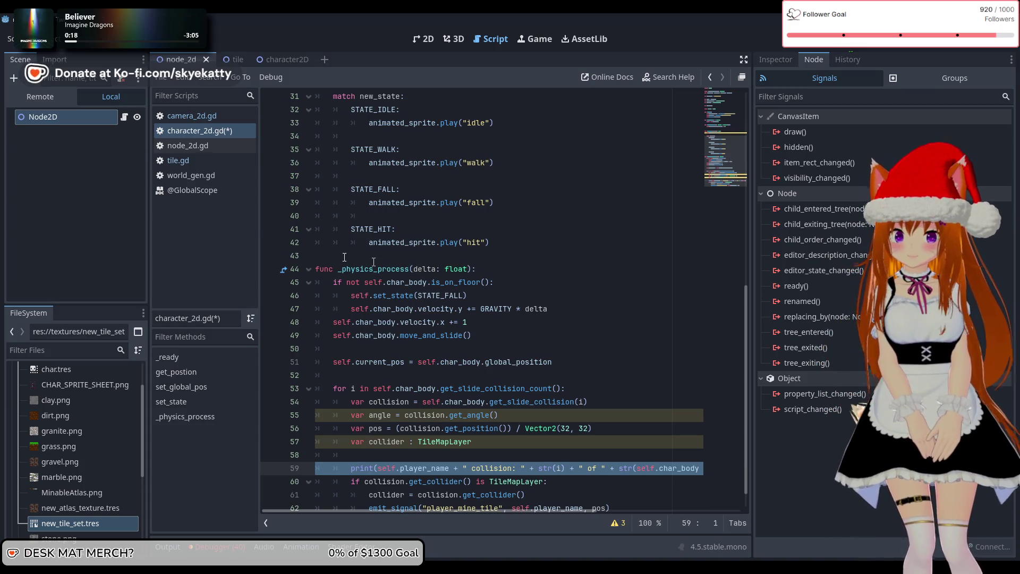
left_click(237, 60)
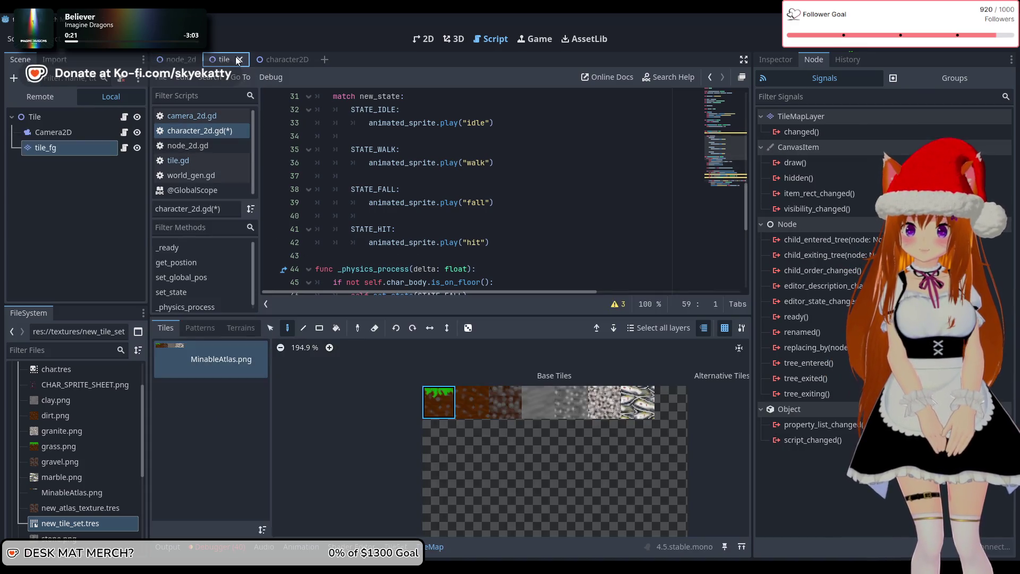
Comment out tile.gd's lookup lines 23–25 and the mining print on line 27, then rerun the game.
key("ctrl+shift+Tab")
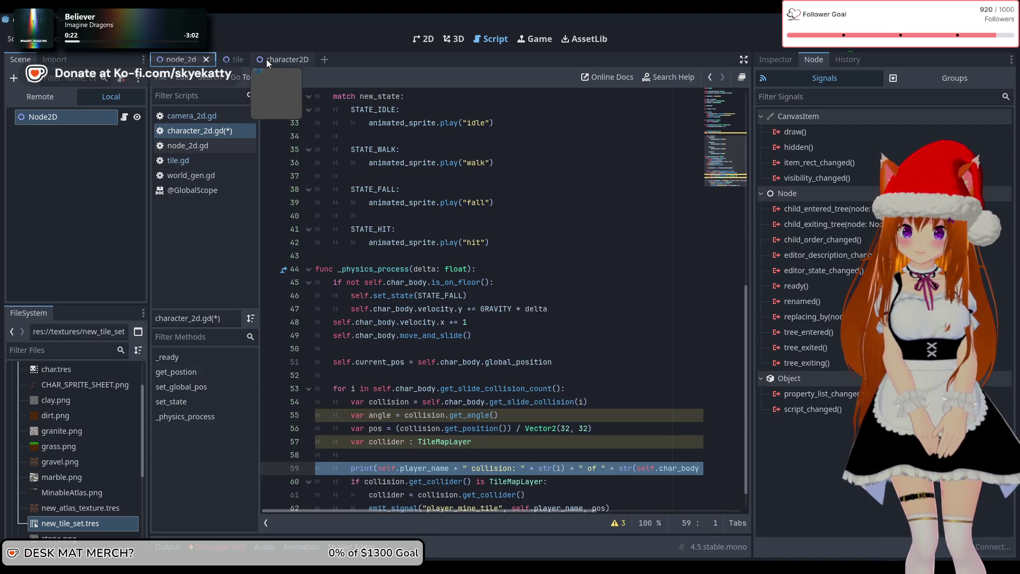
left_click(187, 160)
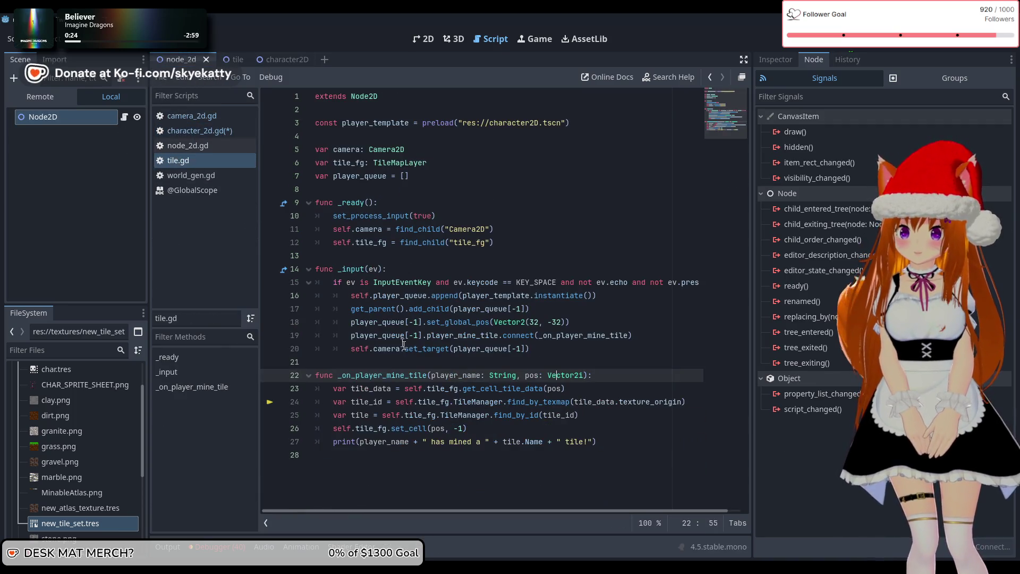
left_click(314, 390)
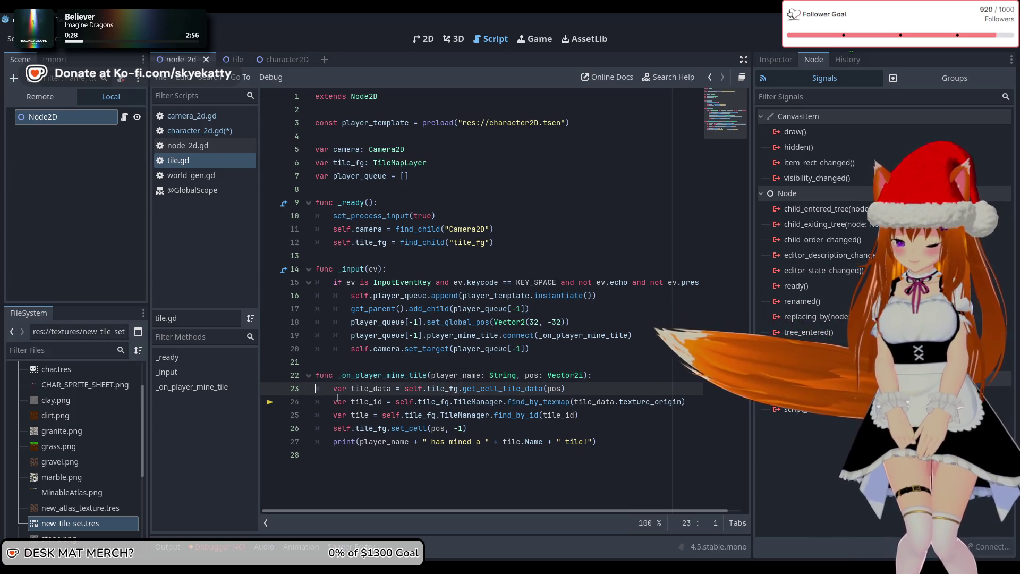
left_click(335, 394)
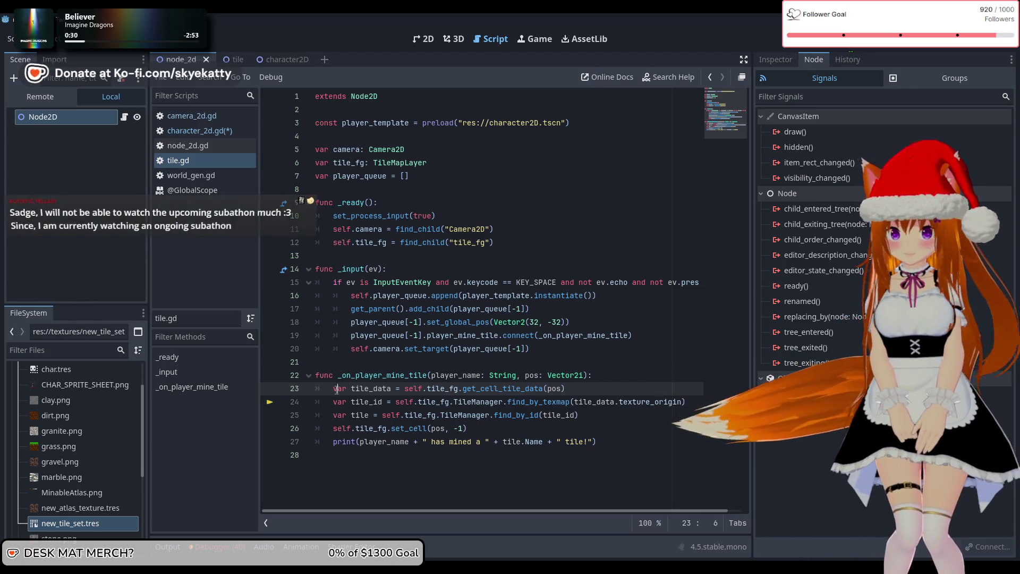
type("#")
left_click(336, 406)
type("#")
left_click(335, 420)
type("#")
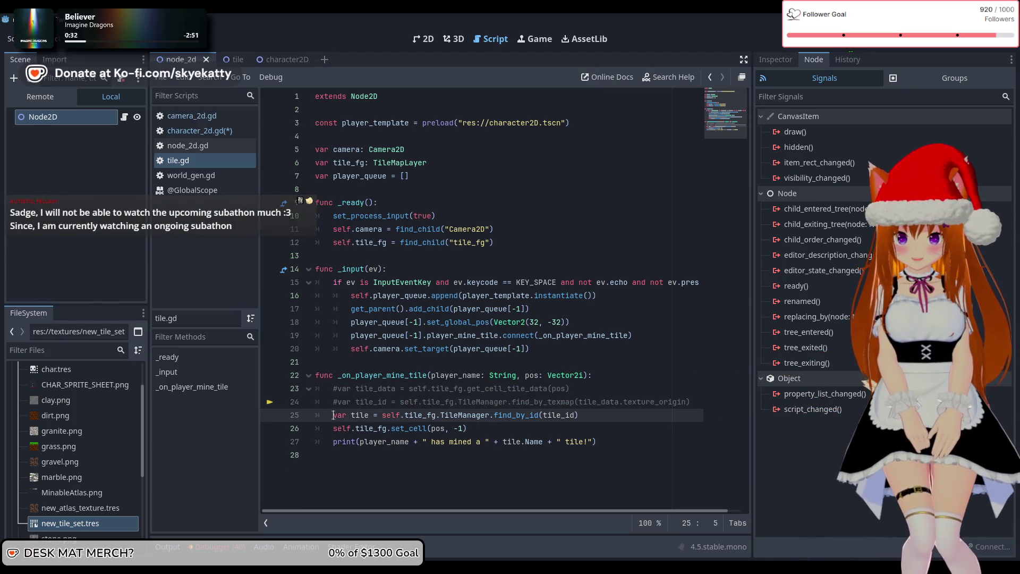
left_click(336, 441)
type("#")
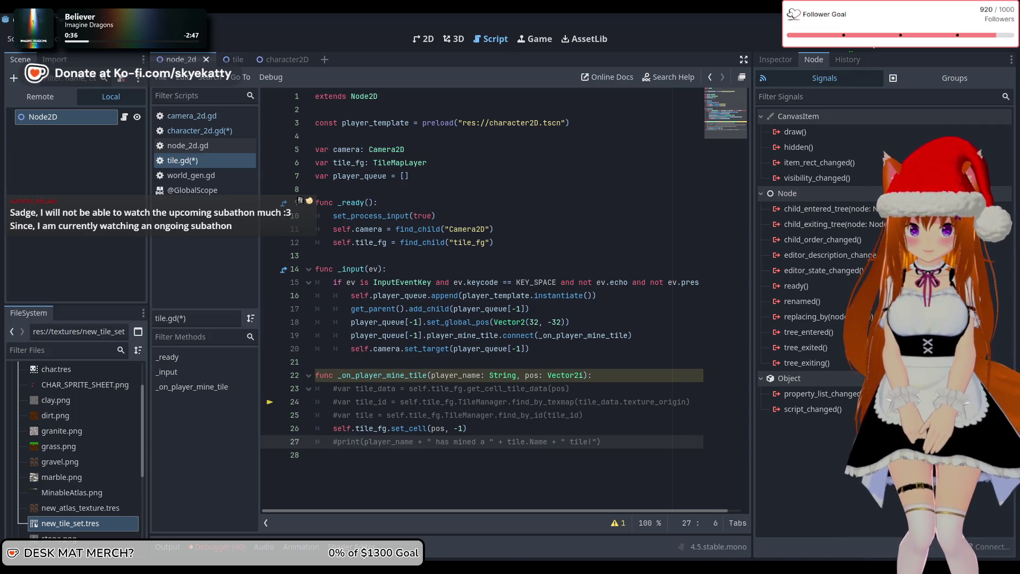
left_click(839, 47)
left_click(826, 48)
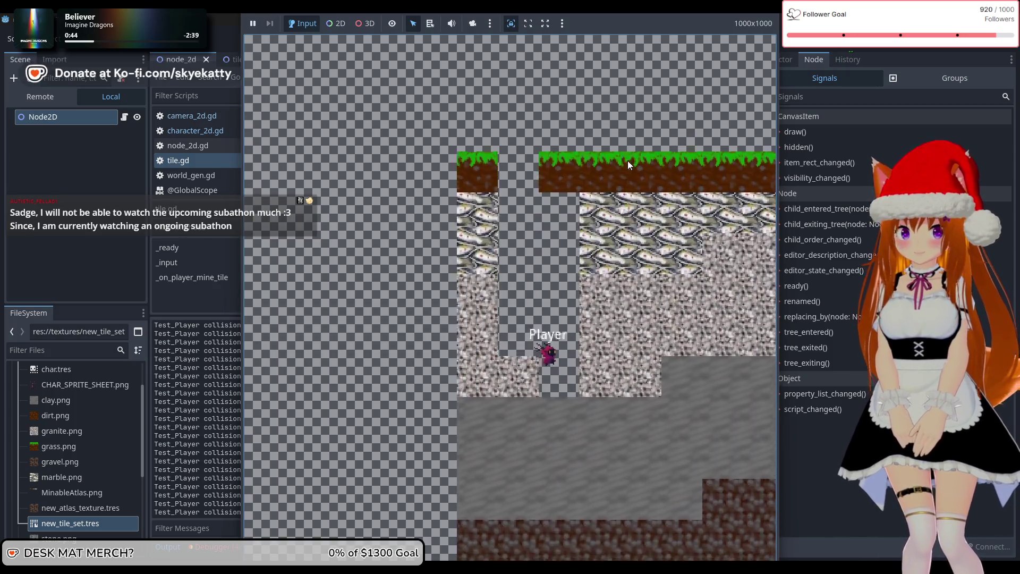
Stop the test run with F8 once the Output lists collision lines with positions.
key("F8")
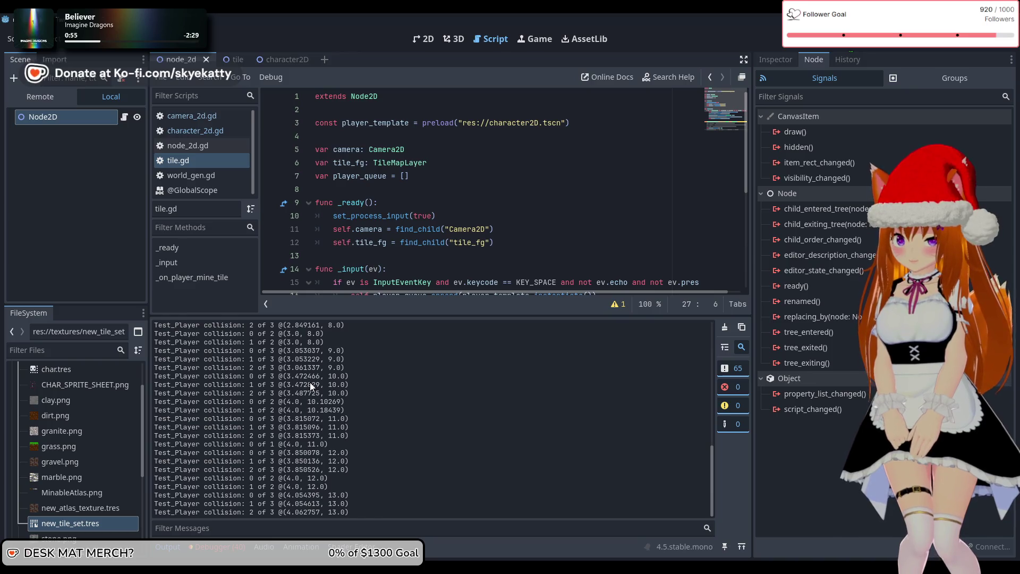
scroll(314, 393, "up", 10)
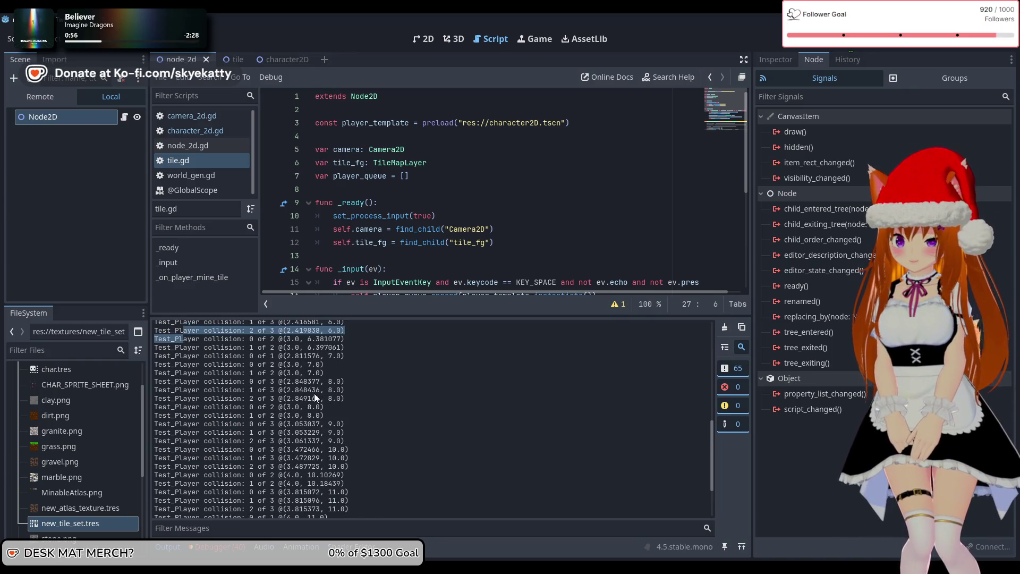
scroll(314, 394, "up", 5)
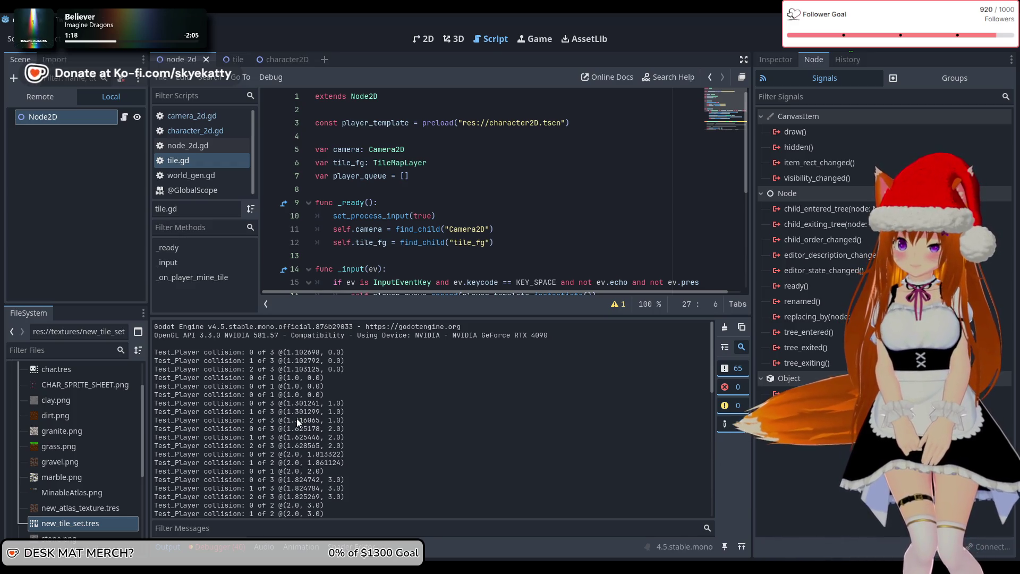
scroll(295, 416, "down", 1)
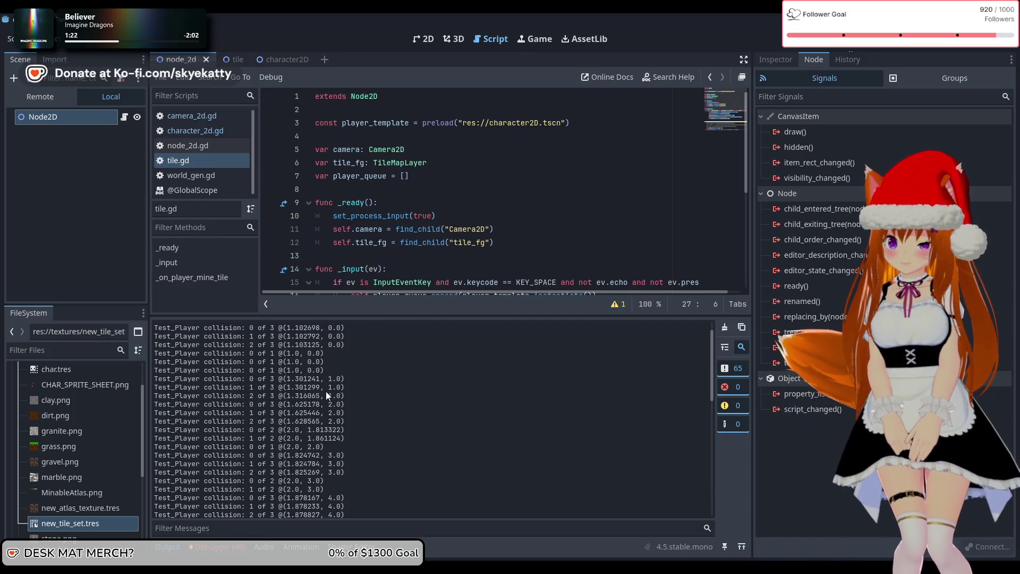
scroll(326, 396, "down", 4)
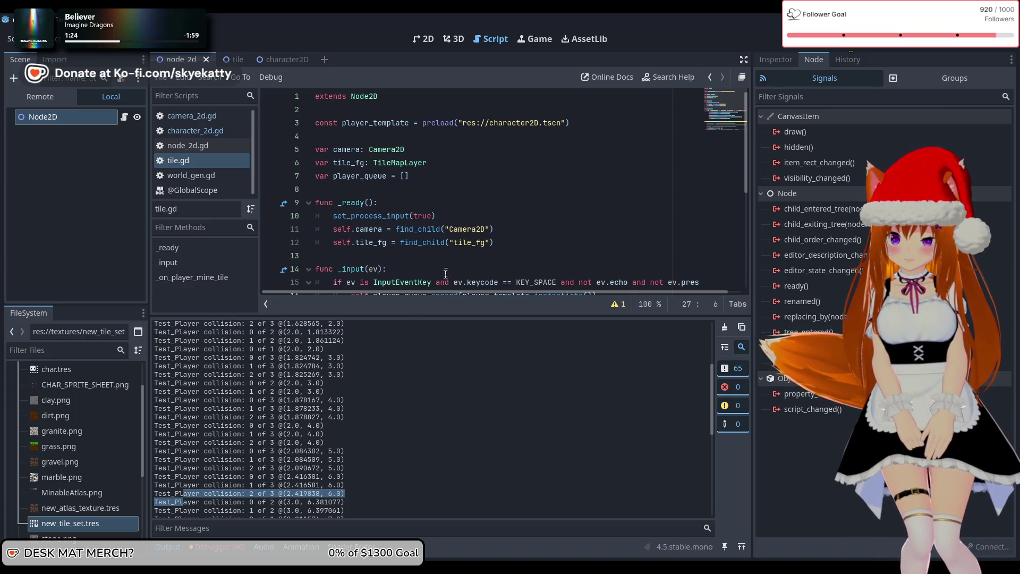
scroll(446, 273, "down", 4)
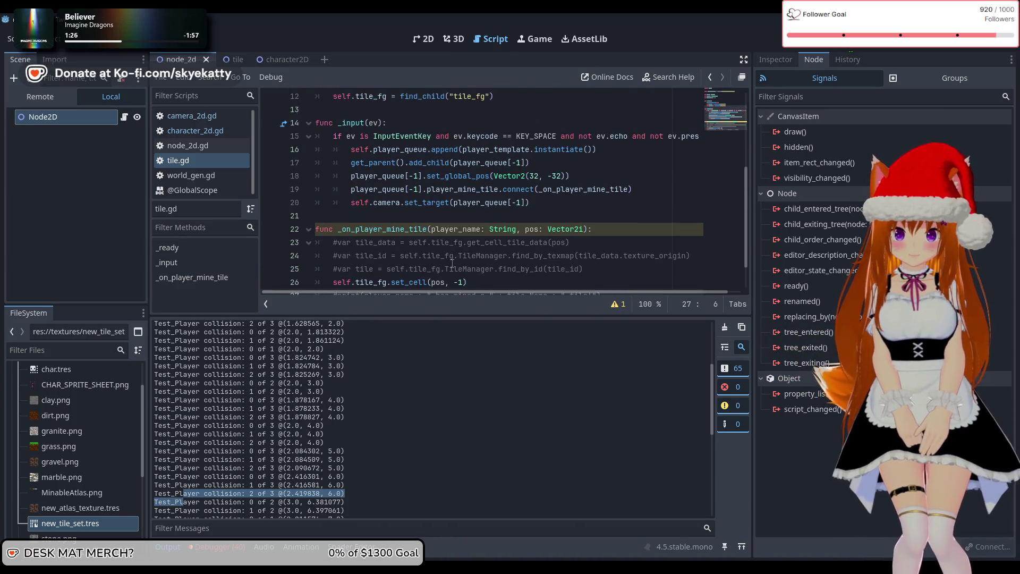
scroll(452, 263, "up", 1)
scroll(452, 264, "down", 2)
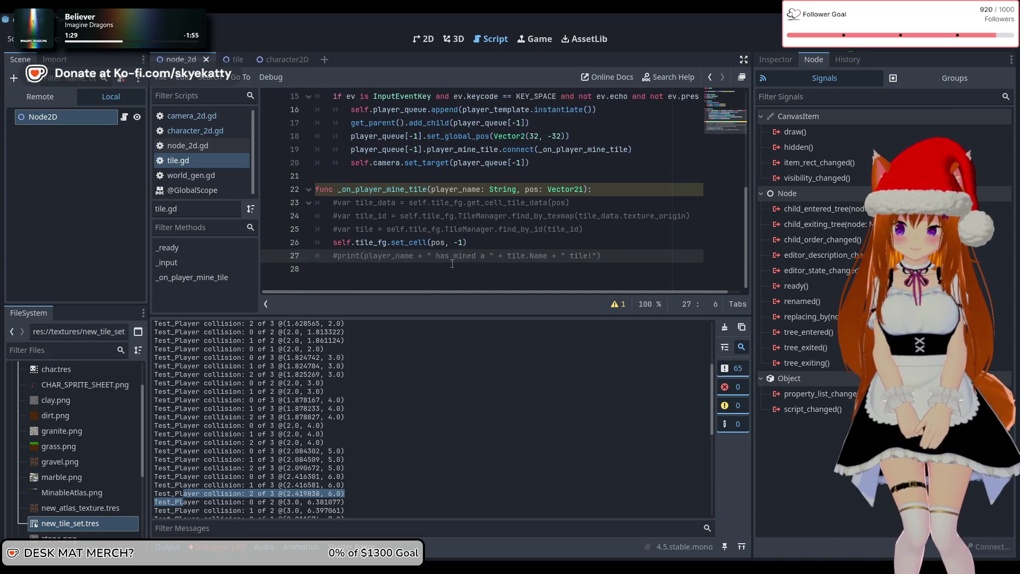
scroll(452, 263, "up", 2)
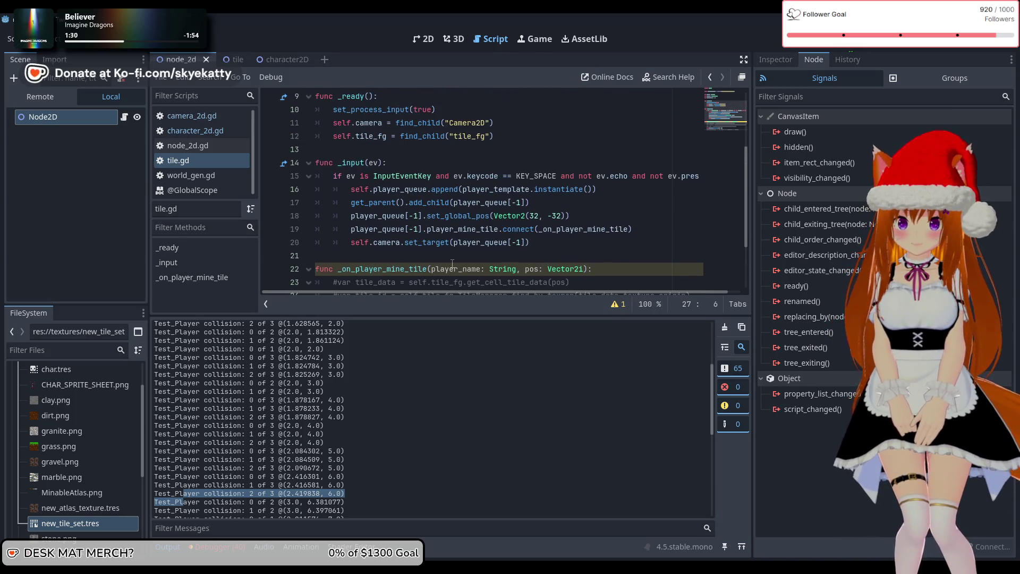
scroll(452, 264, "up", 1)
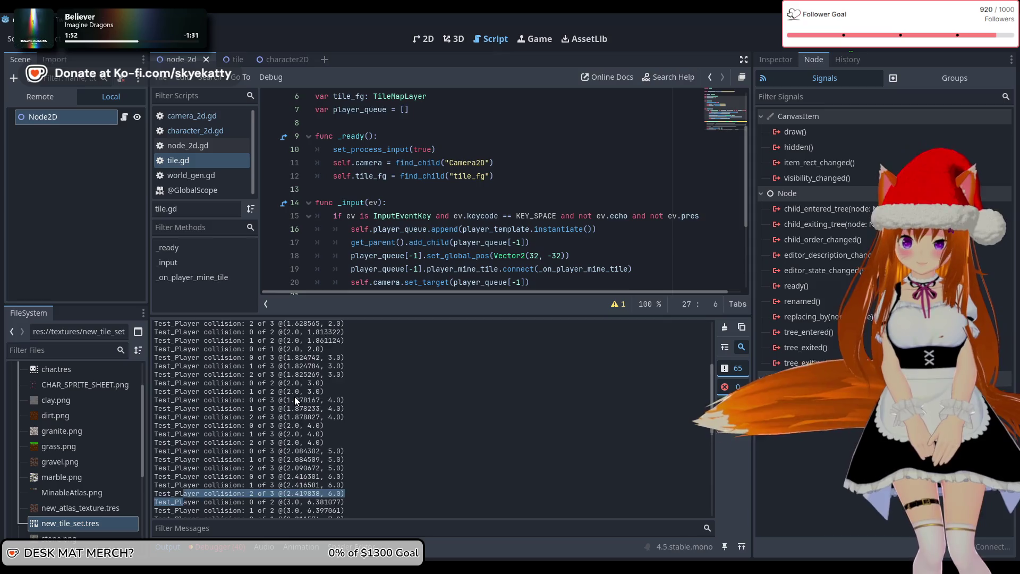
scroll(295, 394, "up", 4)
scroll(295, 391, "down", 10)
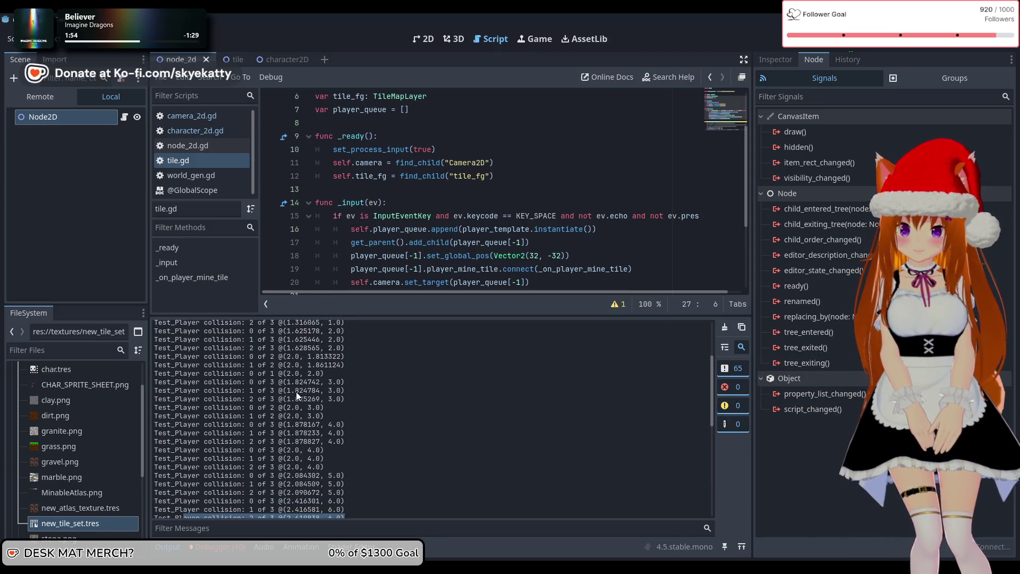
scroll(295, 391, "down", 3)
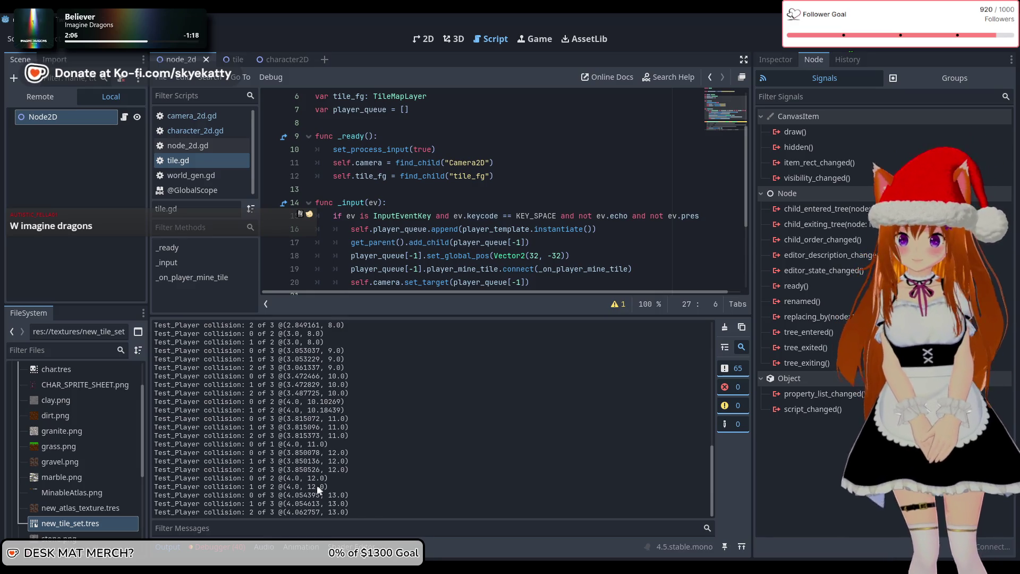
scroll(321, 493, "up", 10)
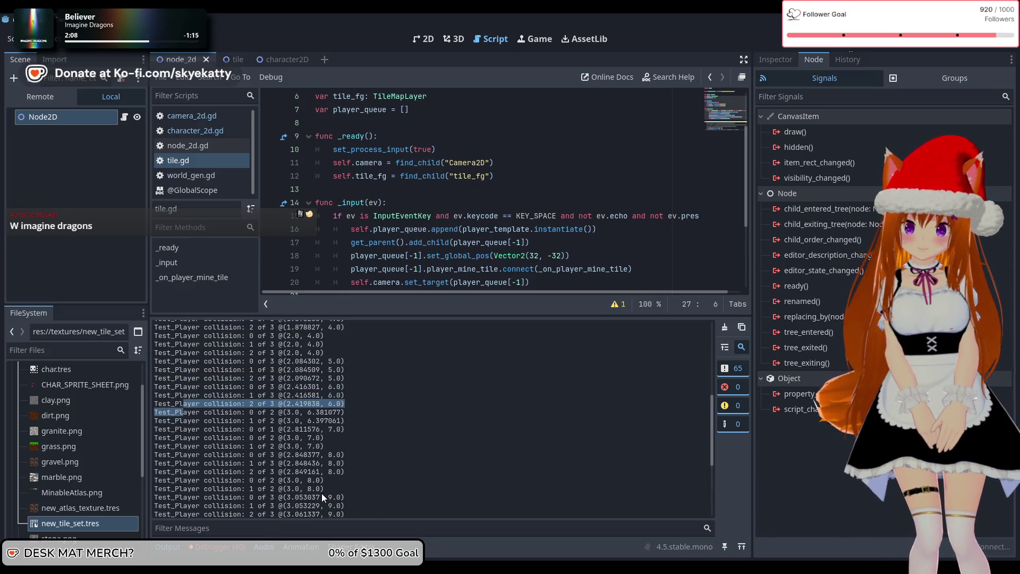
scroll(320, 493, "up", 5)
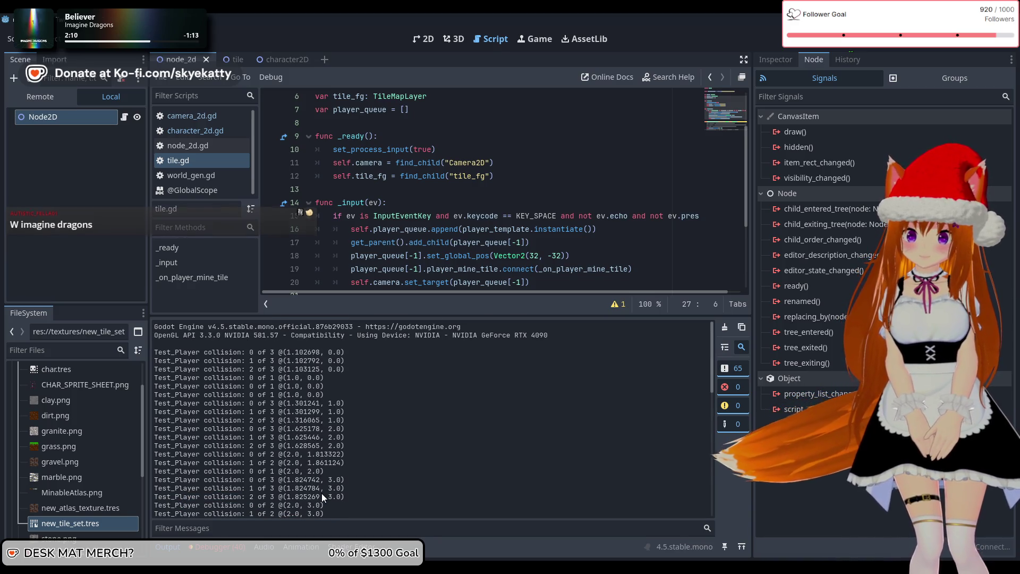